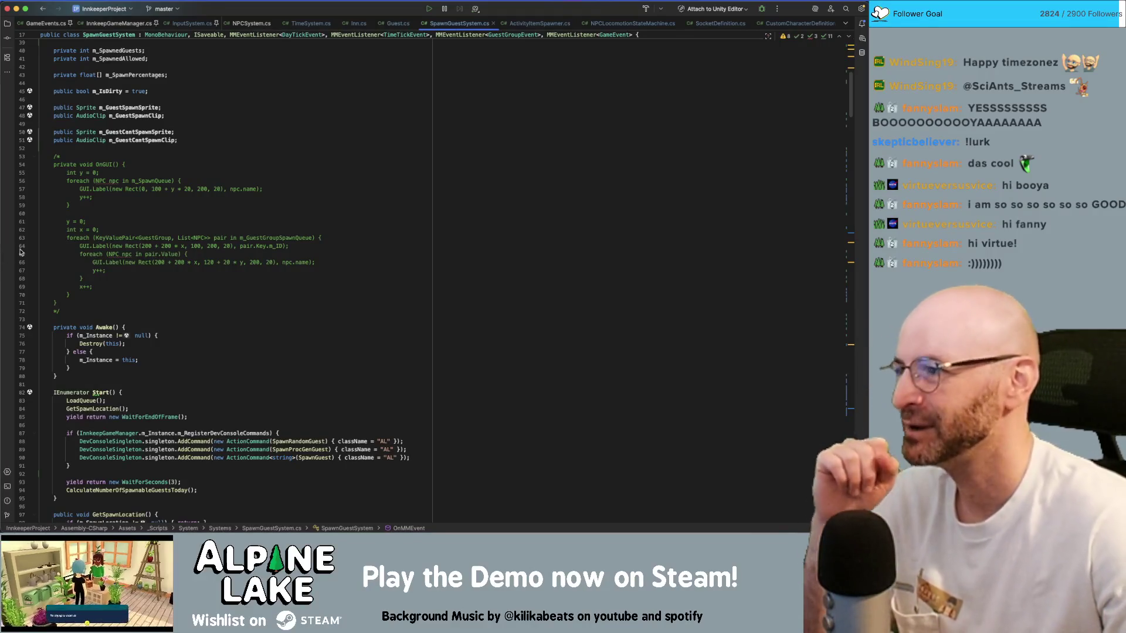
- Scroll through the script from the commented OnGUI block up to the notification trigger code
click(350, 164)
scroll(345, 169, down, 15)
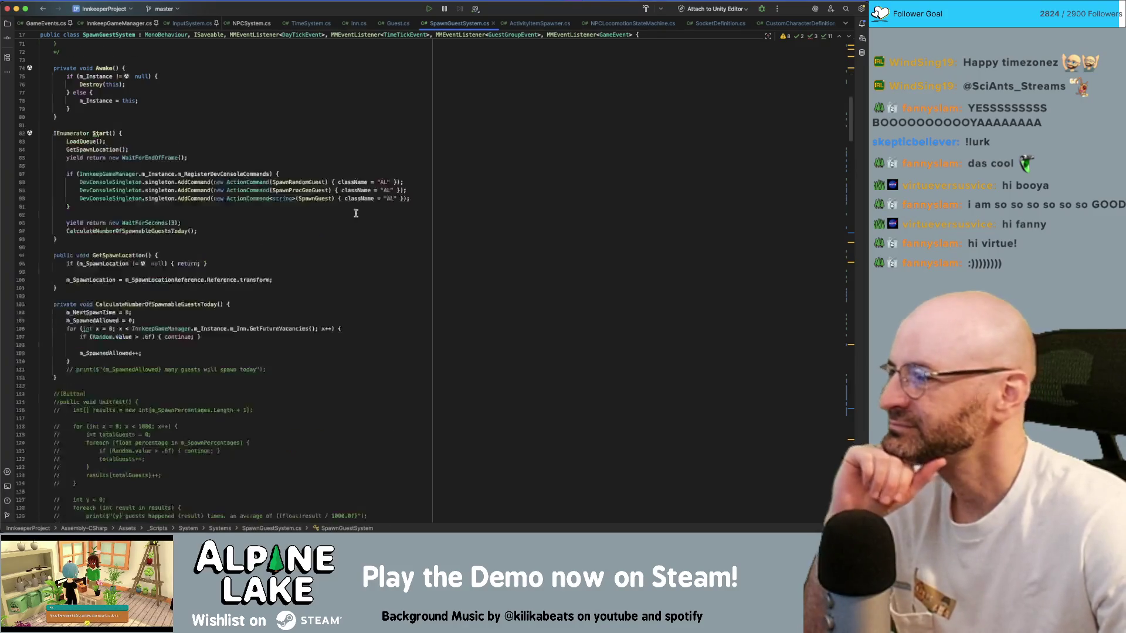
scroll(341, 240, down, 18)
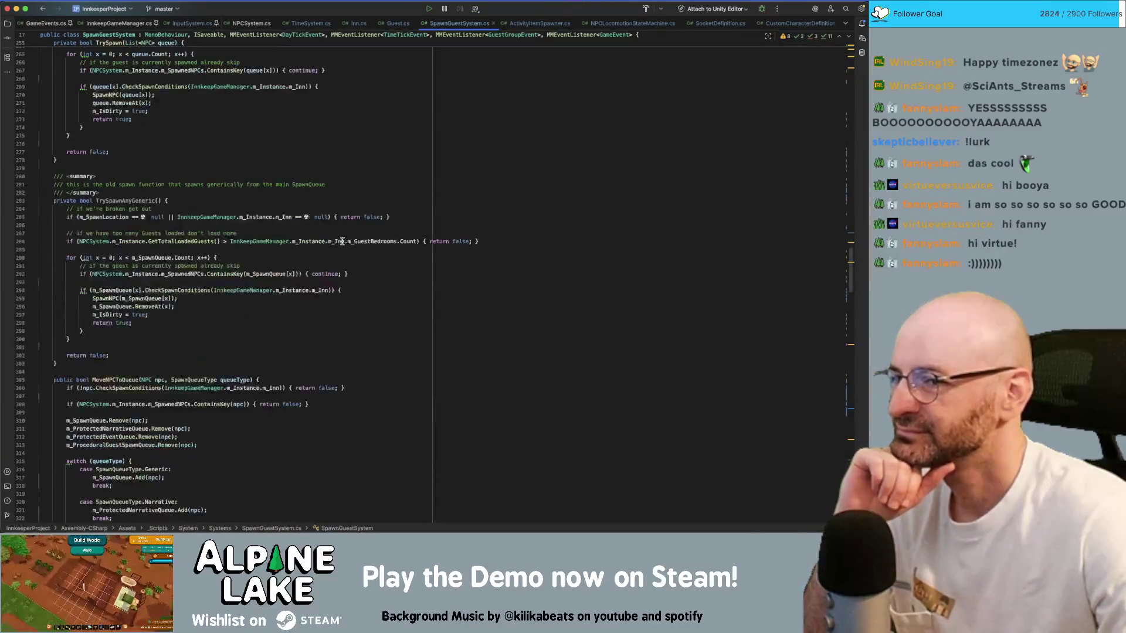
scroll(721, 318, down, 12)
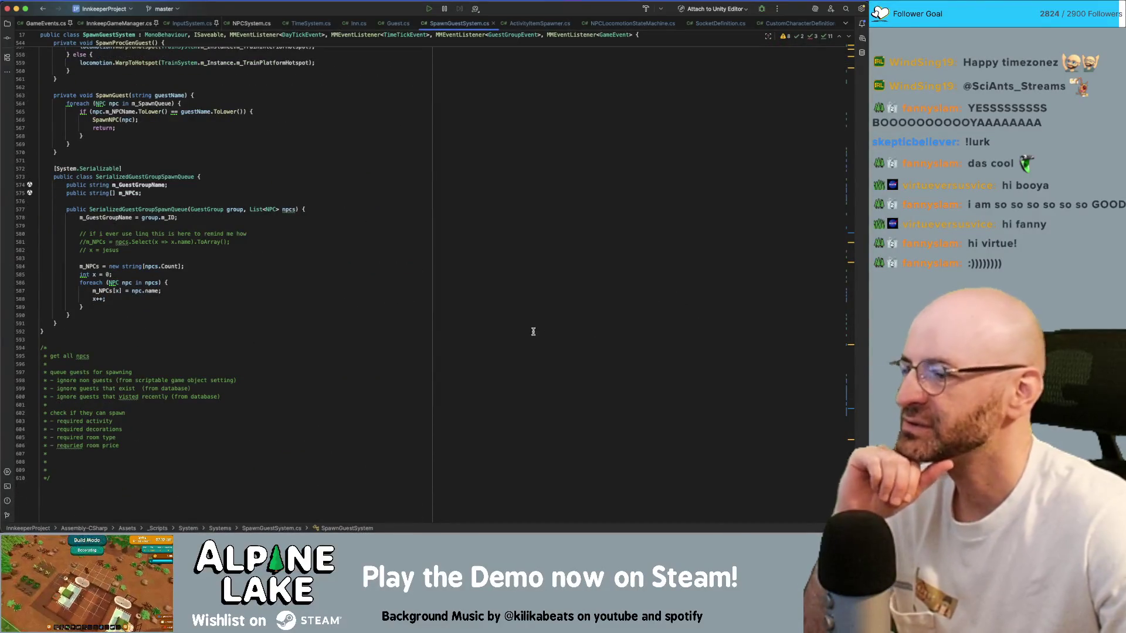
scroll(569, 316, up, 3)
scroll(568, 317, up, 5)
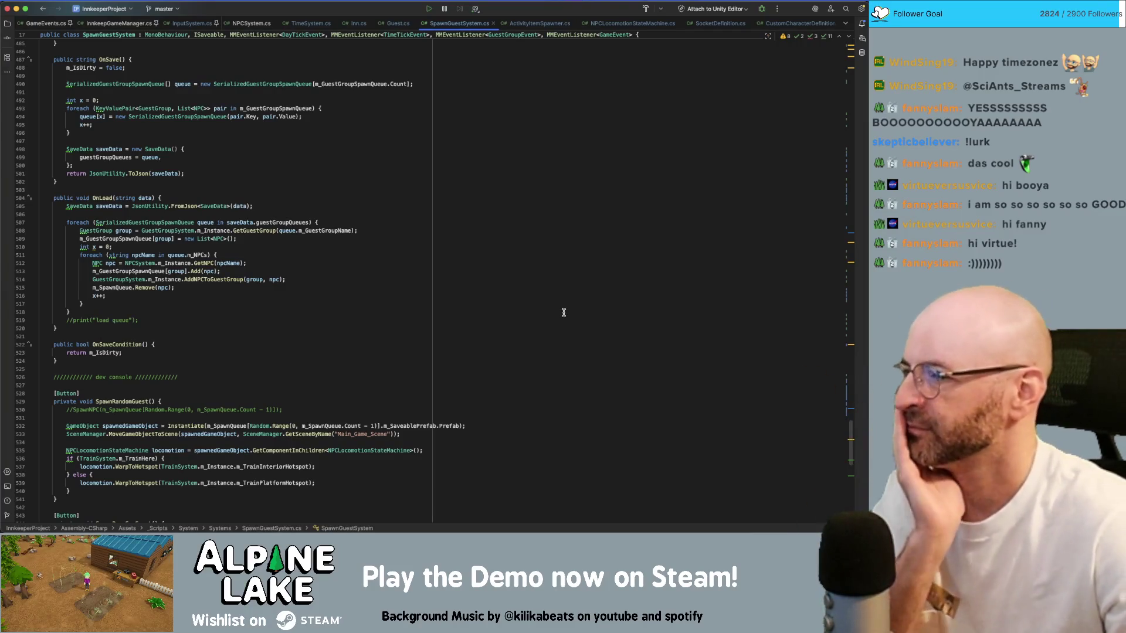
scroll(563, 311, up, 1)
scroll(564, 312, up, 2)
scroll(564, 312, up, 3)
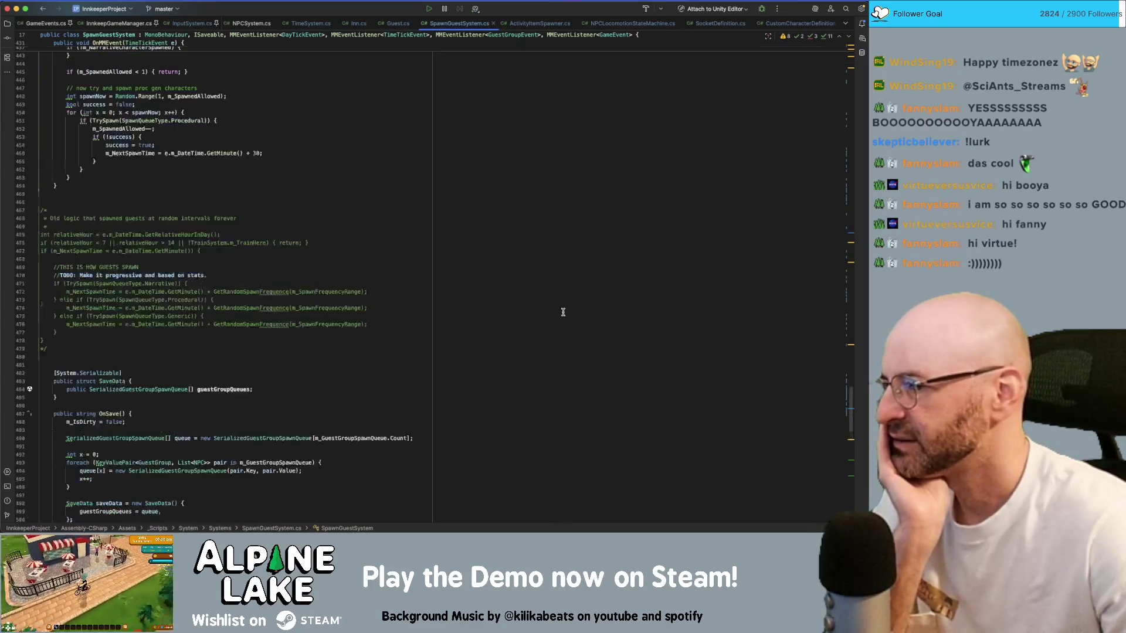
scroll(563, 312, up, 2)
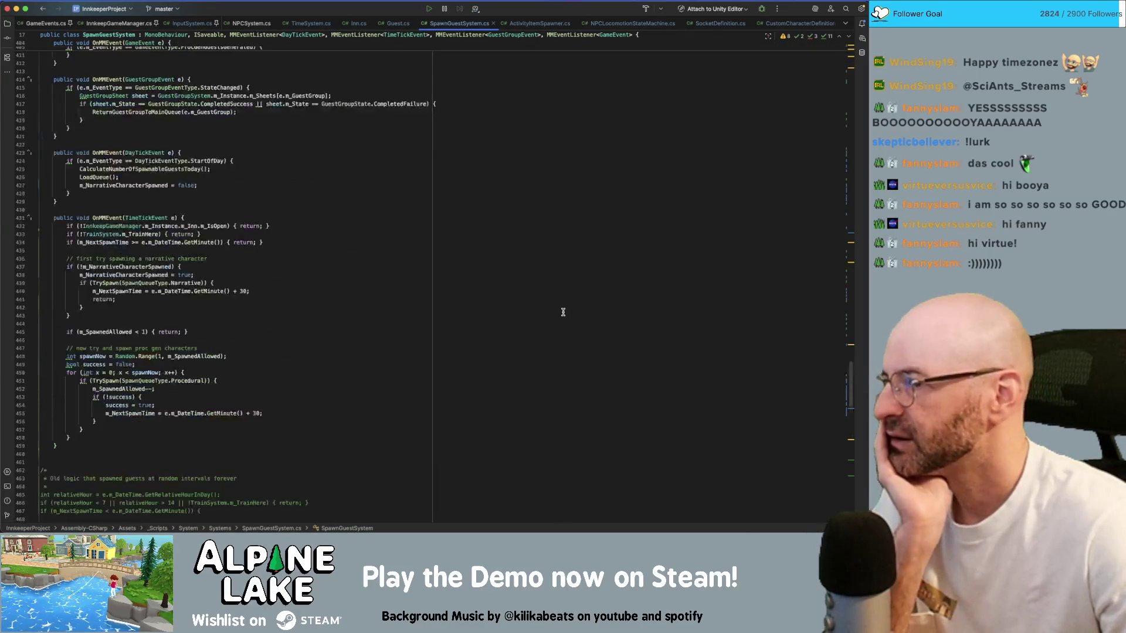
scroll(563, 312, up, 2)
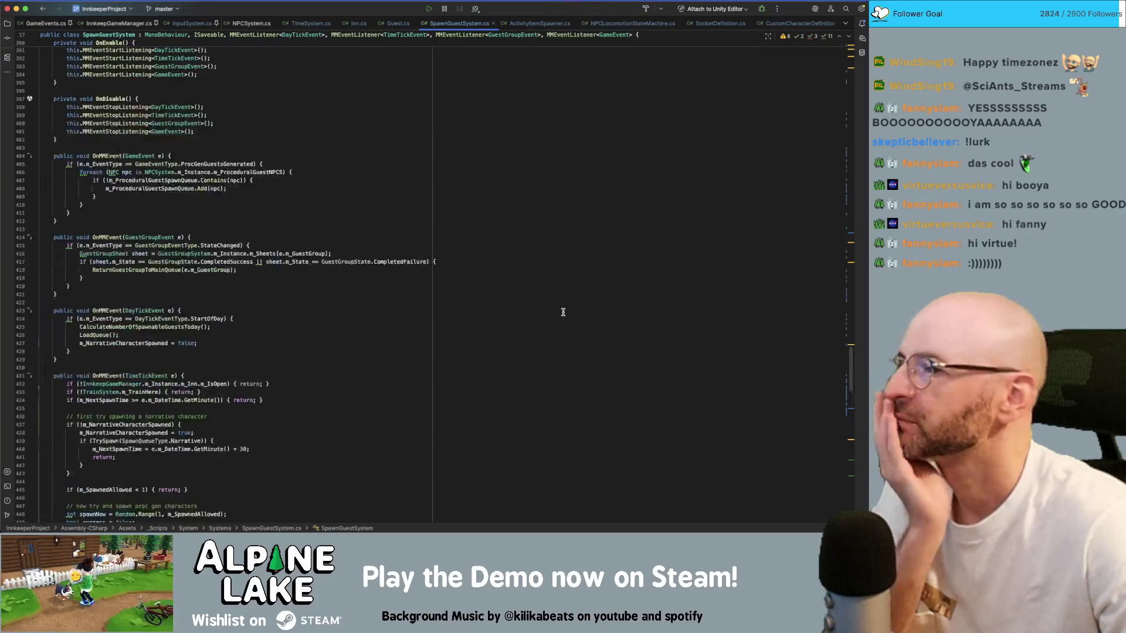
scroll(562, 311, up, 8)
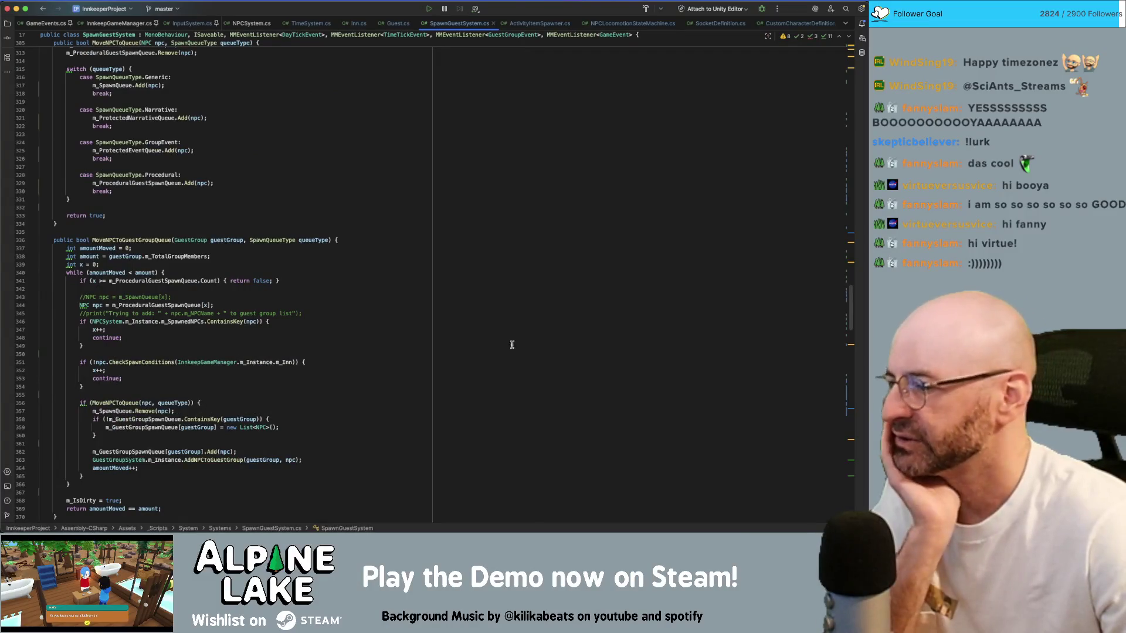
scroll(229, 335, up, 2)
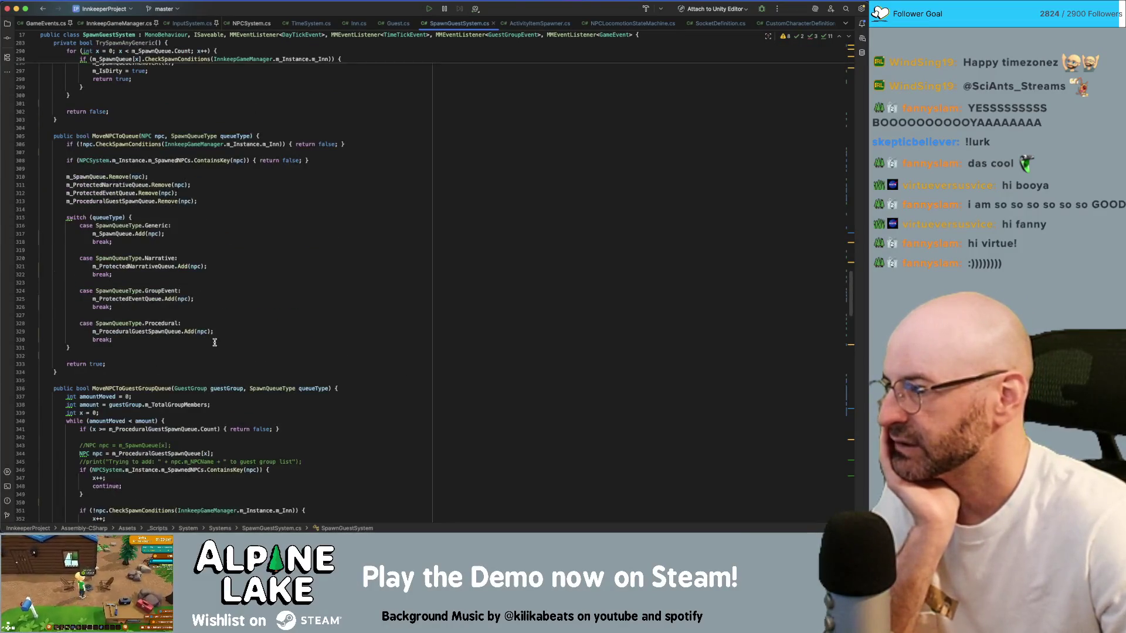
scroll(214, 338, up, 2)
scroll(177, 253, up, 5)
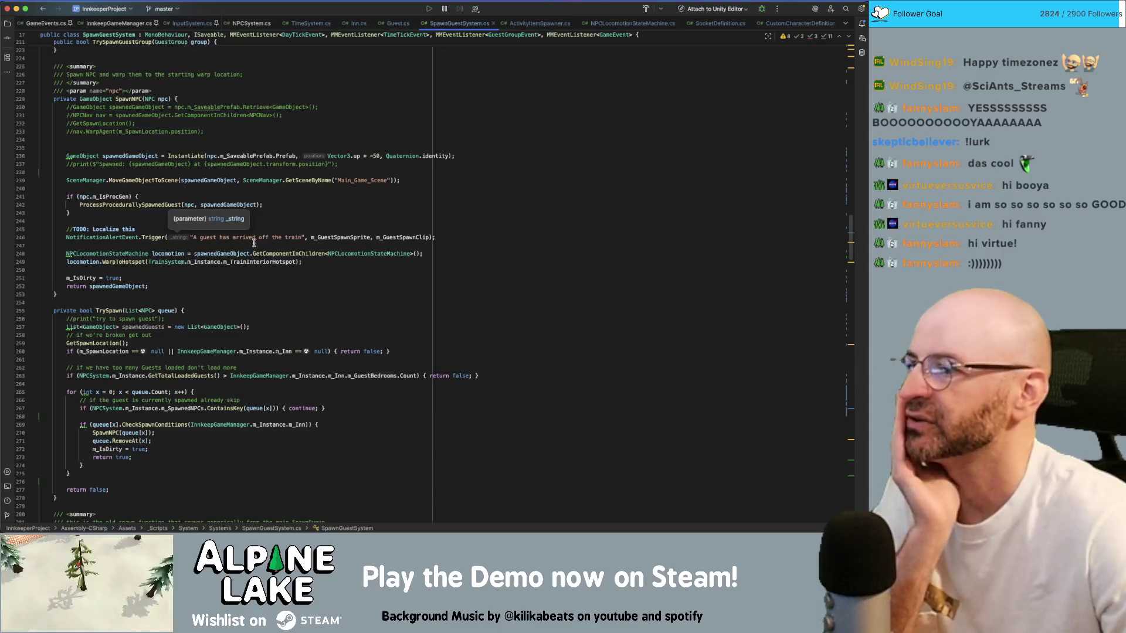
- Find NotificationAlertEvent and change the message to 'An important guest wants to visit but there are no vacancies'
click(130, 237)
double_click(130, 238)
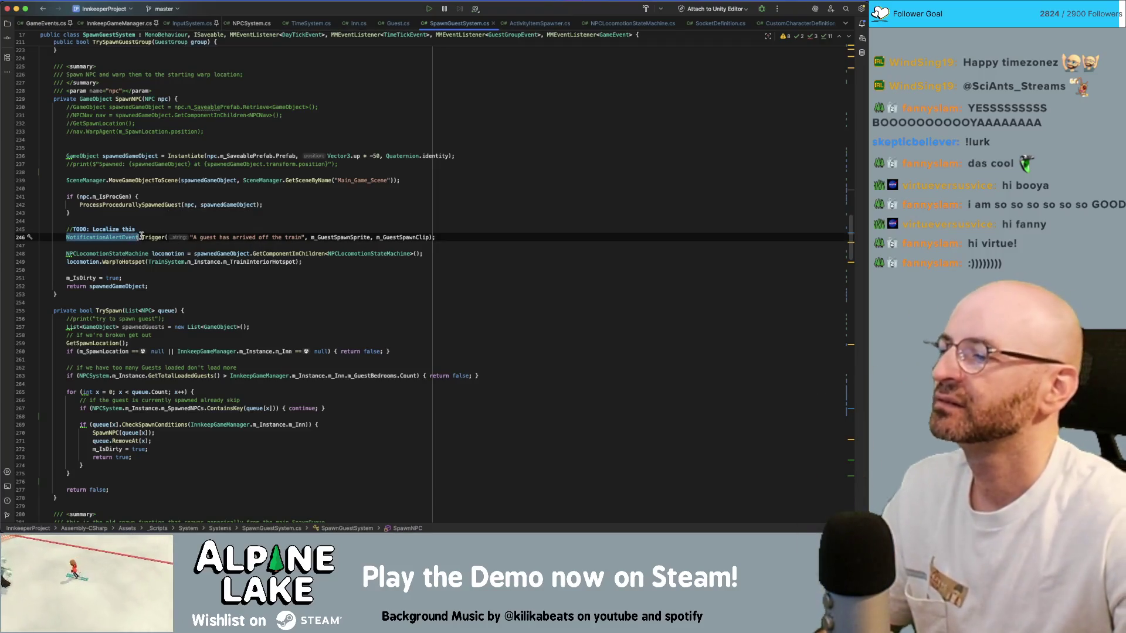
key(super+f)
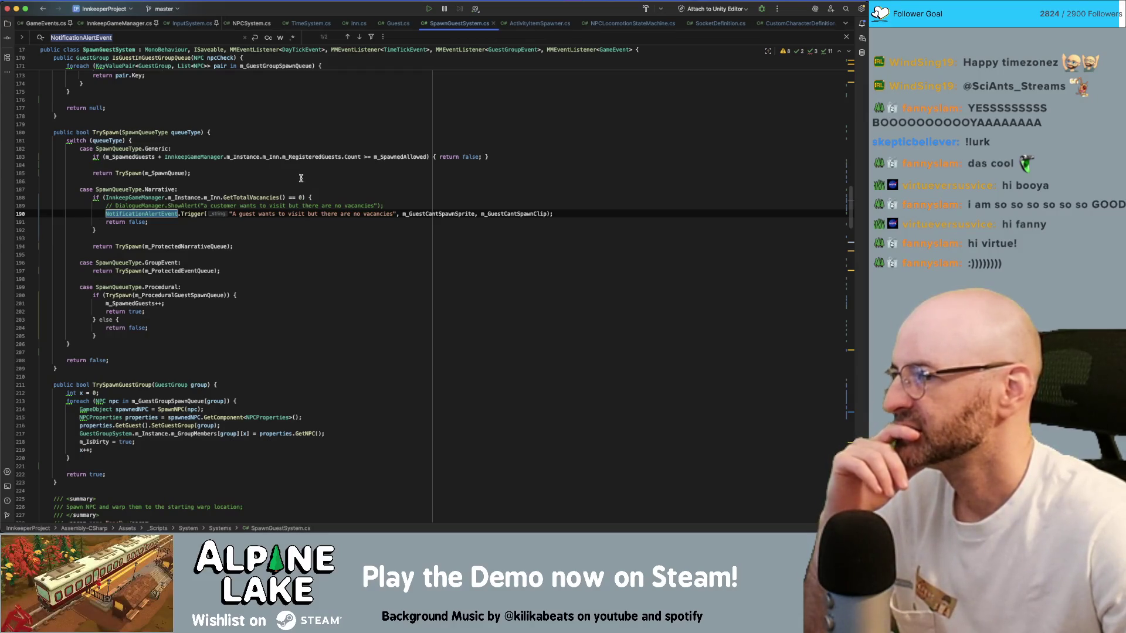
click(234, 214)
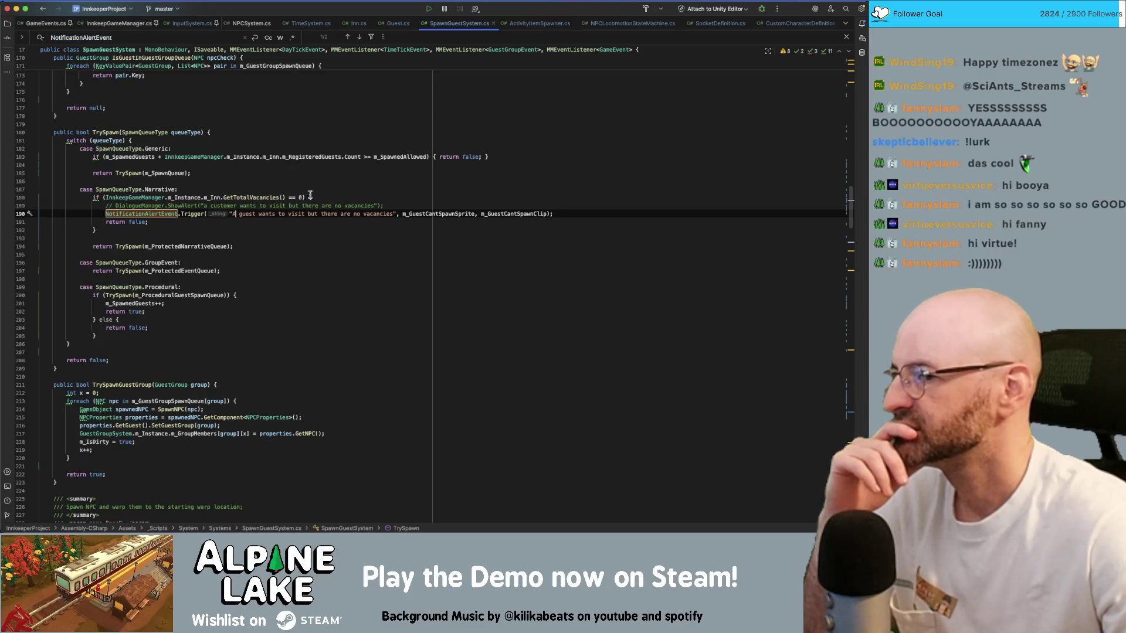
text(n important)
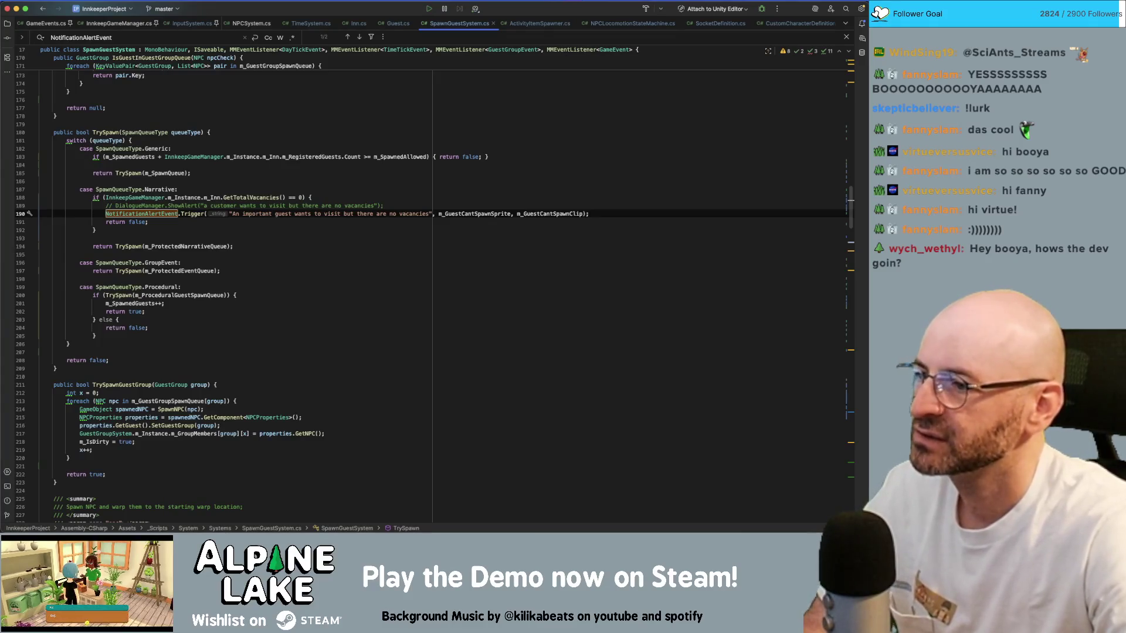
click(273, 214)
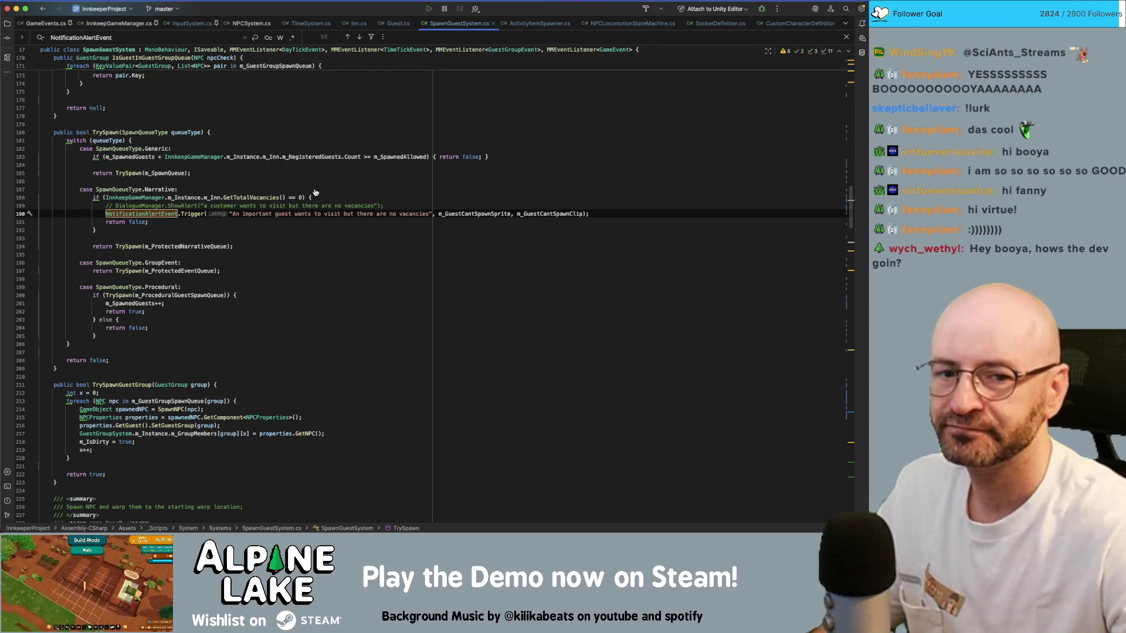
click(313, 170)
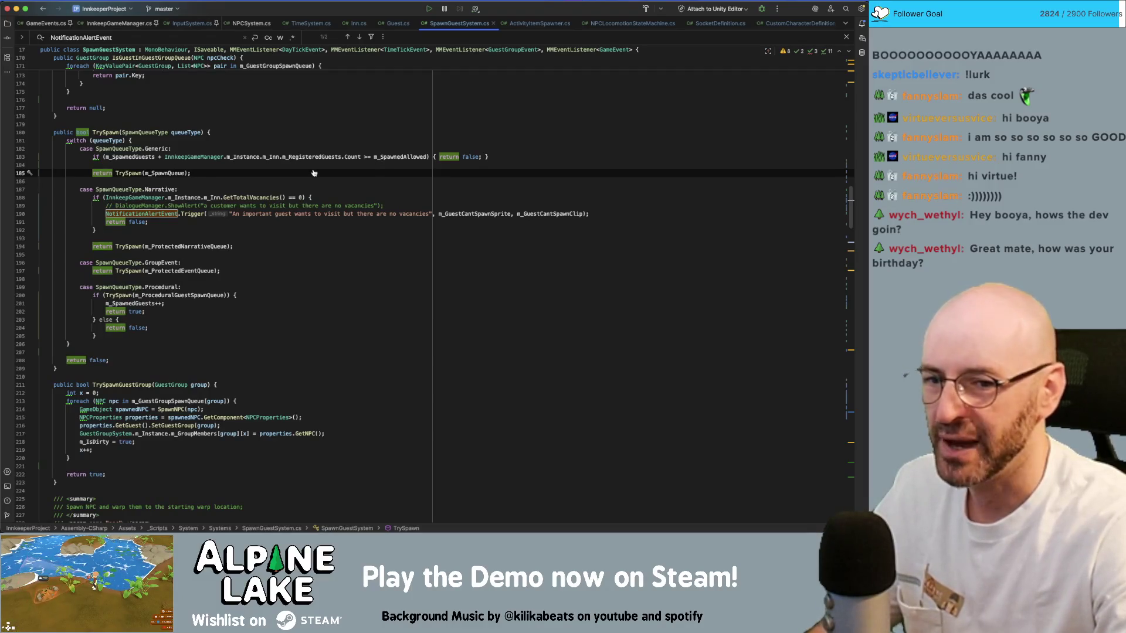
key(super+Tab)
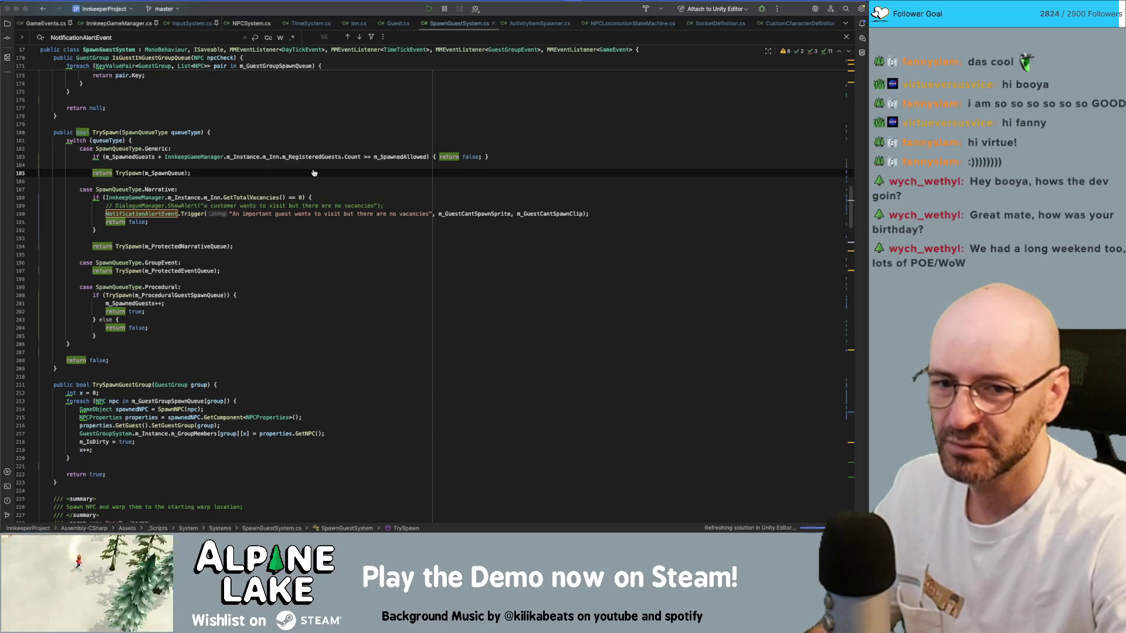
key(super+Tab)
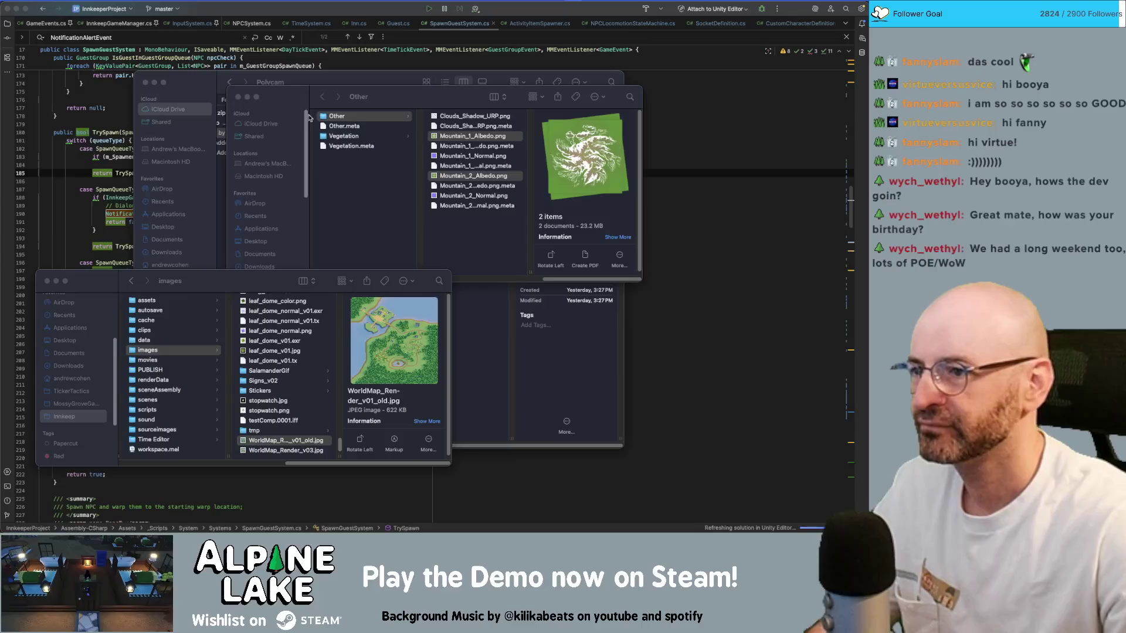
- Quick Look the WorldMap_Render v01_old and v03 images, ending on WorldMap_Render_v03.jpg full size
click(302, 443)
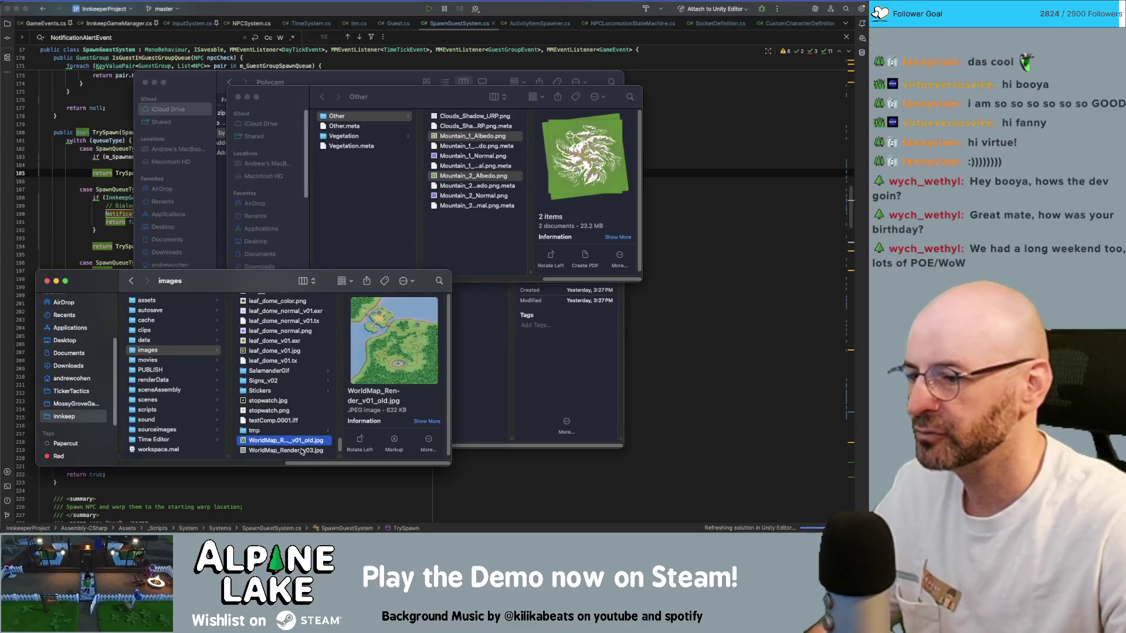
key(Down)
key(Up)
key(space)
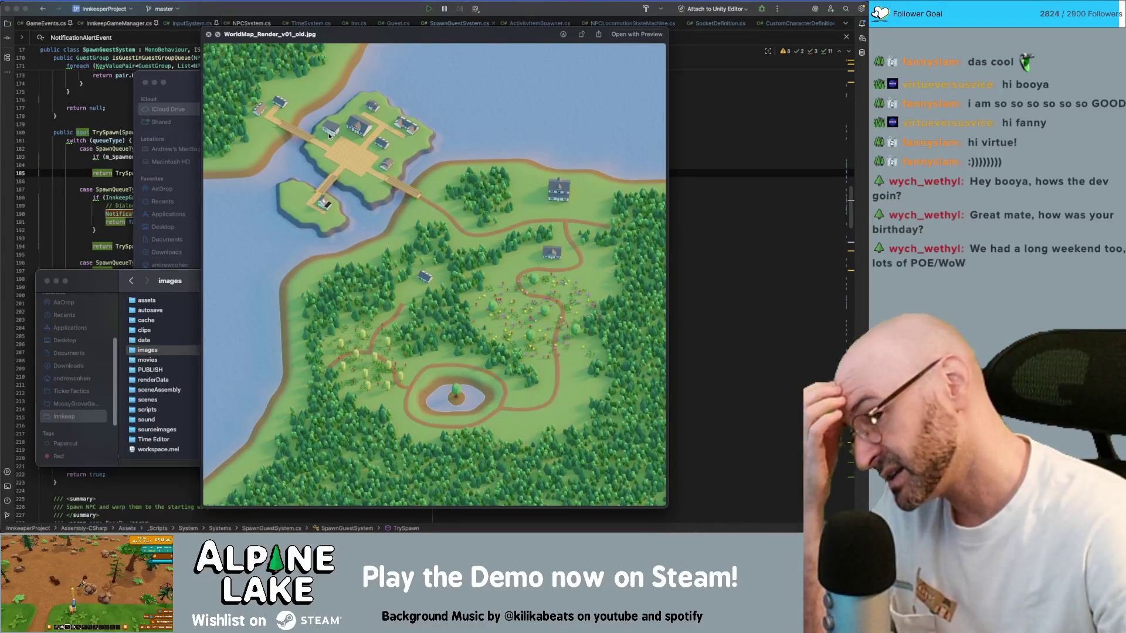
key(Down)
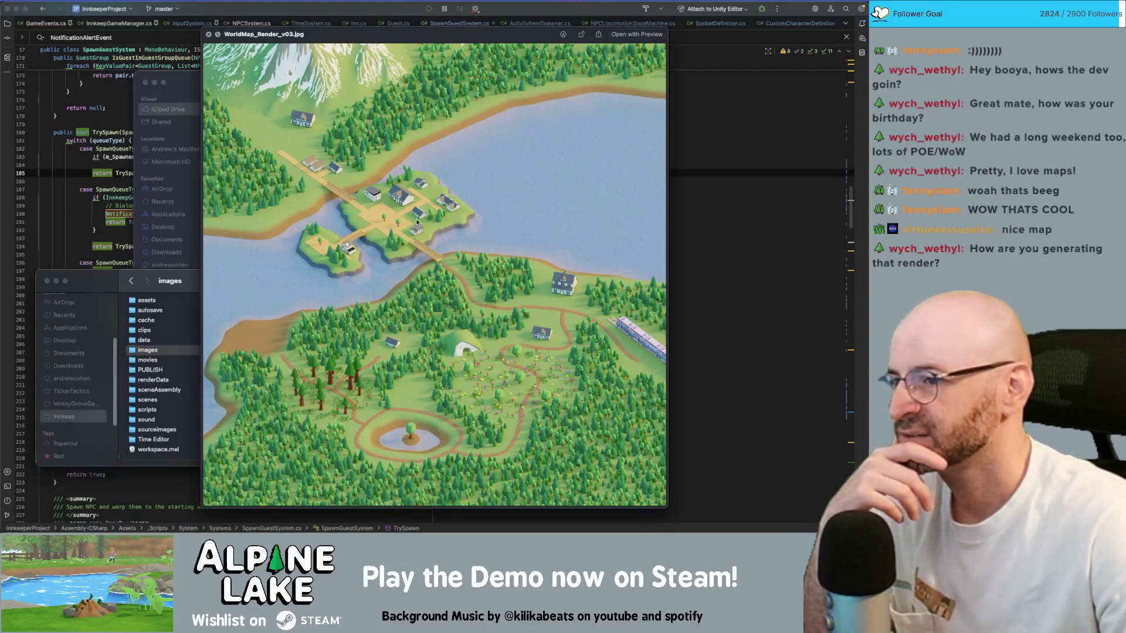
key(Up)
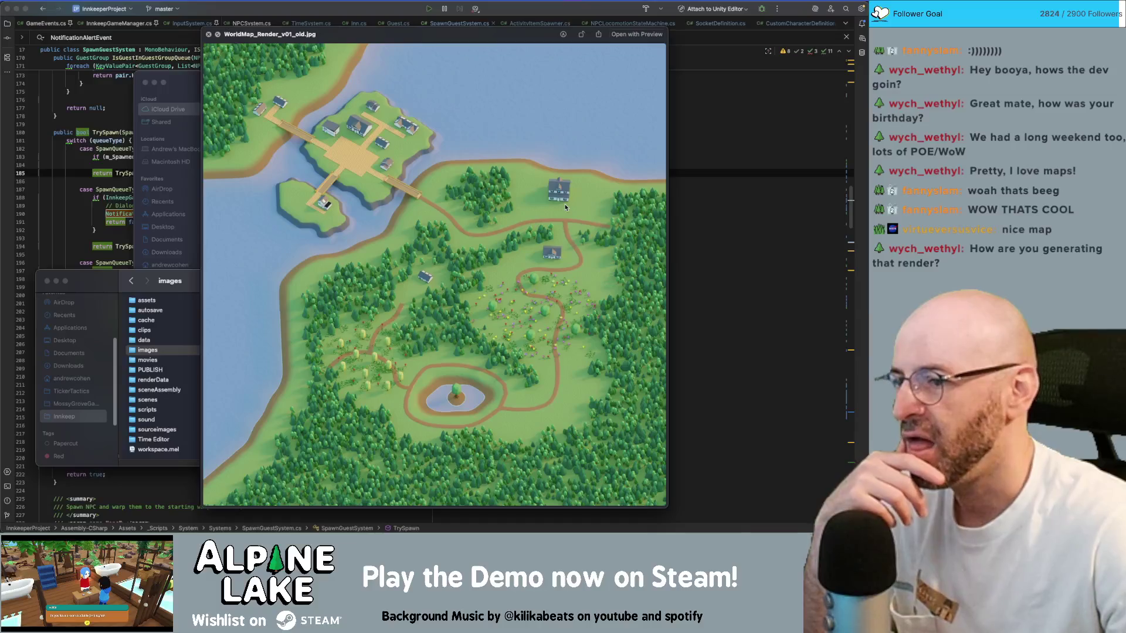
key(Down)
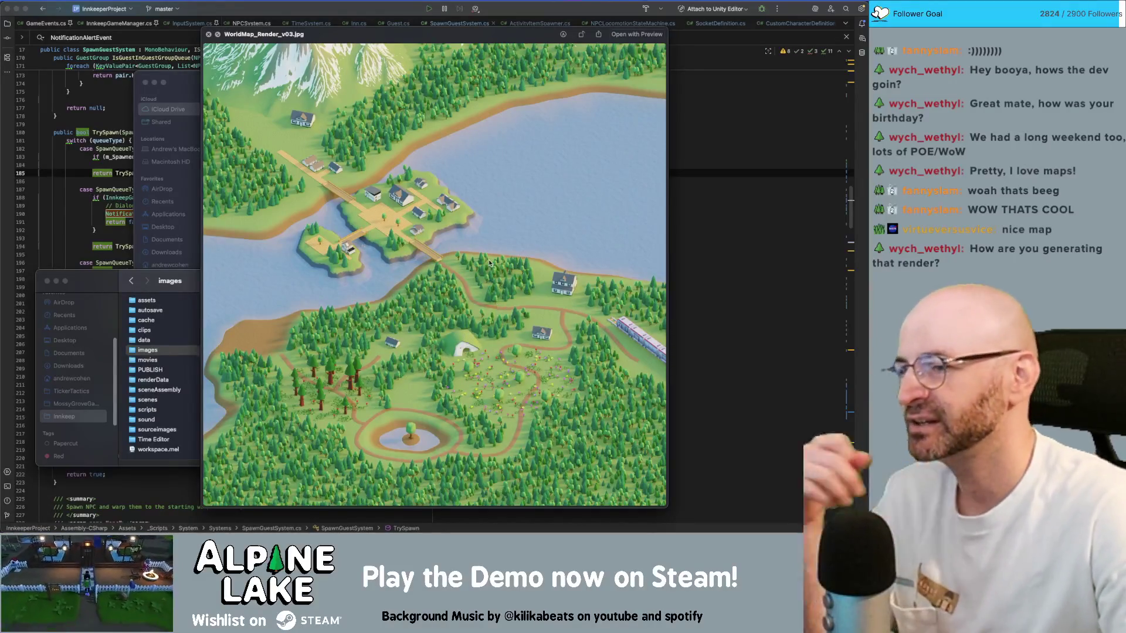
key(super+space)
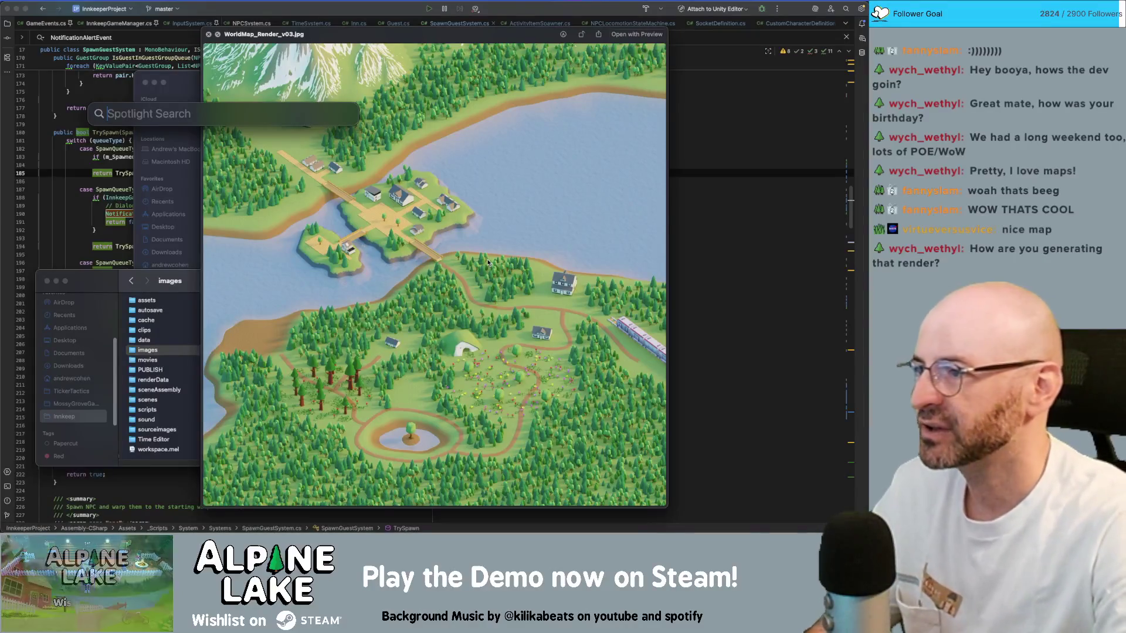
- Launch Maya 2023 from Spotlight by searching 'maya'
text(ph)
key(BackSpace)
text(maya)
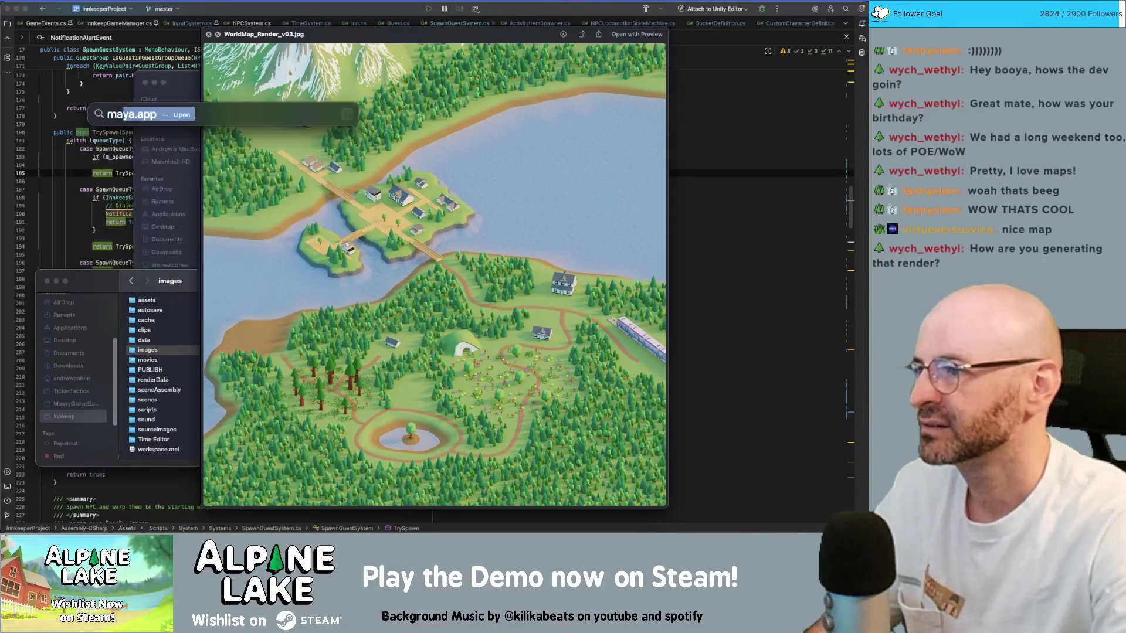
key(Return)
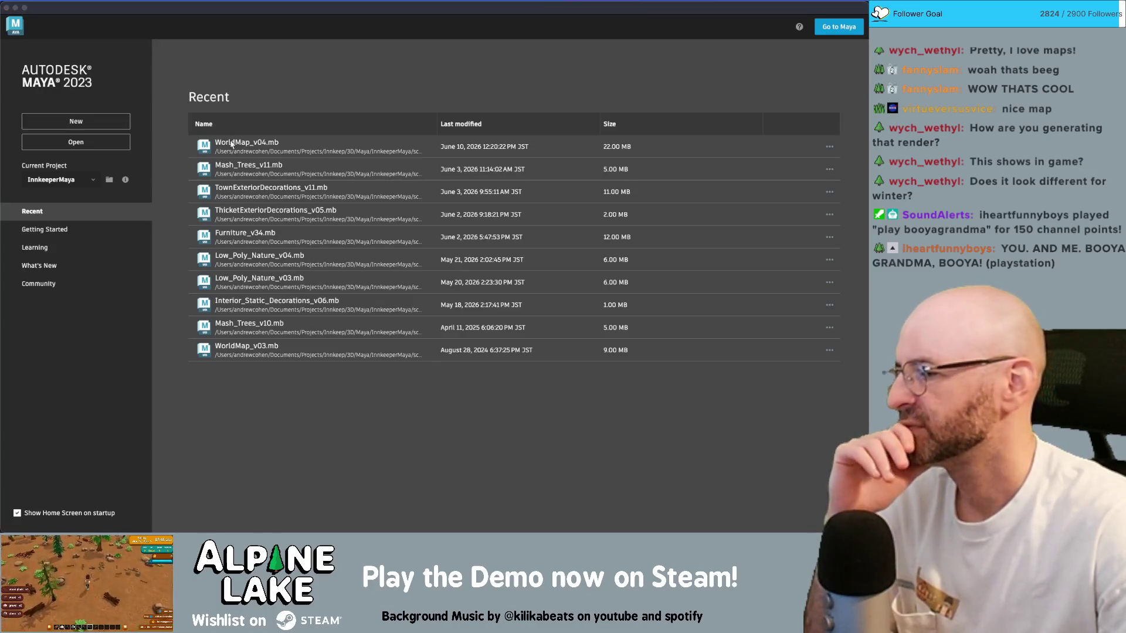
- Open WorldMap_v04.mb from the Recent list and move the Arnold RenderView window aside
click(231, 143)
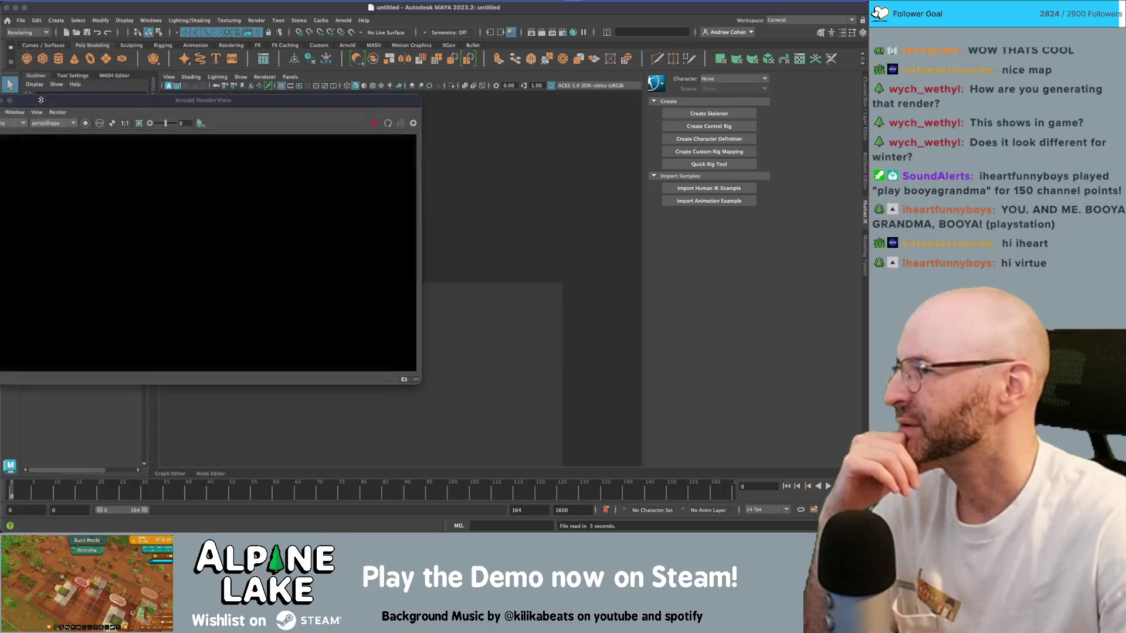
mouse_move(44, 98)
mouse_down()
mouse_move(167, 111)
mouse_move(154, 111)
mouse_up()
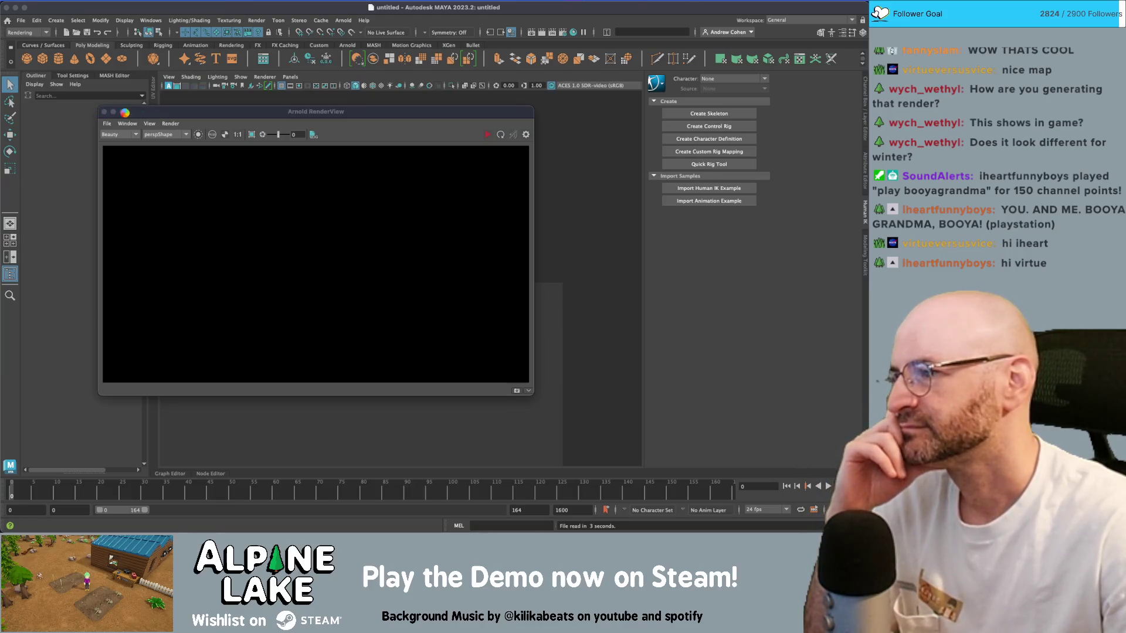
drag(125, 112, 147, 113)
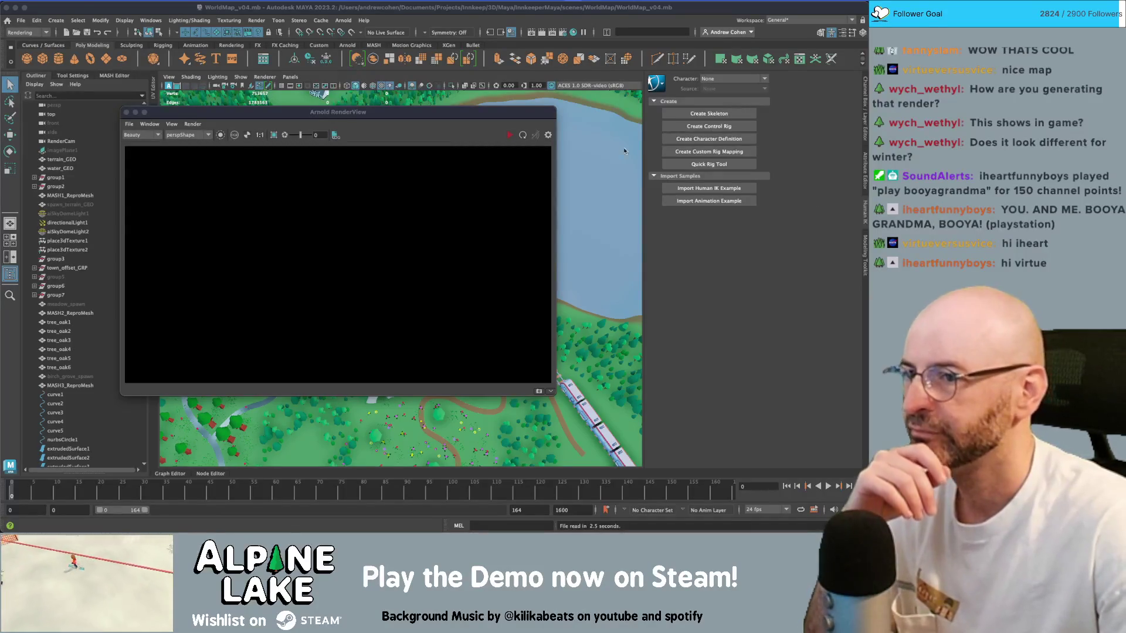
- Close the Arnold RenderView and tilt the viewport for a close look down at the terrain
click(125, 113)
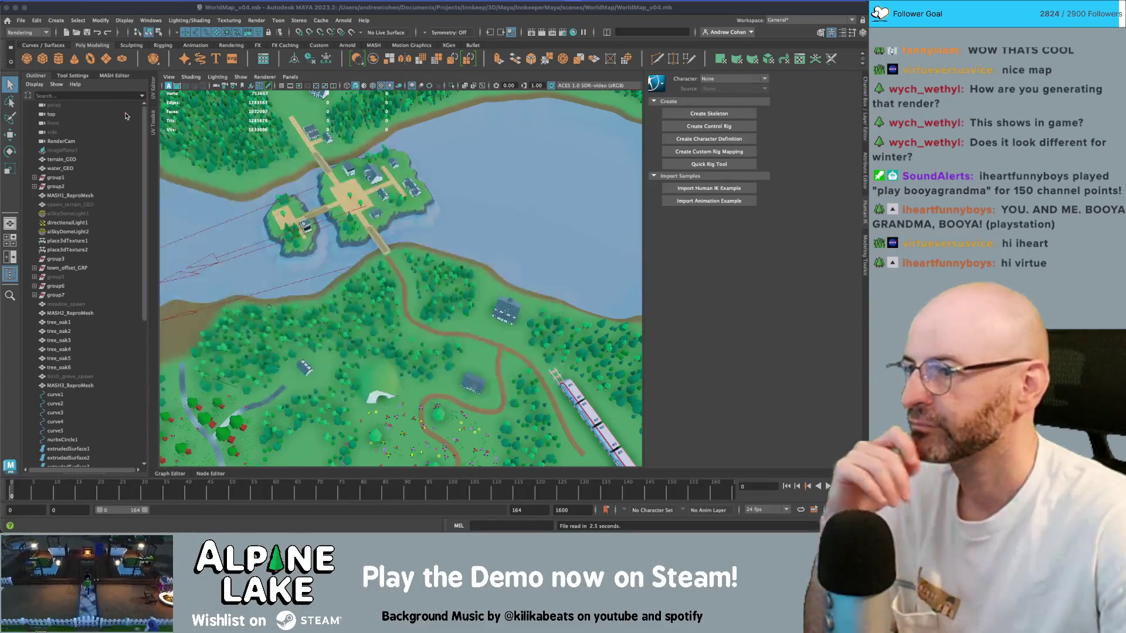
scroll(480, 240, up, 3)
scroll(480, 240, down, 5)
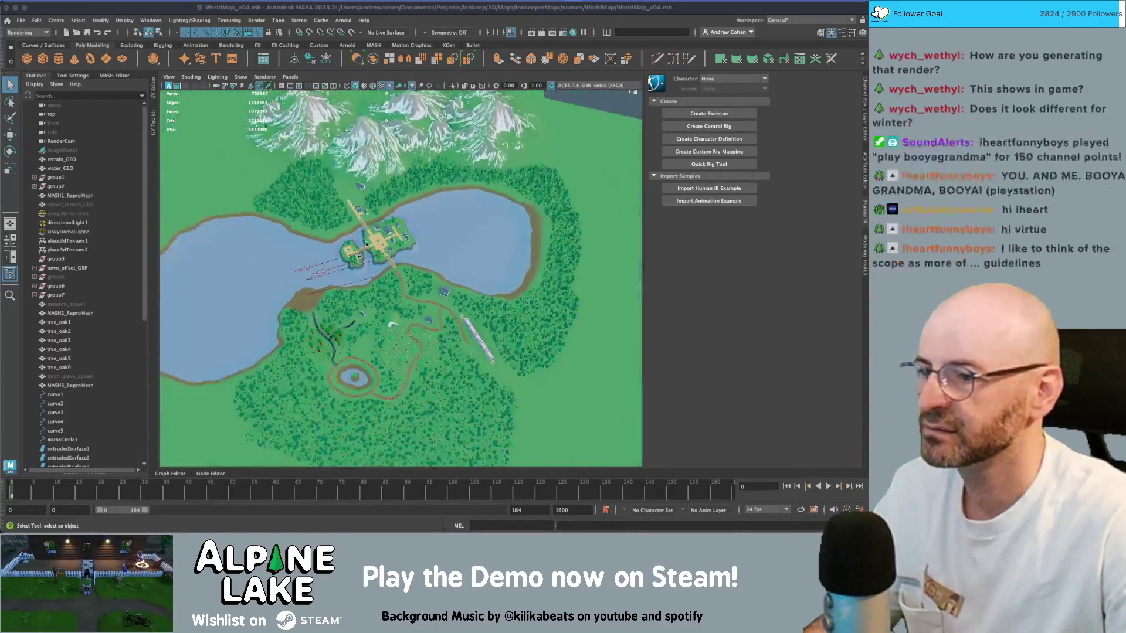
mouse_move(480, 241)
alt+mouse_down()
mouse_move(371, 217)
mouse_move(411, 226)
mouse_move(428, 247)
mouse_move(431, 229)
alt+mouse_up()
scroll(465, 223, up, 5)
alt+right_drag(431, 228, 438, 220)
scroll(437, 220, down, 5)
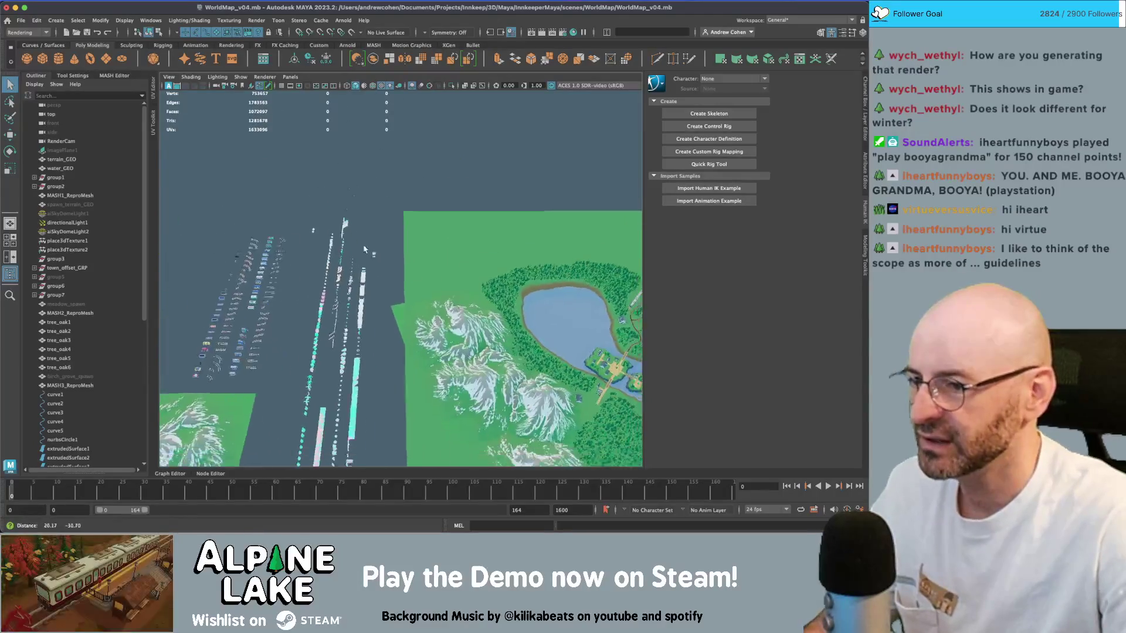
alt+drag(437, 220, 411, 223)
- Orbit over the town island and meadow, ending on a low angle across the lake
scroll(402, 223, down, 5)
scroll(403, 223, up, 10)
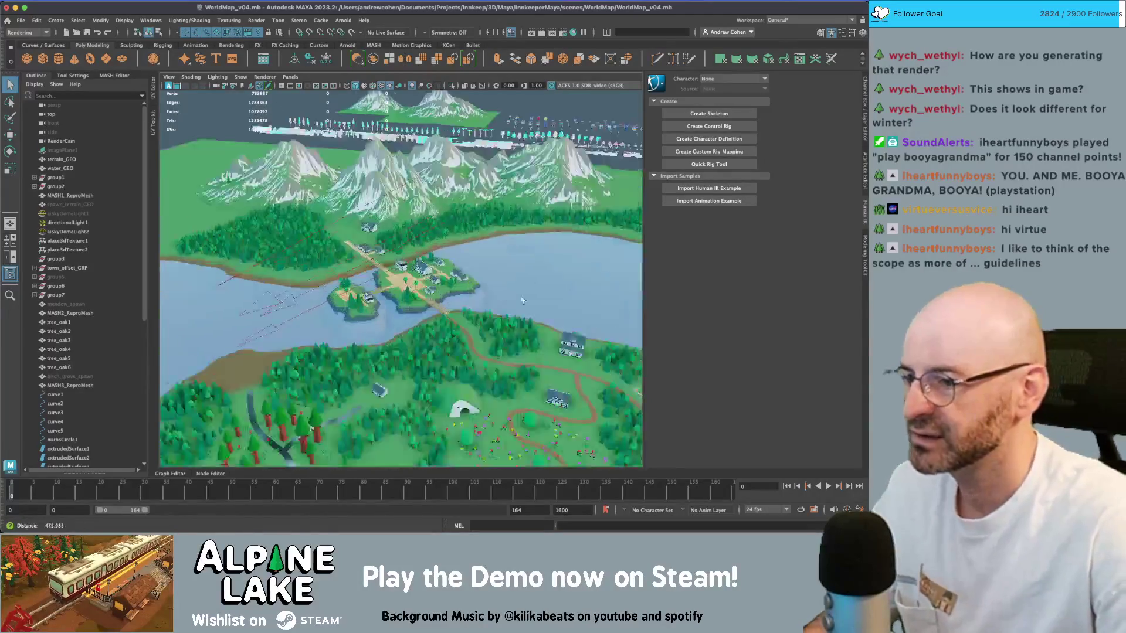
scroll(432, 248, down, 3)
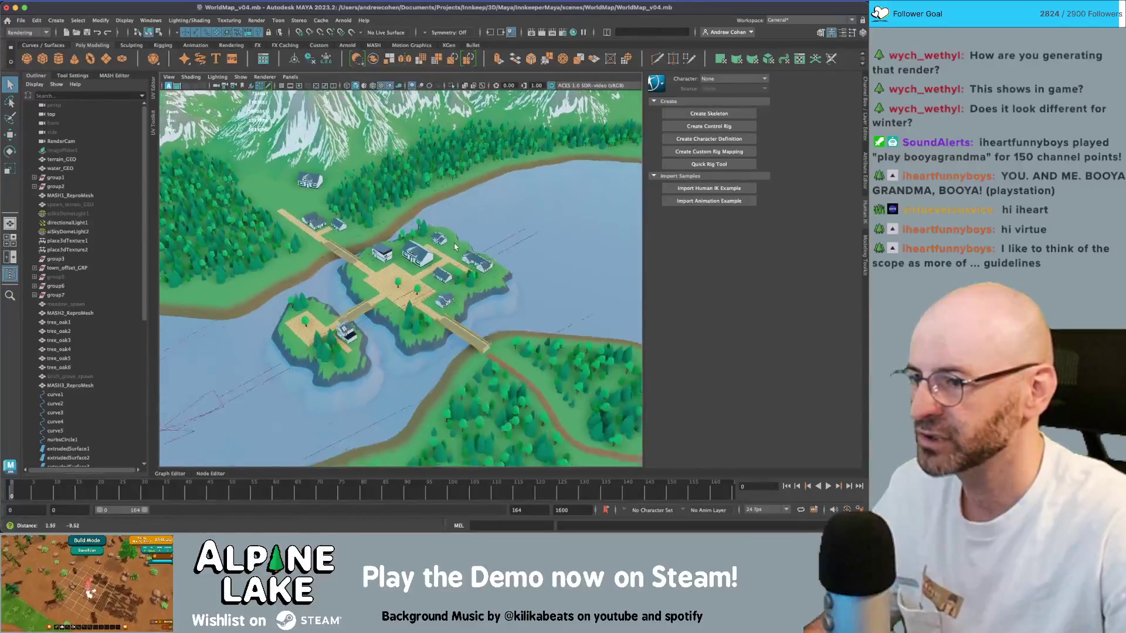
alt+drag(432, 248, 385, 226)
scroll(448, 258, up, 10)
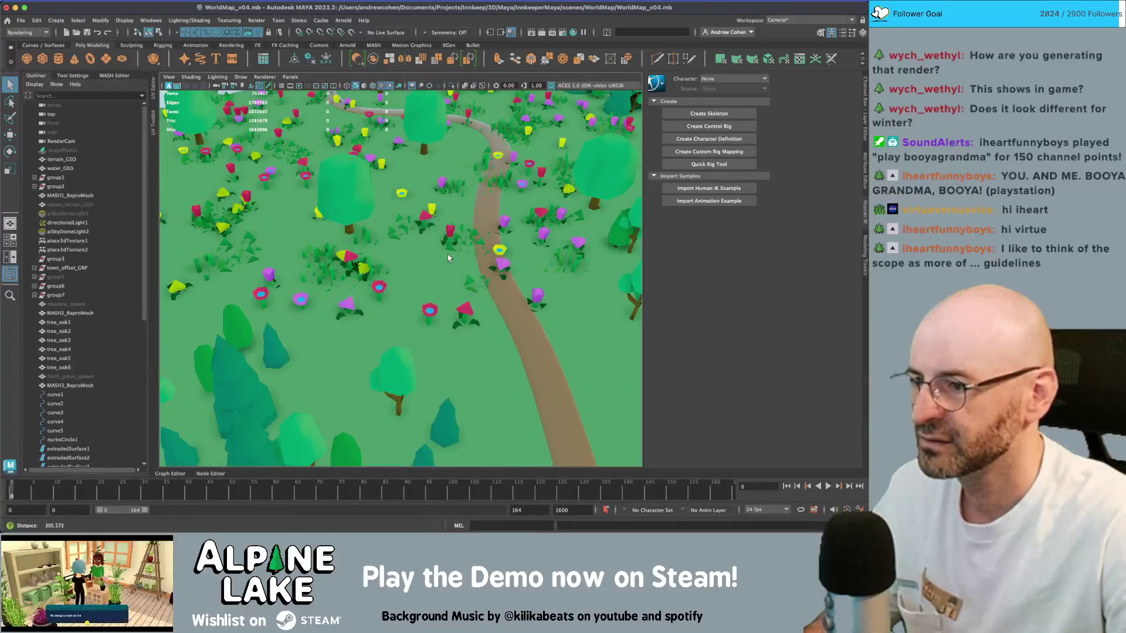
alt+right_drag(371, 246, 356, 238)
mouse_move(356, 238)
alt+mouse_down()
mouse_move(467, 234)
mouse_move(443, 245)
mouse_move(452, 282)
mouse_move(431, 217)
mouse_move(445, 233)
alt+mouse_up()
scroll(442, 245, up, 5)
scroll(436, 224, up, 4)
scroll(446, 232, up, 5)
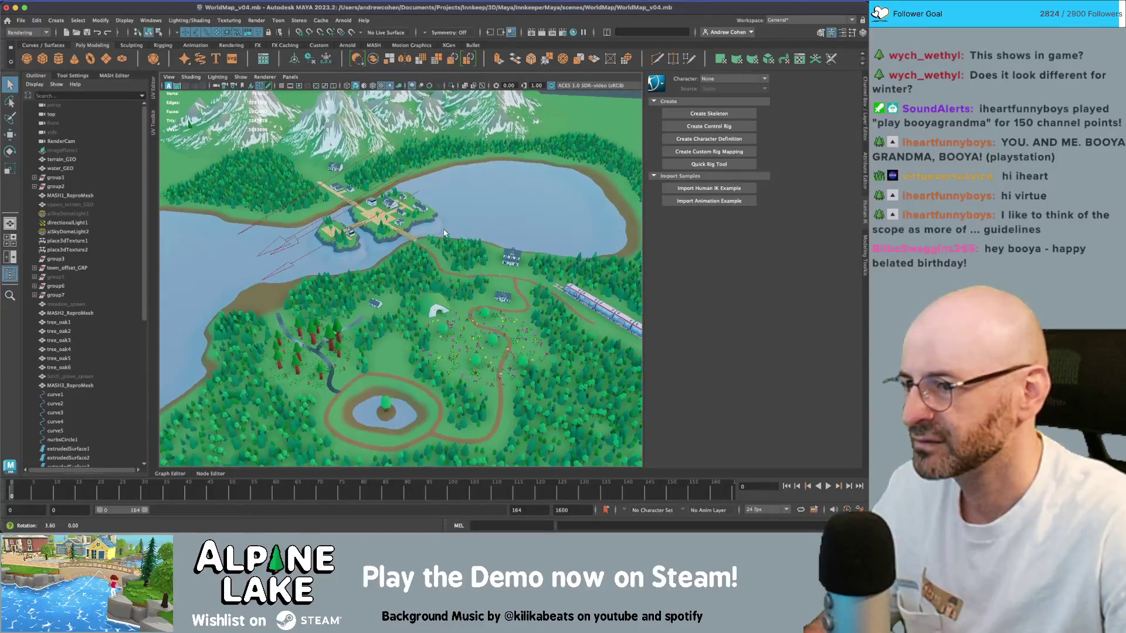
scroll(444, 230, down, 3)
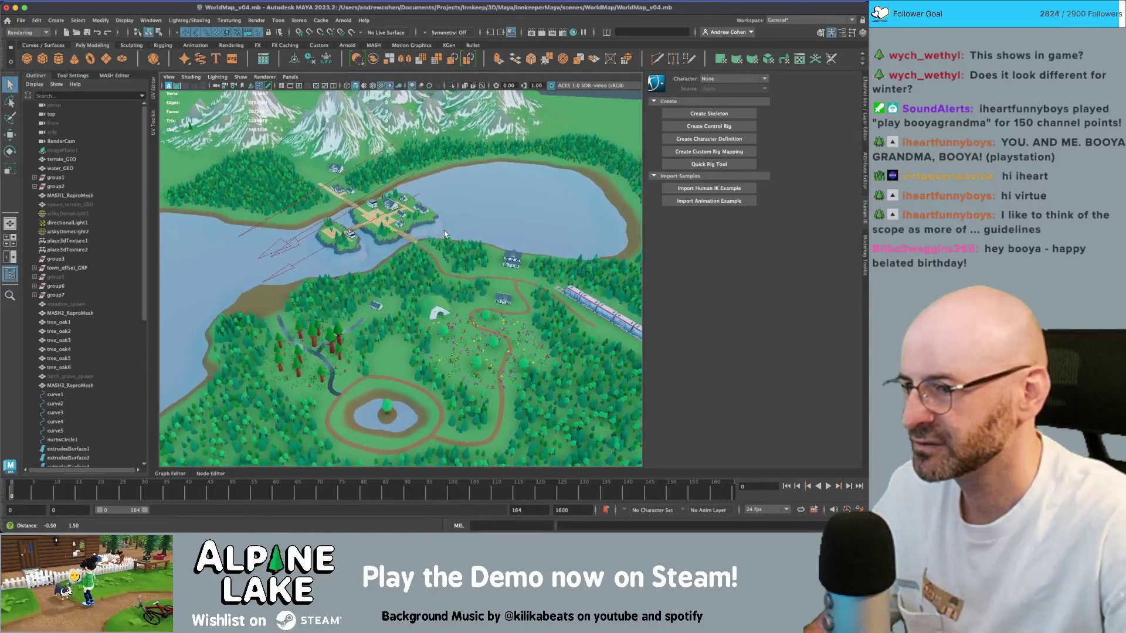
scroll(442, 231, up, 3)
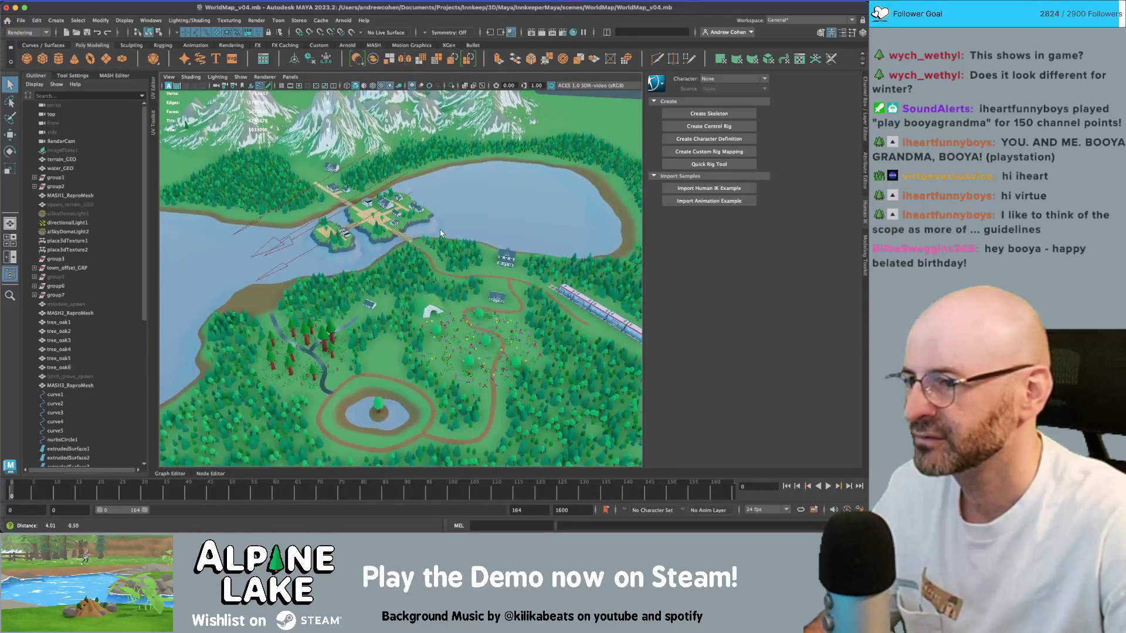
scroll(444, 233, down, 5)
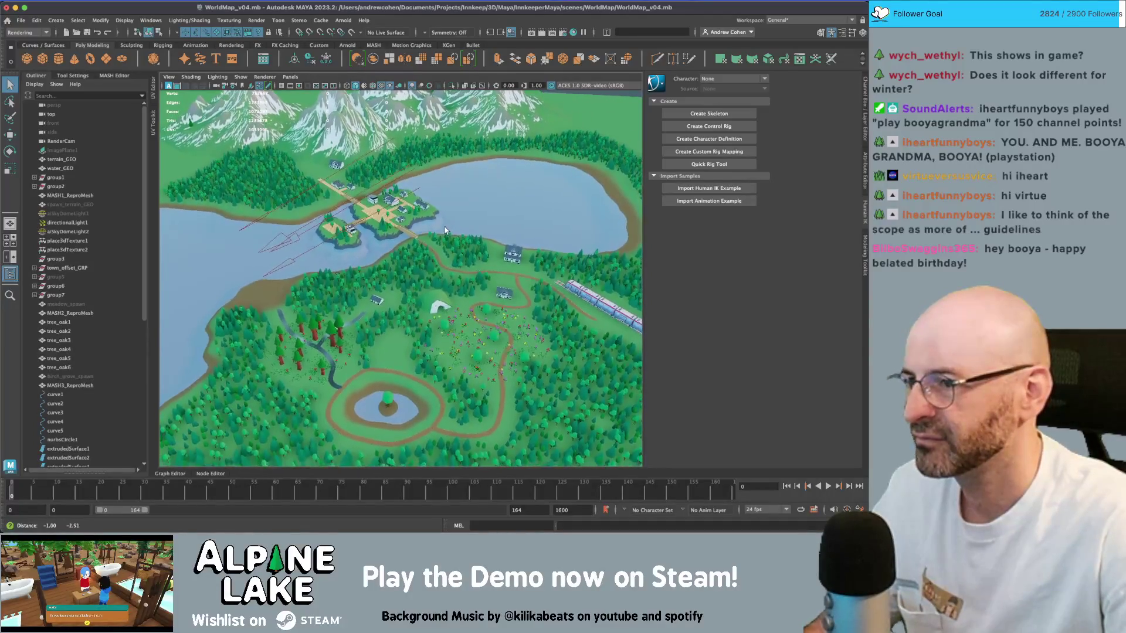
scroll(443, 231, up, 4)
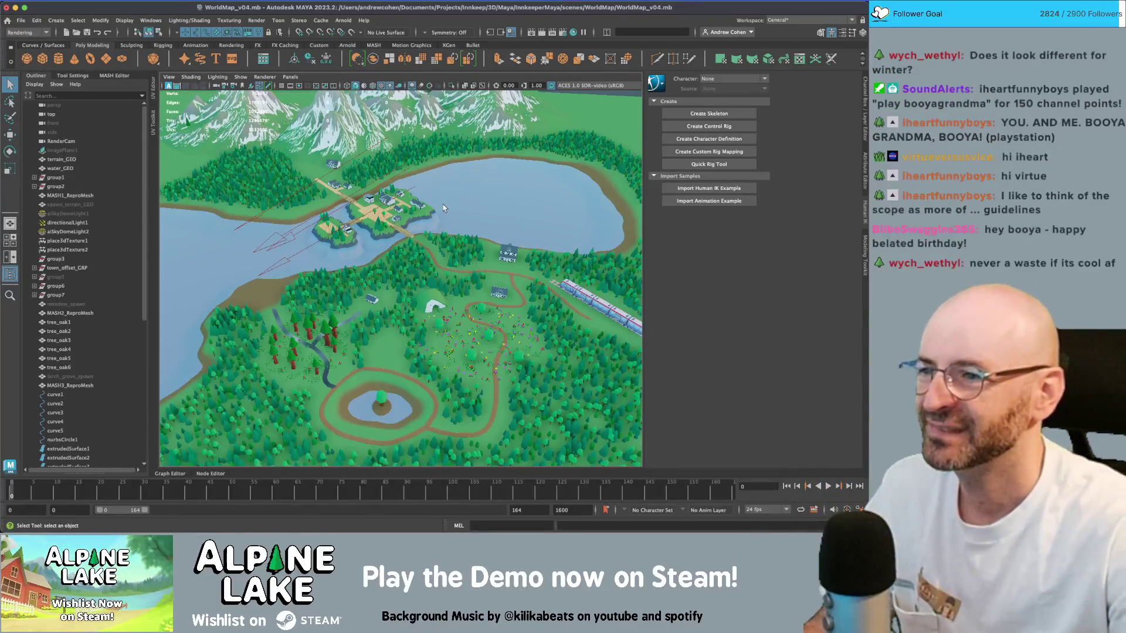
scroll(519, 252, up, 10)
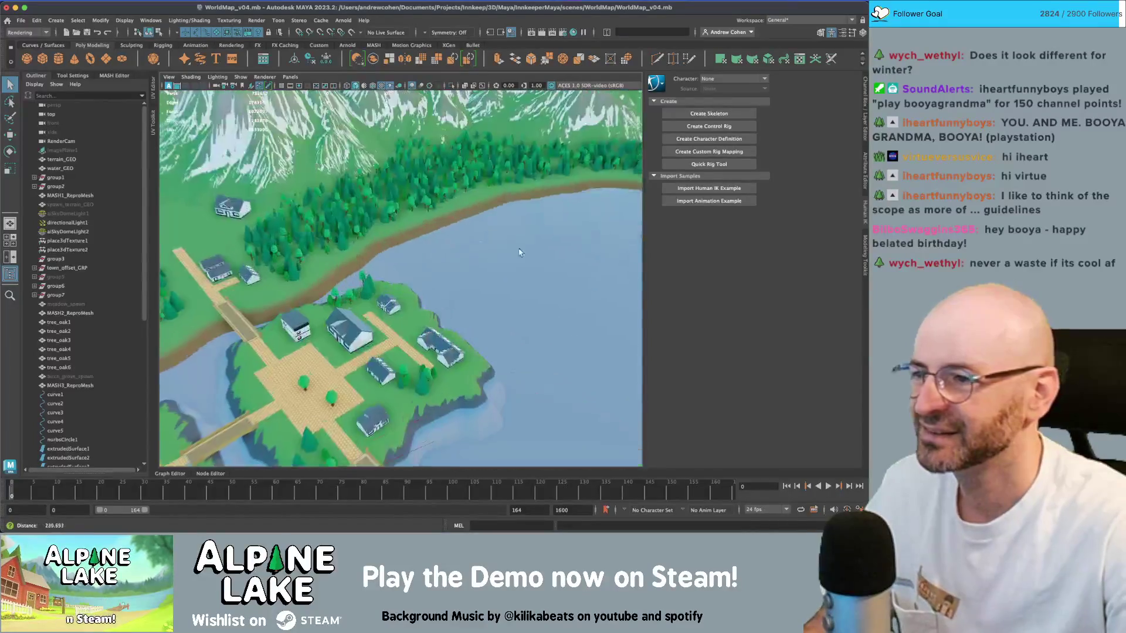
scroll(519, 252, down, 5)
alt+middle_drag(519, 252, 450, 332)
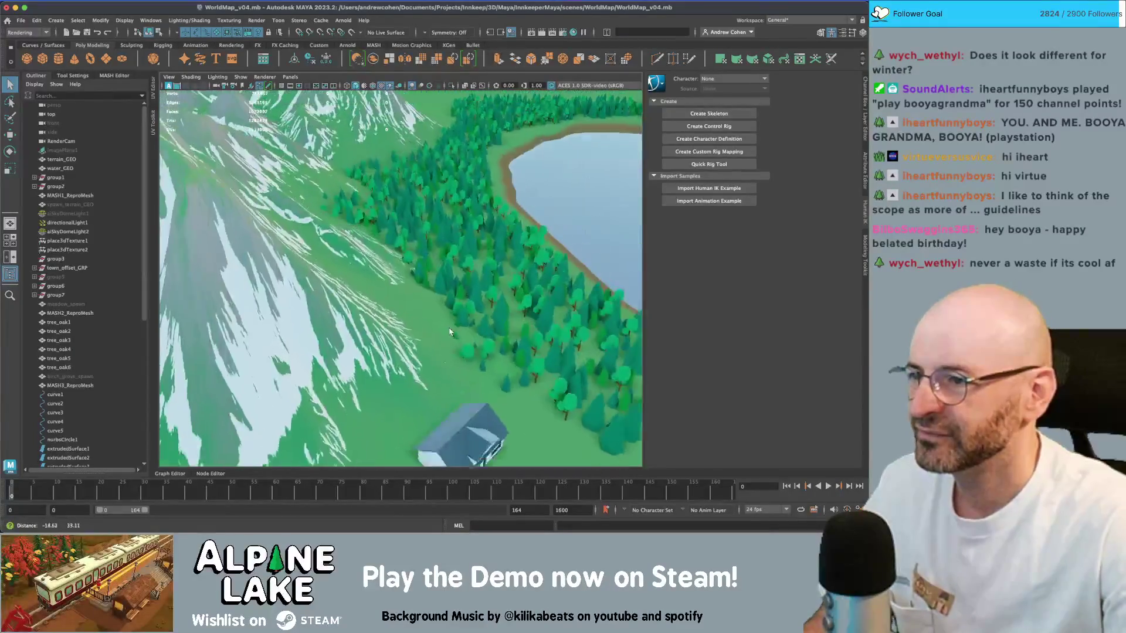
mouse_move(450, 332)
alt+mouse_down()
mouse_move(441, 280)
mouse_move(451, 266)
mouse_move(444, 276)
alt+mouse_up()
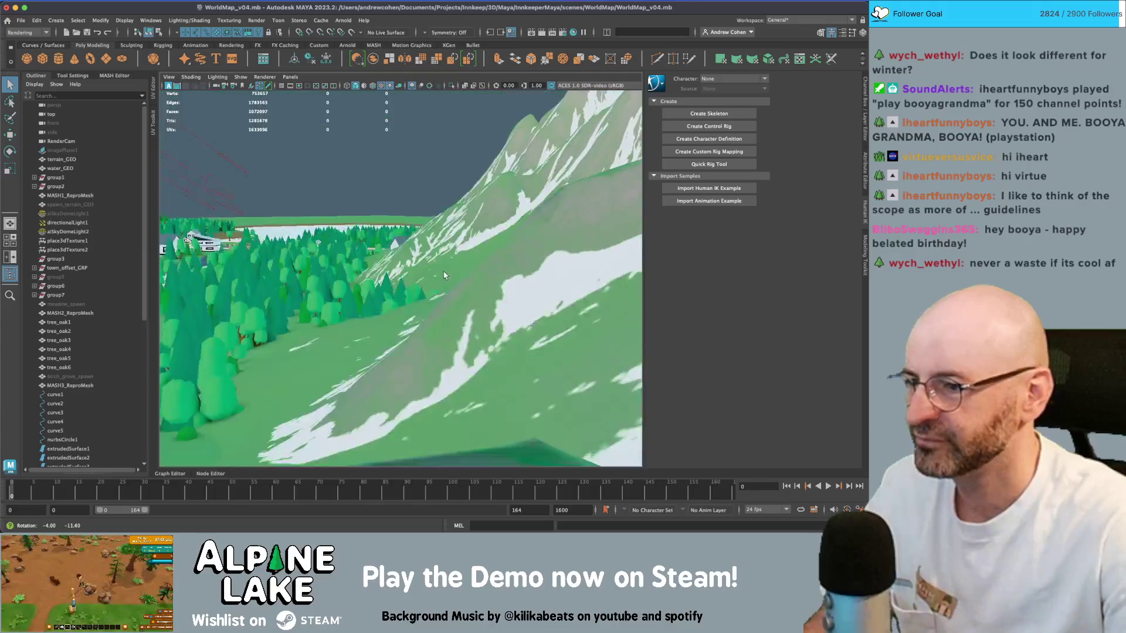
alt+right_drag(444, 275, 347, 237)
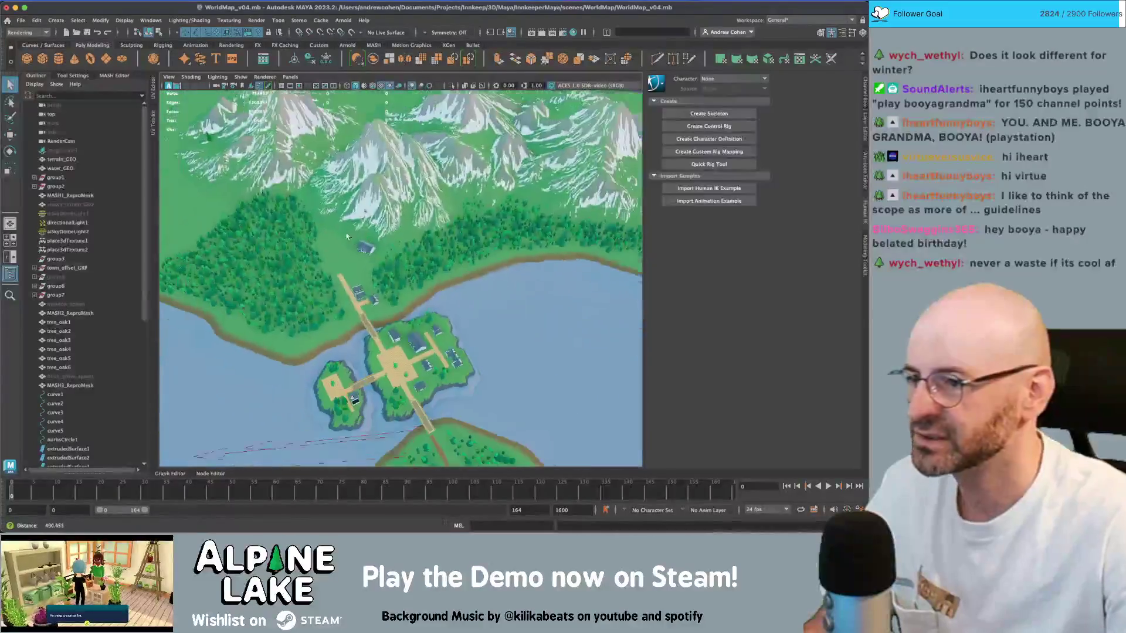
alt+drag(347, 237, 391, 262)
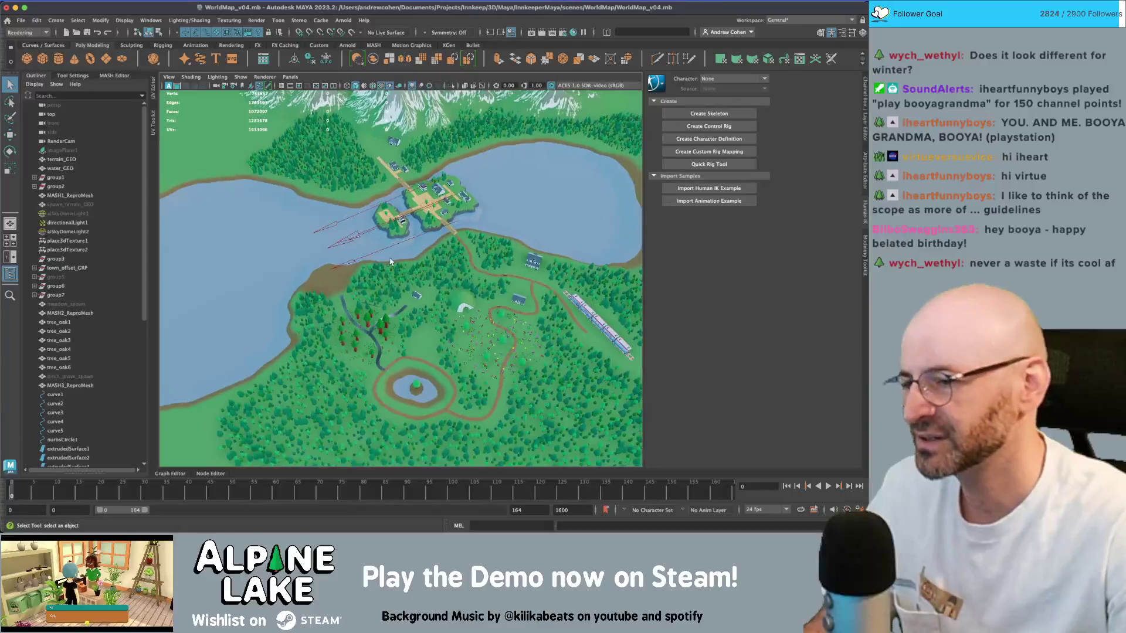
alt+right_drag(391, 261, 468, 287)
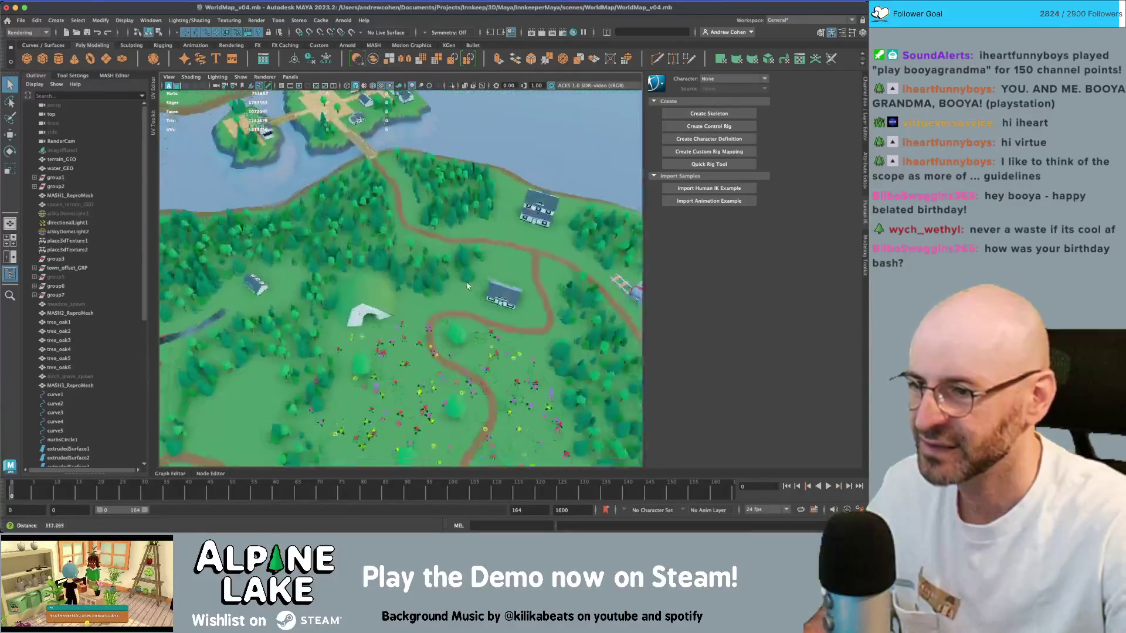
alt+drag(467, 287, 397, 273)
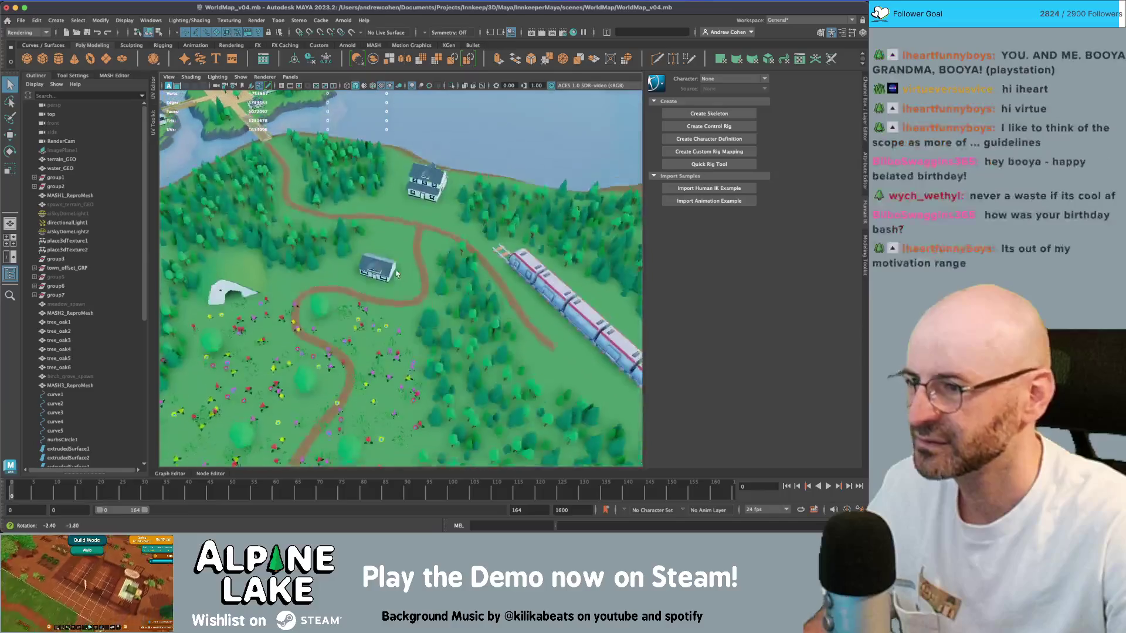
scroll(396, 274, down, 10)
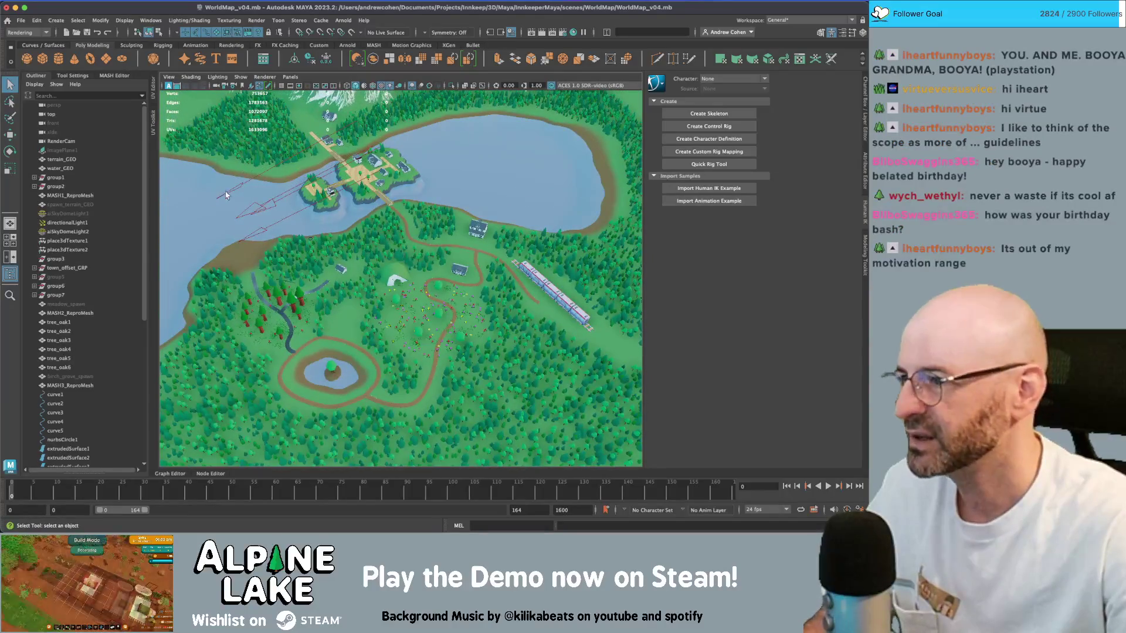
- Unhide tree_terrain_scatter_GEO with Shift+H and switch to the Texturing 3D Paint Tool
scroll(104, 310, down, 5)
click(85, 377)
key(shift+h)
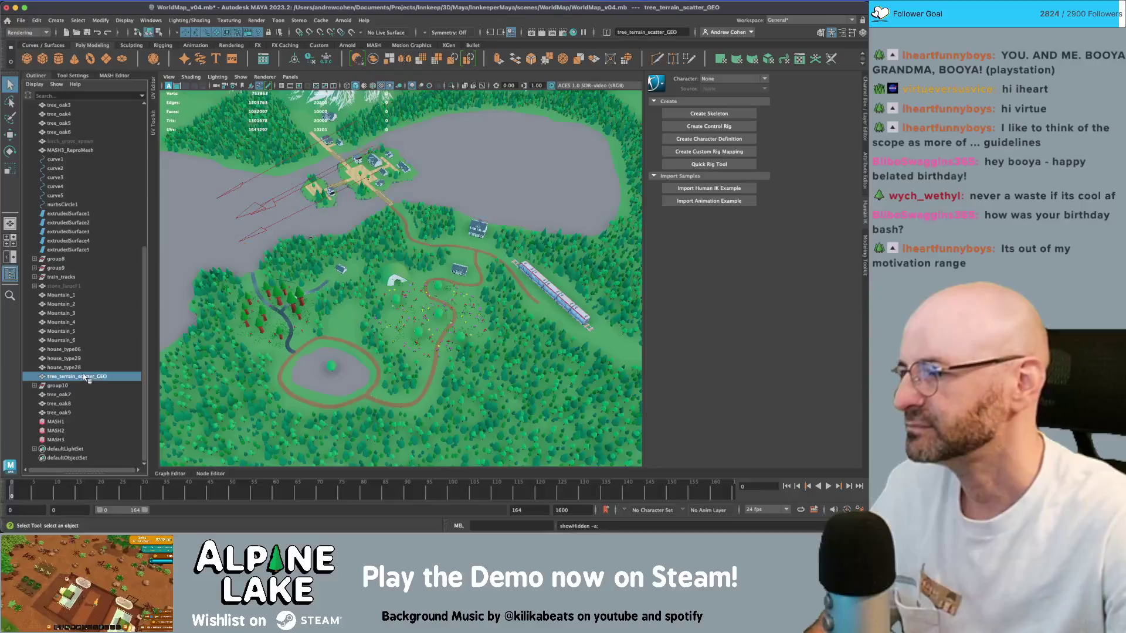
scroll(329, 207, up, 5)
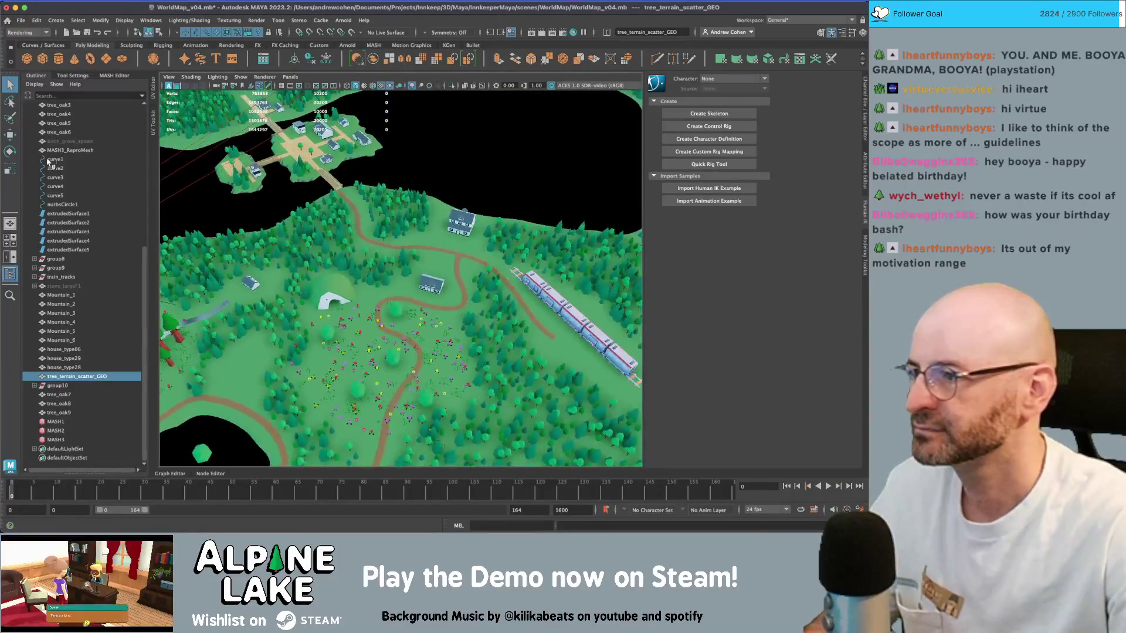
click(220, 22)
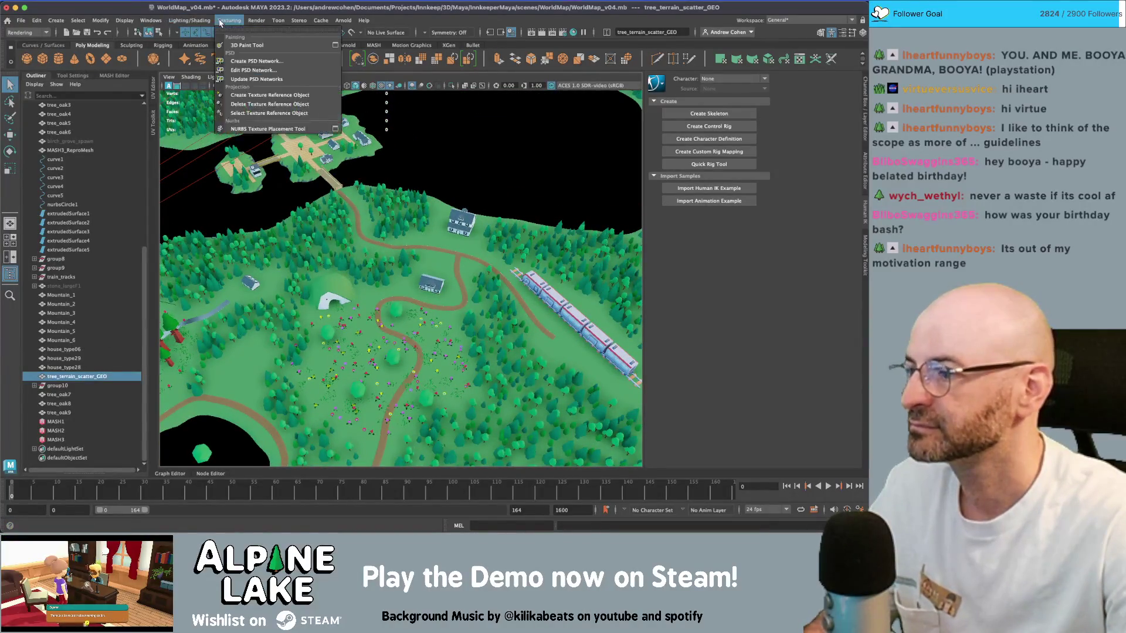
click(240, 45)
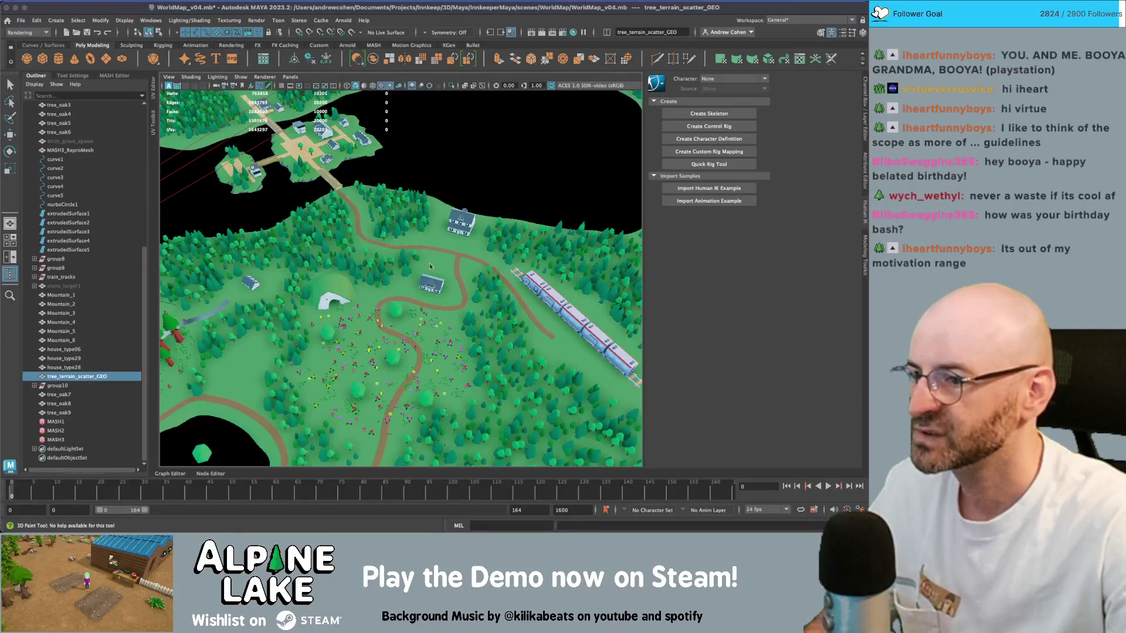
- Turn on textured shading and dab the first red paint onto the terrain by the forest
key(6)
scroll(445, 271, up, 3)
scroll(445, 270, up, 5)
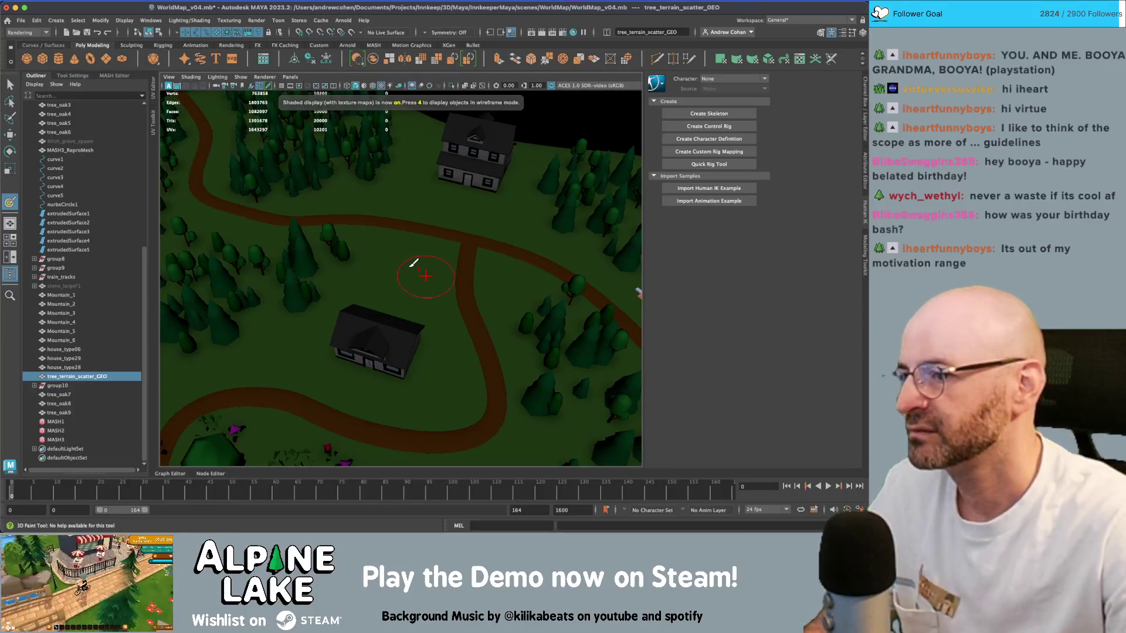
scroll(324, 259, down, 10)
scroll(324, 258, up, 10)
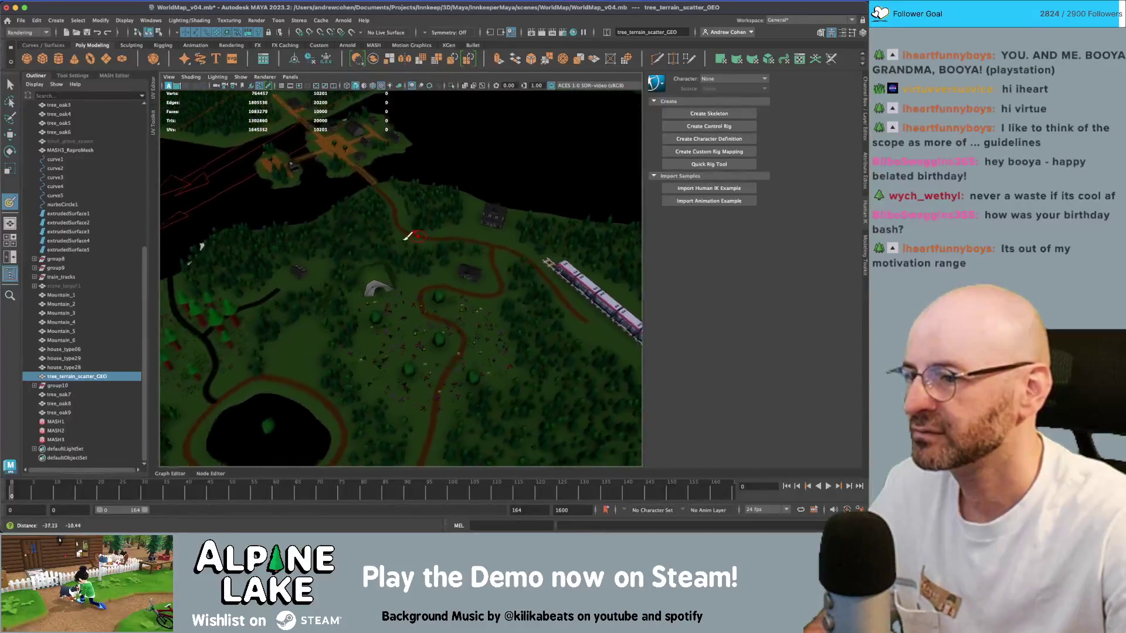
alt+drag(366, 291, 364, 313)
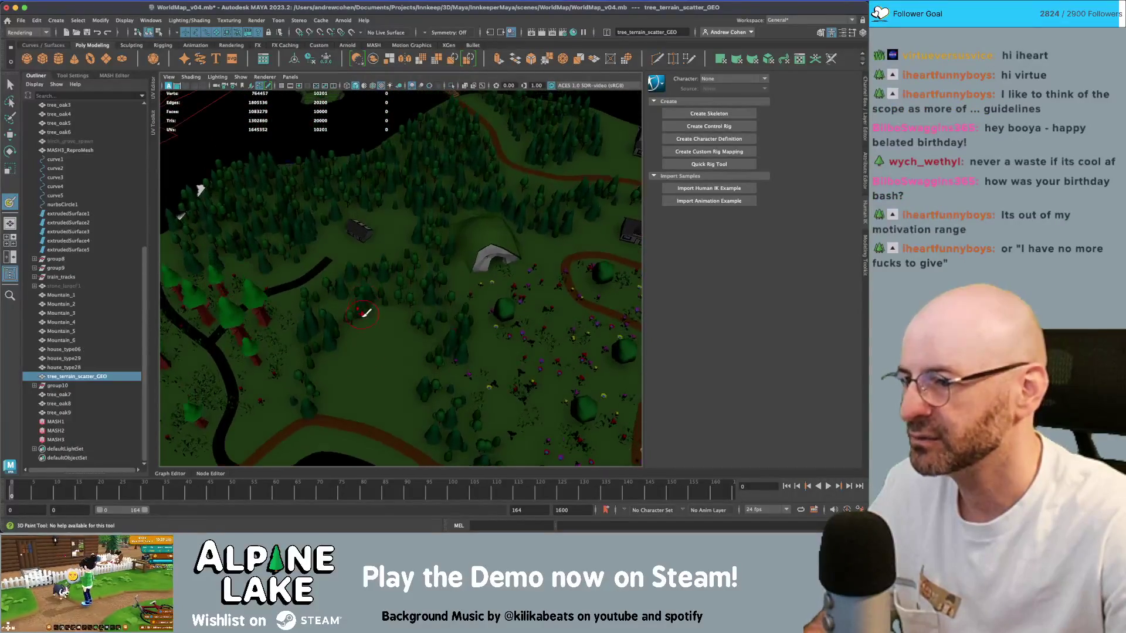
click(349, 343)
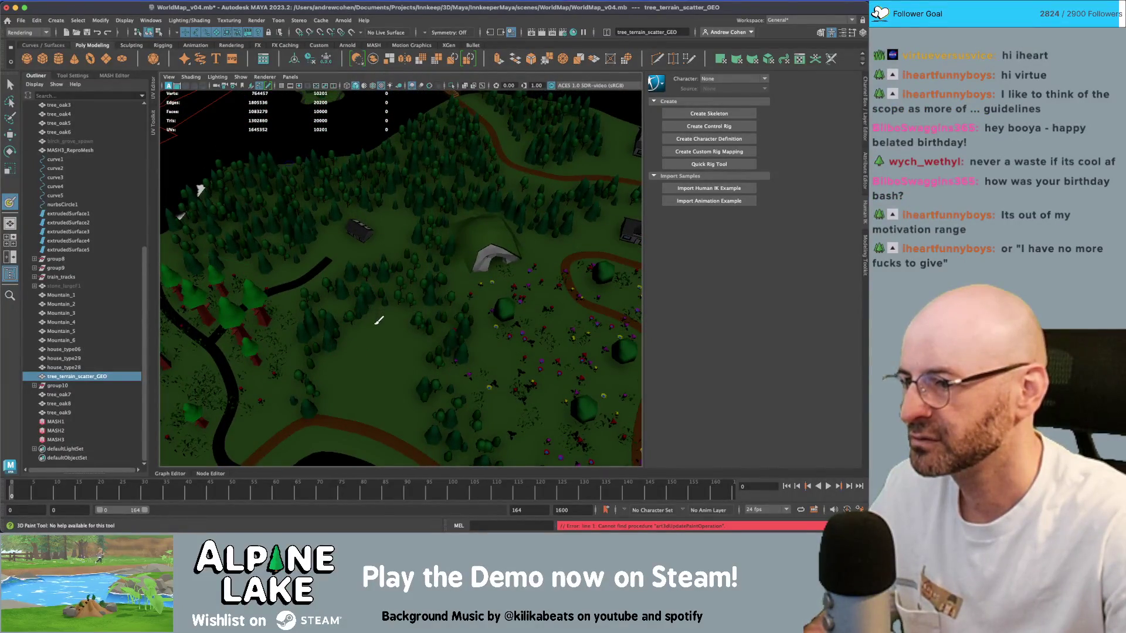
click(371, 334)
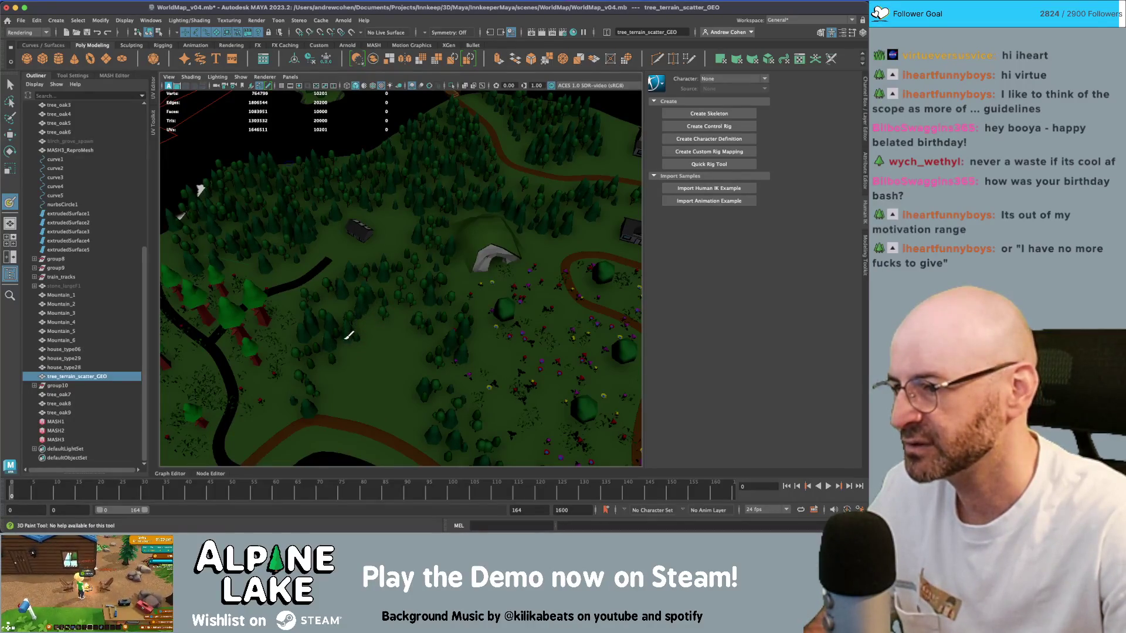
- Reframe toward the cave and train, then dab red paint onto the meadow terrain
mouse_move(349, 359)
alt+right_down()
mouse_move(394, 334)
mouse_move(337, 348)
alt+right_up()
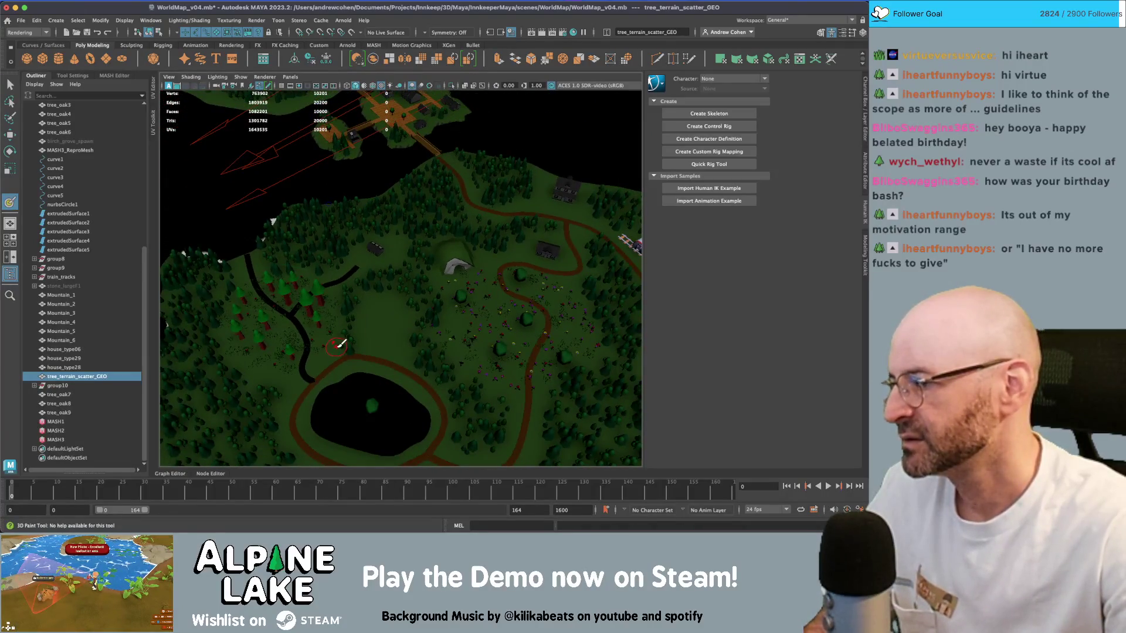
alt+right_drag(387, 317, 422, 312)
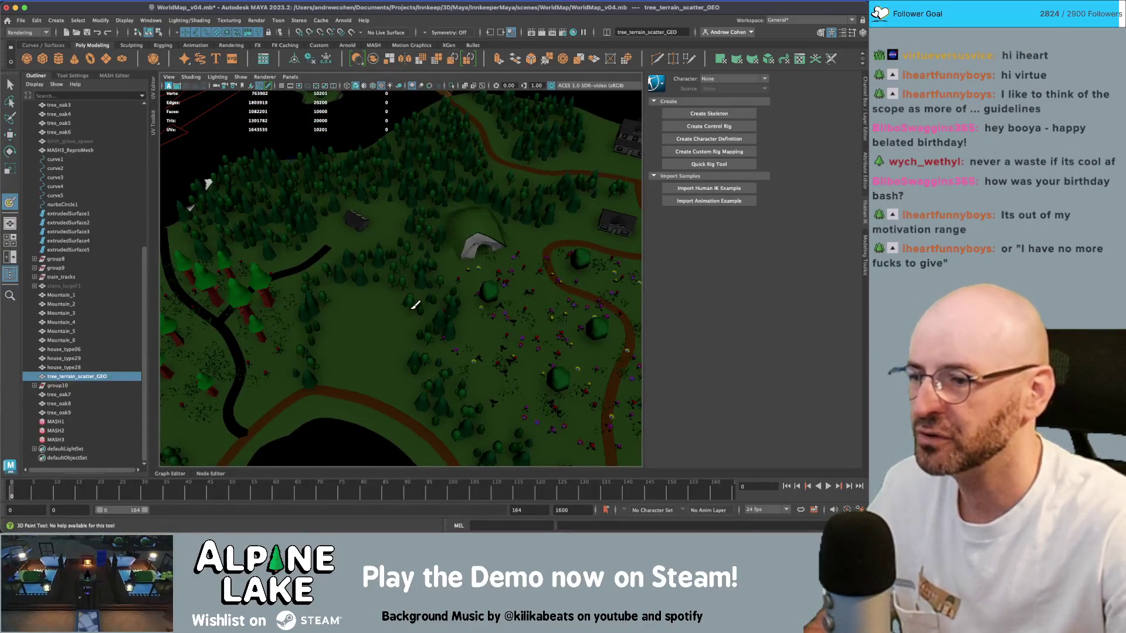
mouse_move(413, 307)
alt+middle_down()
mouse_move(375, 310)
mouse_move(417, 304)
mouse_move(356, 255)
alt+middle_up()
scroll(356, 258, up, 2)
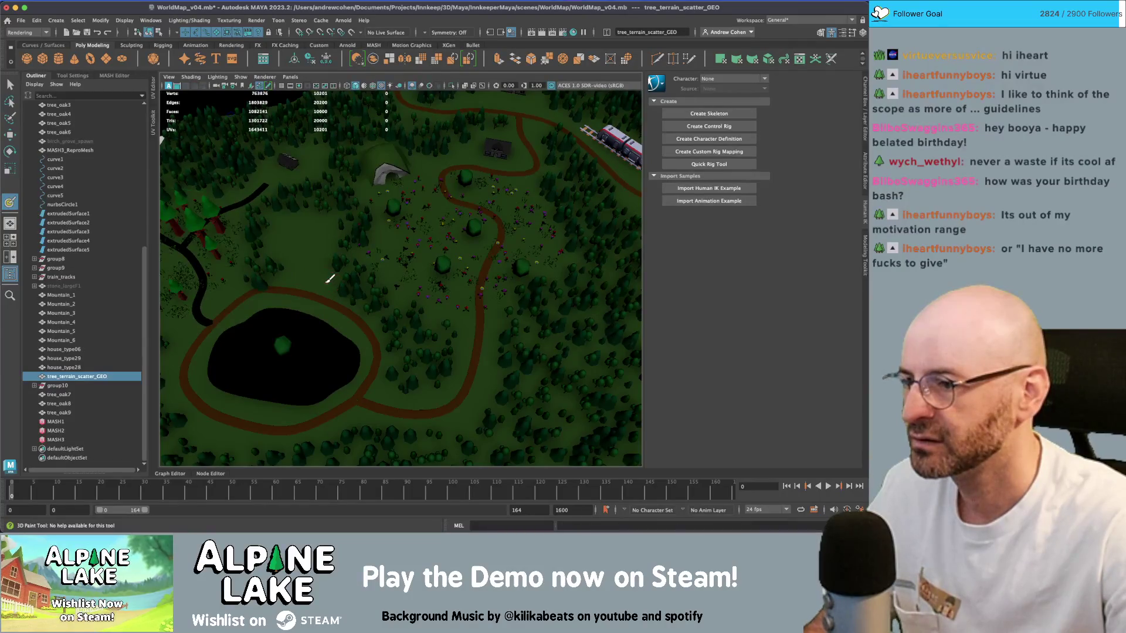
click(328, 271)
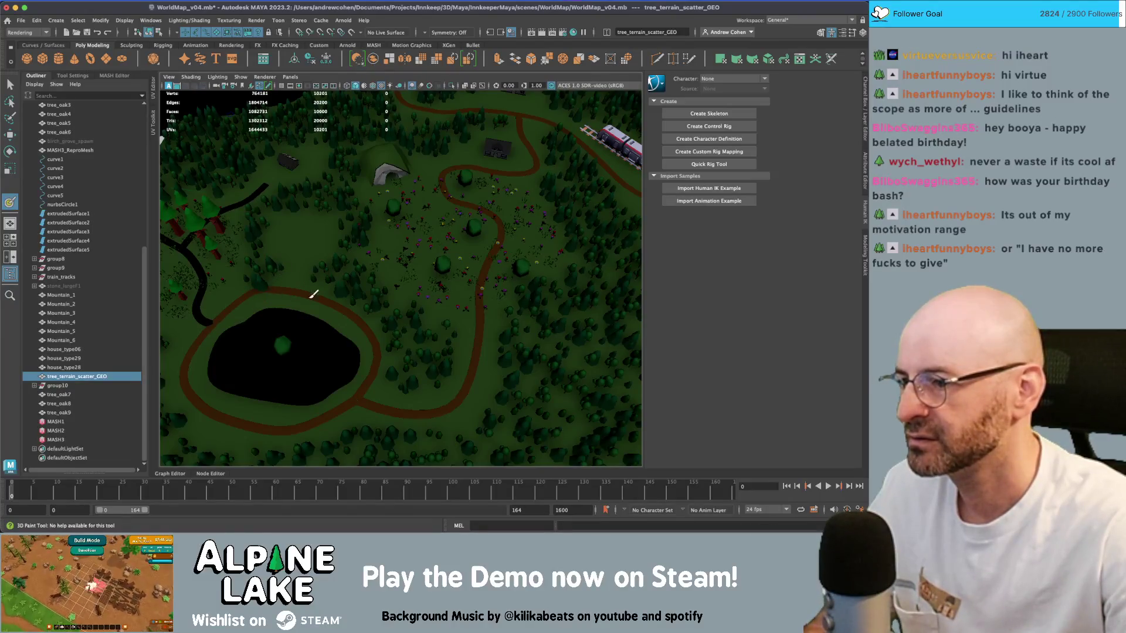
- Zoom in and paint out the white scatter along the lake shore
scroll(296, 288, down, 10)
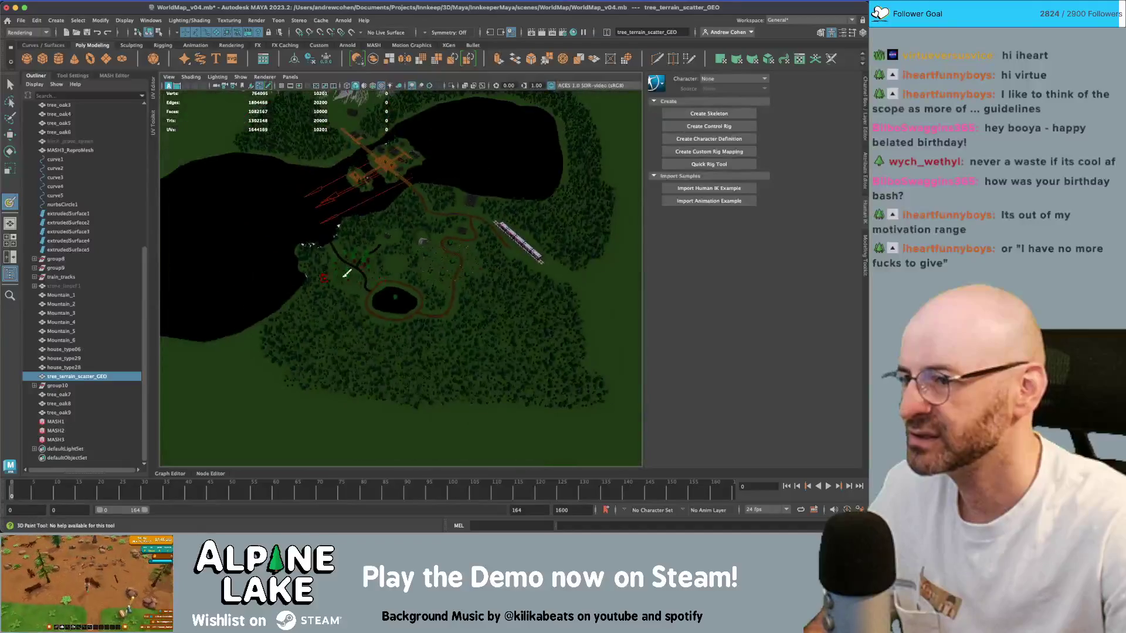
scroll(422, 222, down, 3)
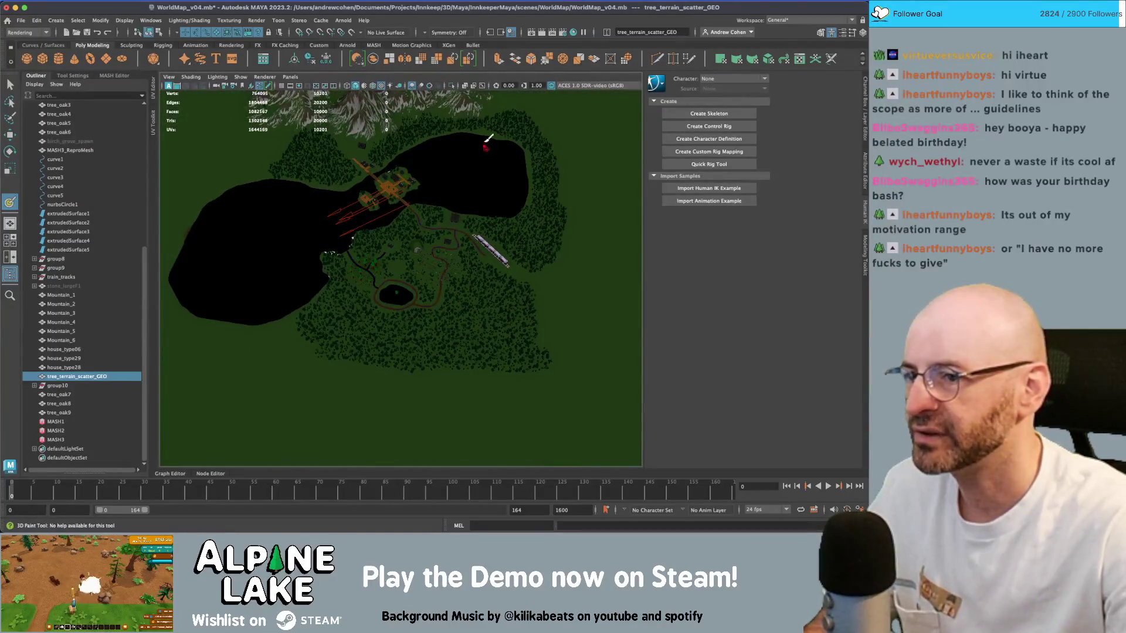
scroll(422, 254, up, 8)
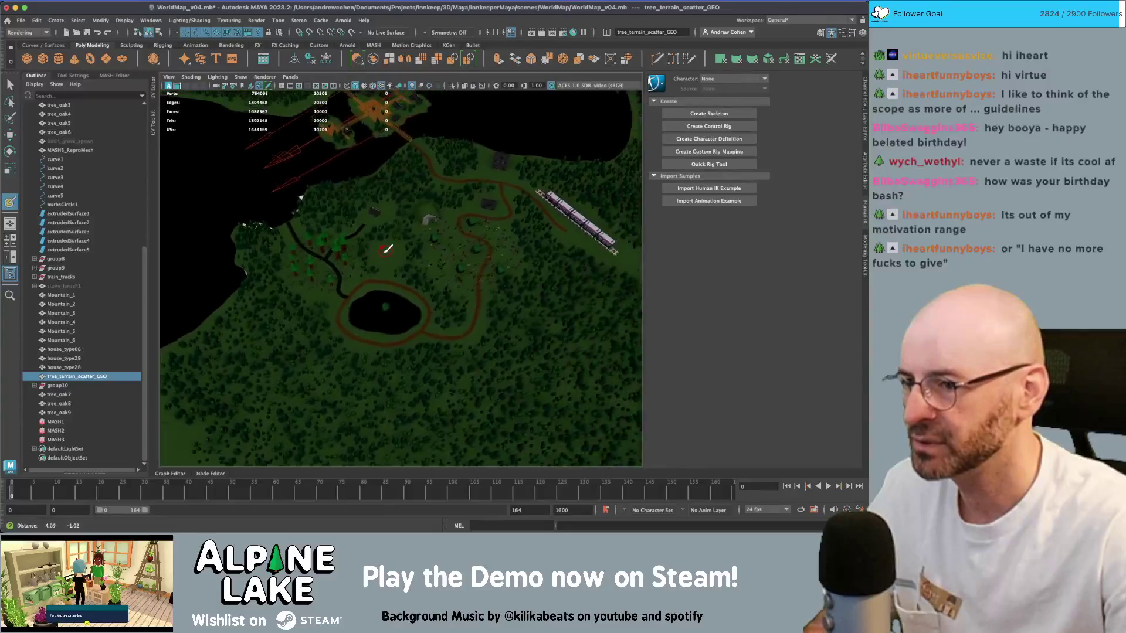
scroll(393, 258, up, 5)
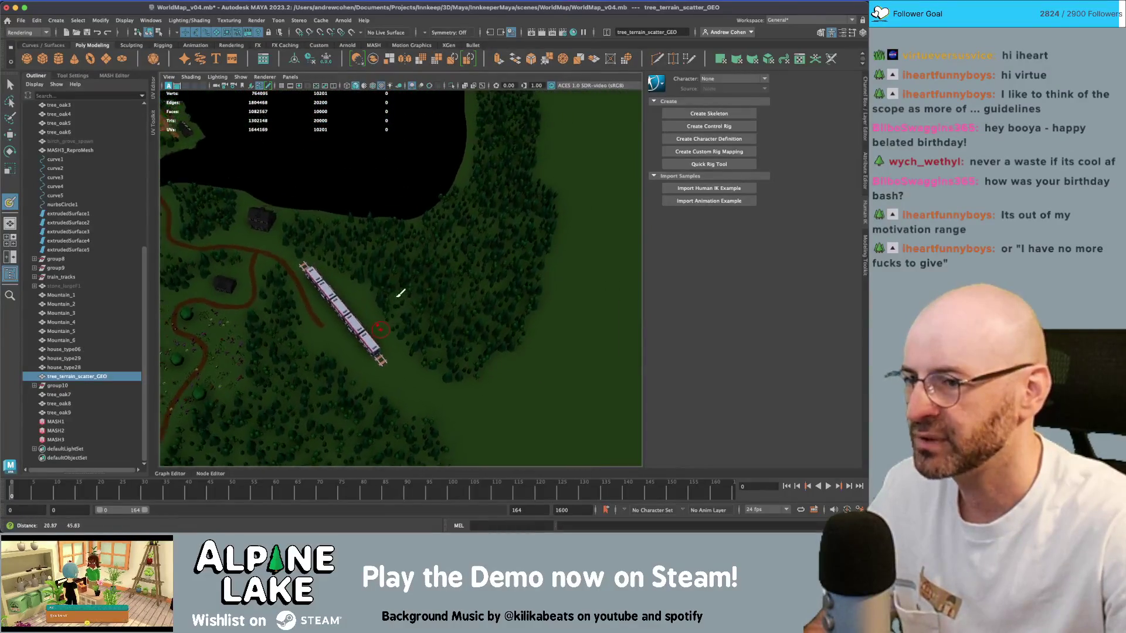
scroll(427, 241, down, 5)
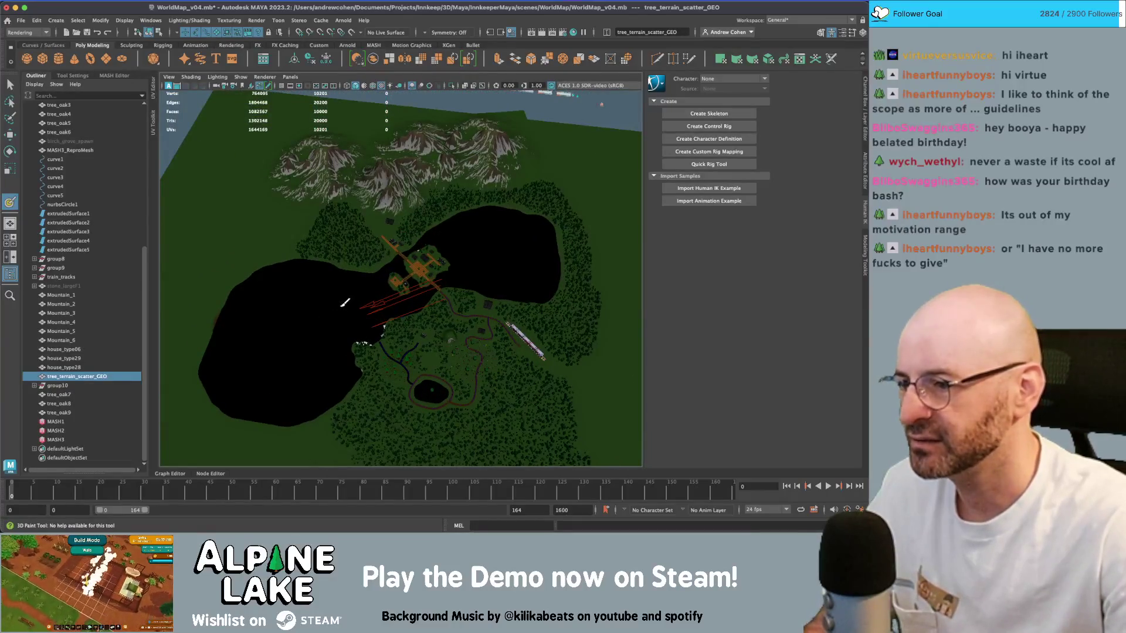
scroll(305, 321, up, 3)
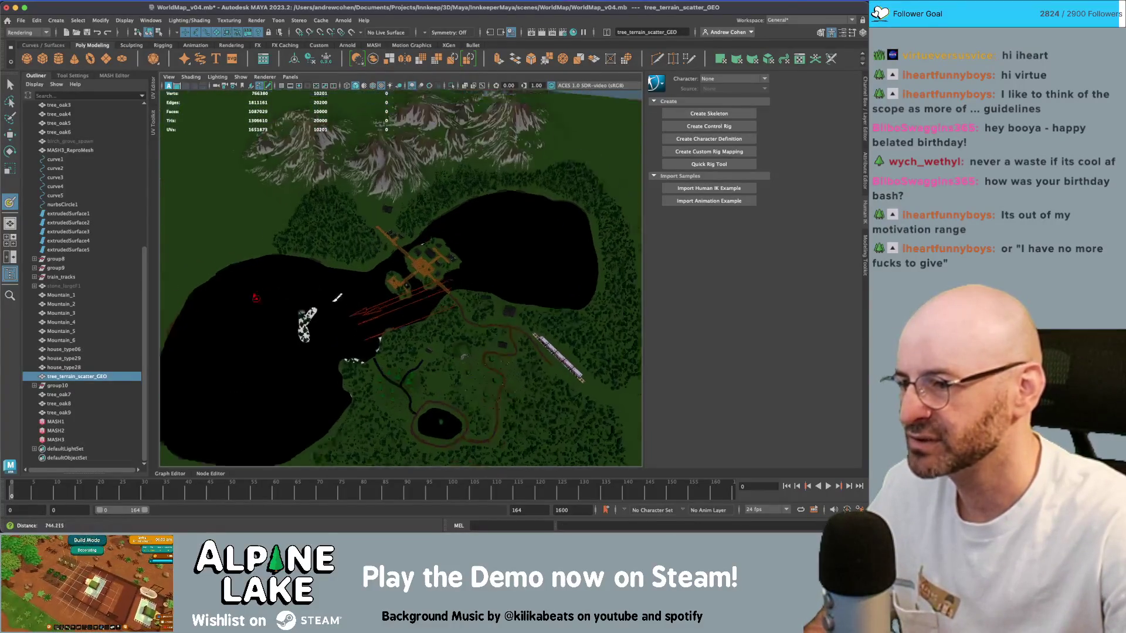
scroll(350, 290, up, 5)
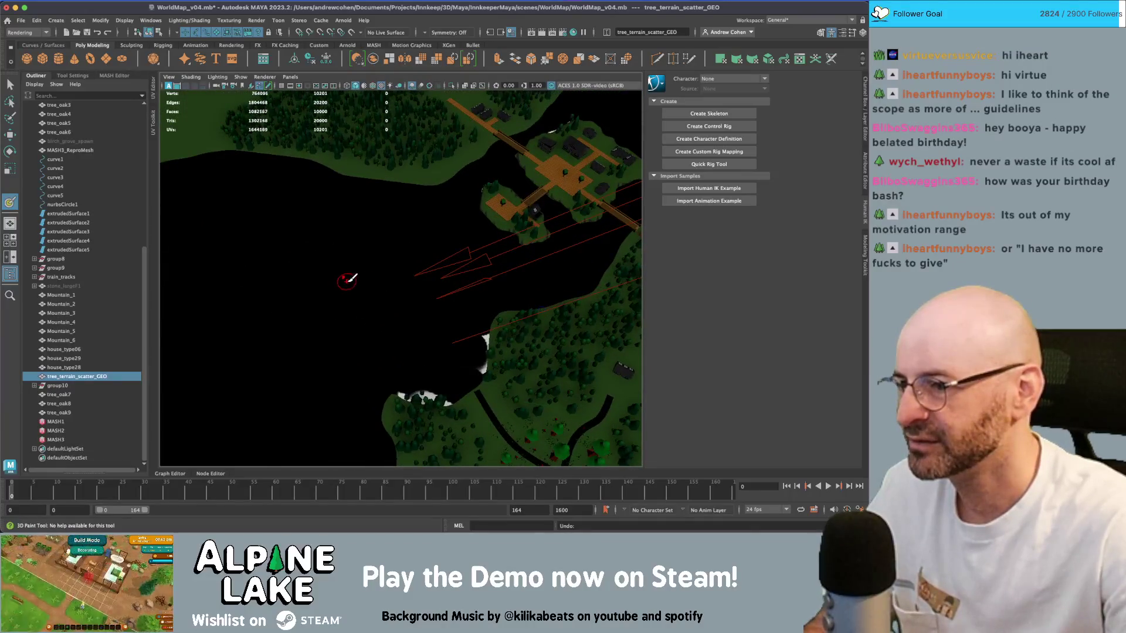
scroll(352, 283, down, 2)
scroll(374, 294, down, 2)
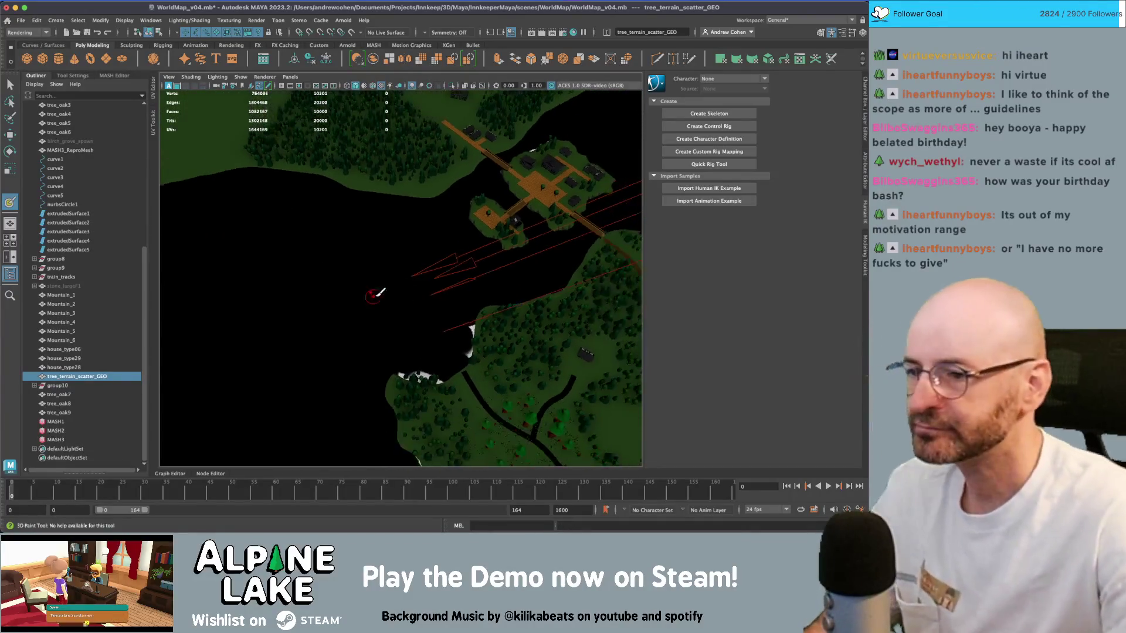
scroll(375, 294, up, 5)
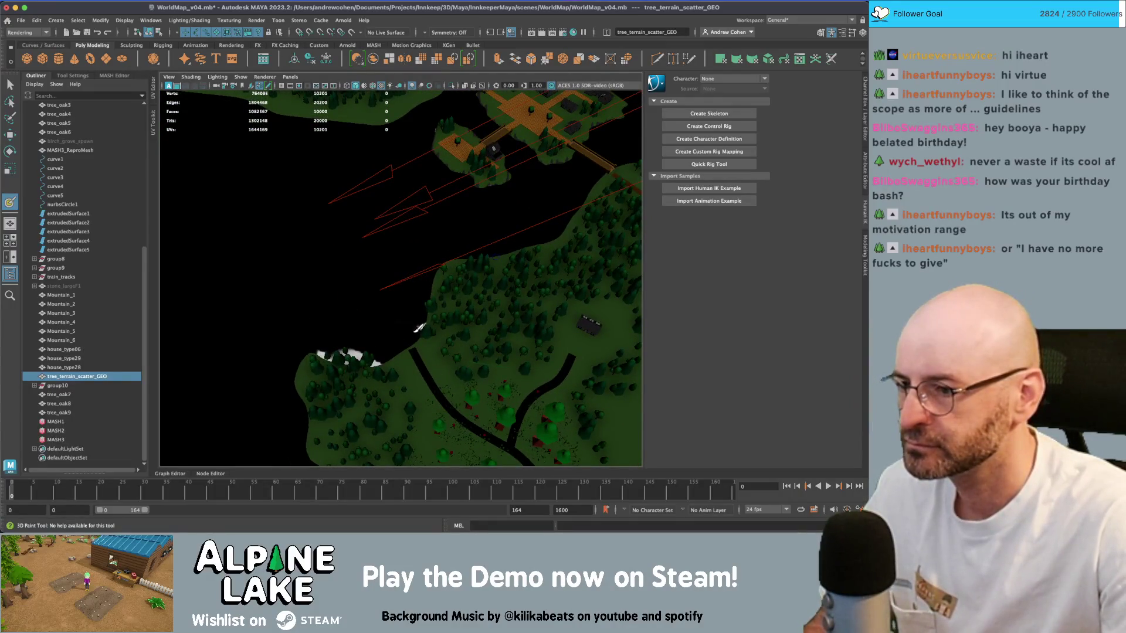
click(384, 356)
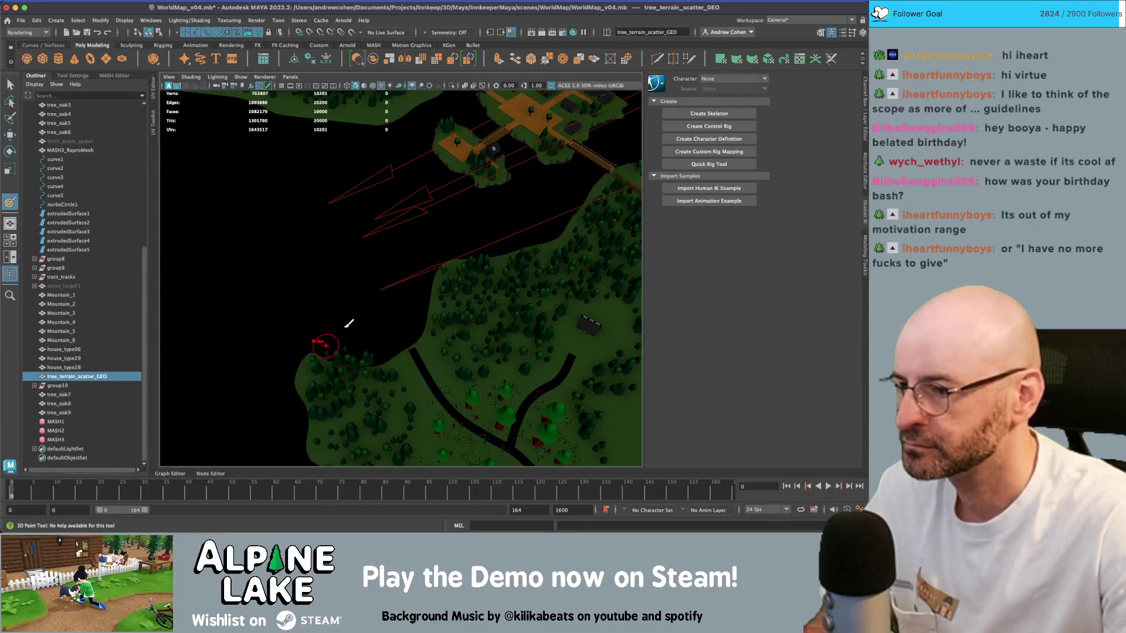
- Paint out scatter beside the forest path, then view the trees and houses side-on
alt+drag(352, 322, 399, 330)
mouse_move(399, 331)
alt+right_down()
mouse_move(461, 321)
mouse_move(450, 324)
alt+right_up()
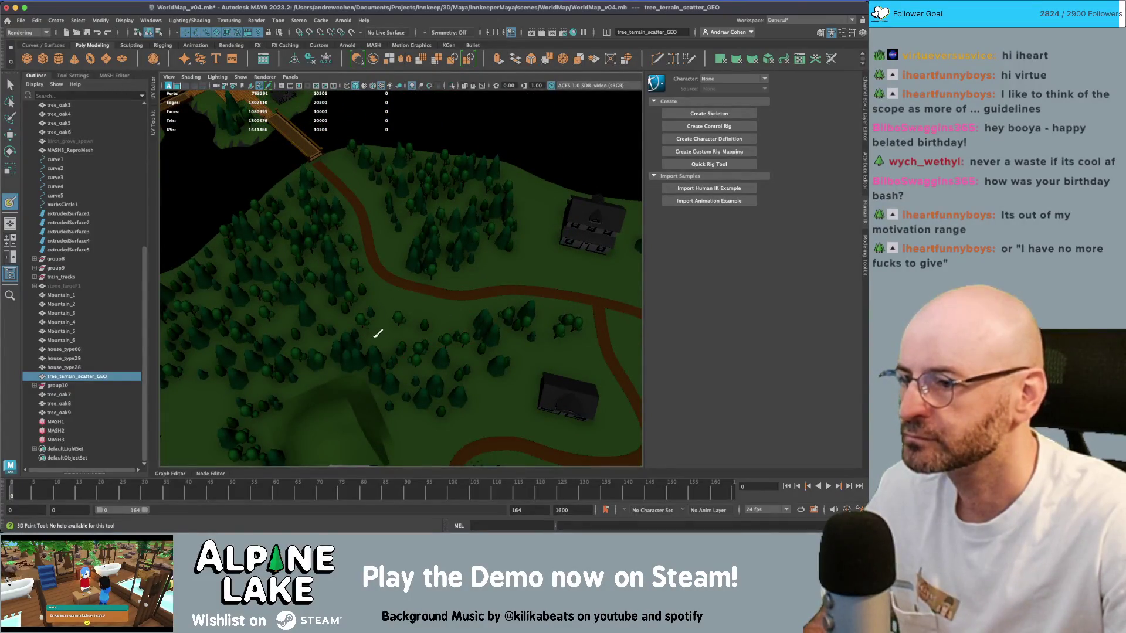
mouse_move(439, 326)
alt+right_down()
mouse_move(385, 315)
mouse_move(380, 300)
alt+right_up()
scroll(381, 299, up, 10)
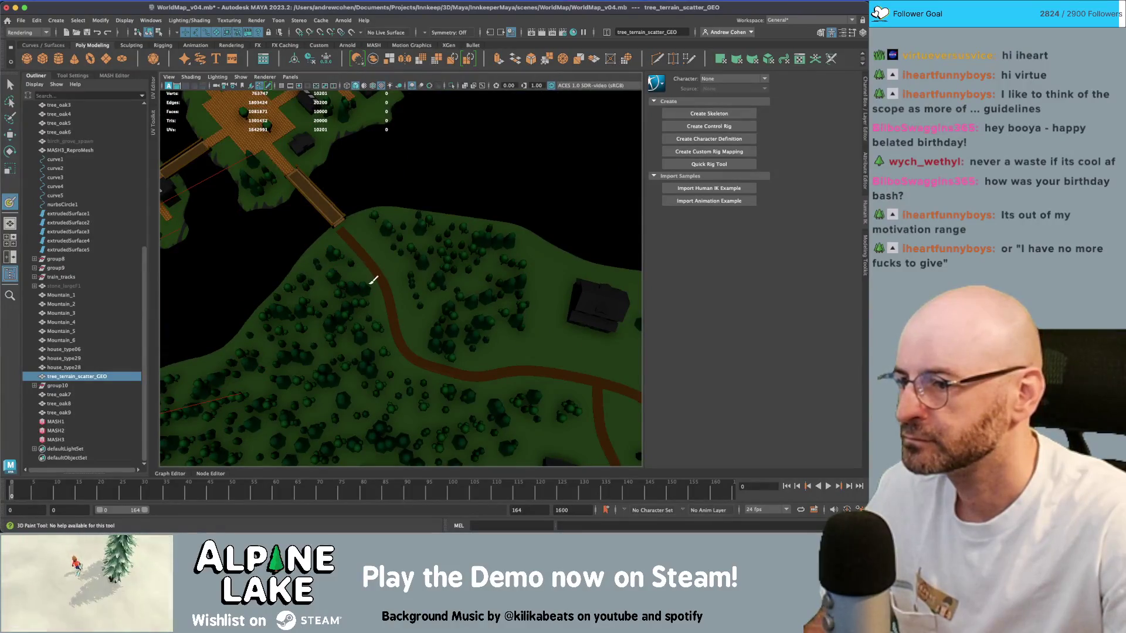
drag(404, 355, 417, 273)
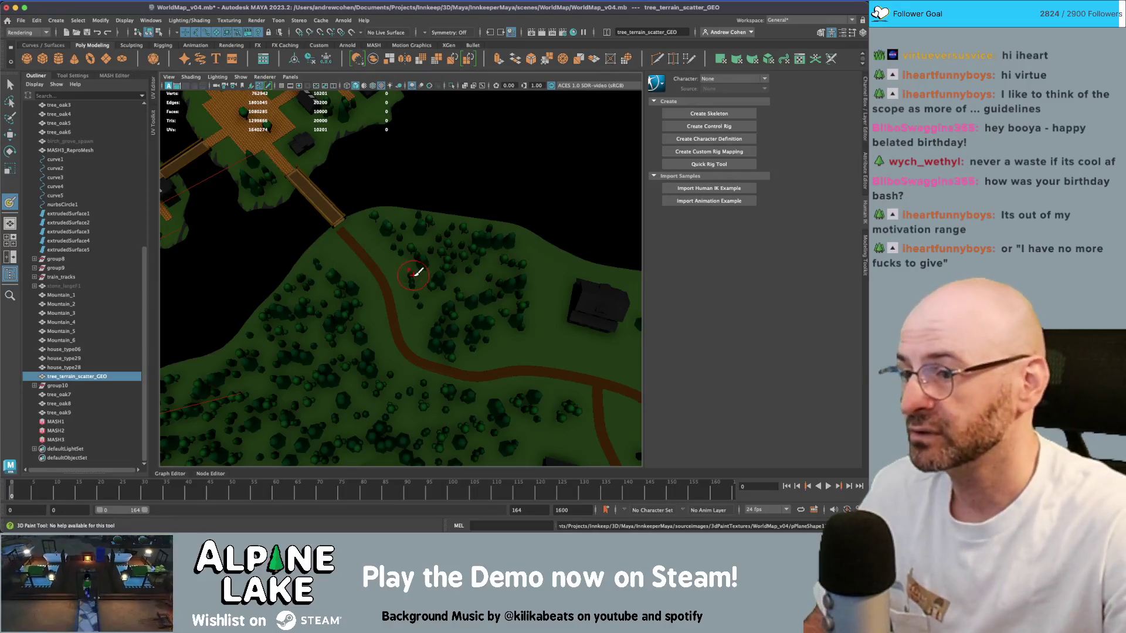
alt+middle_drag(430, 323, 428, 311)
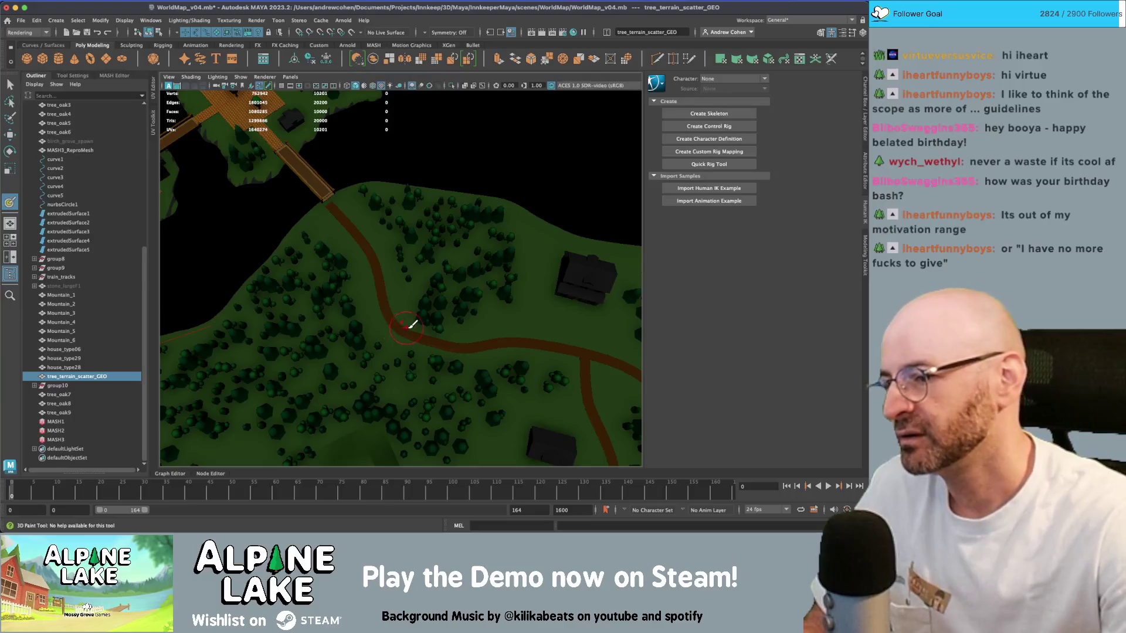
mouse_move(413, 324)
alt+mouse_down()
mouse_move(428, 316)
mouse_move(408, 264)
mouse_move(402, 300)
alt+mouse_up()
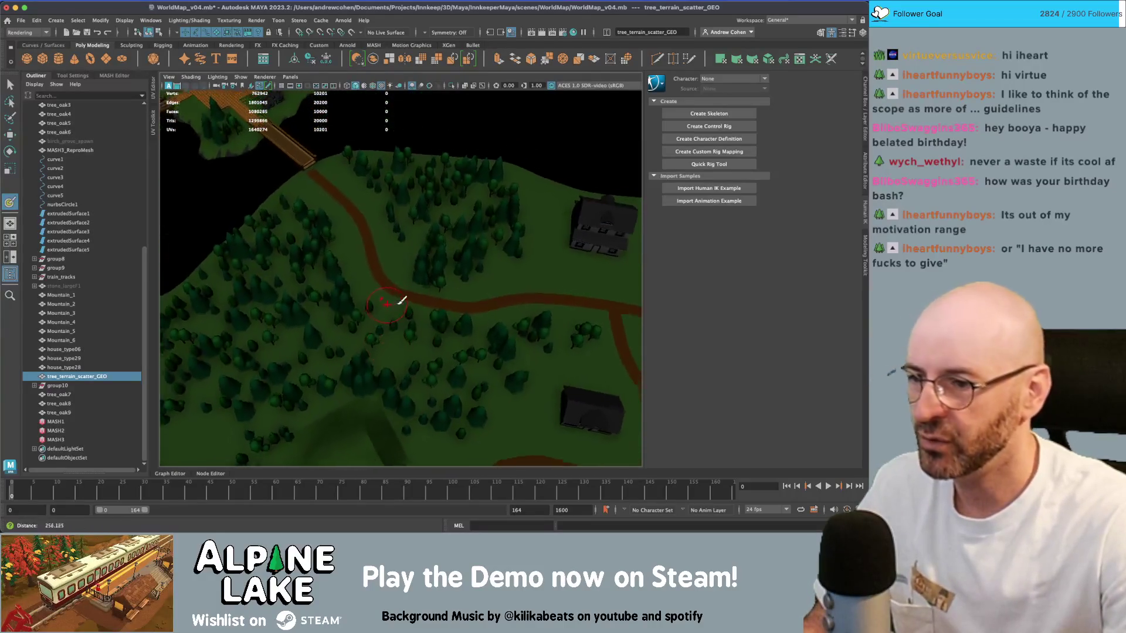
scroll(403, 301, up, 3)
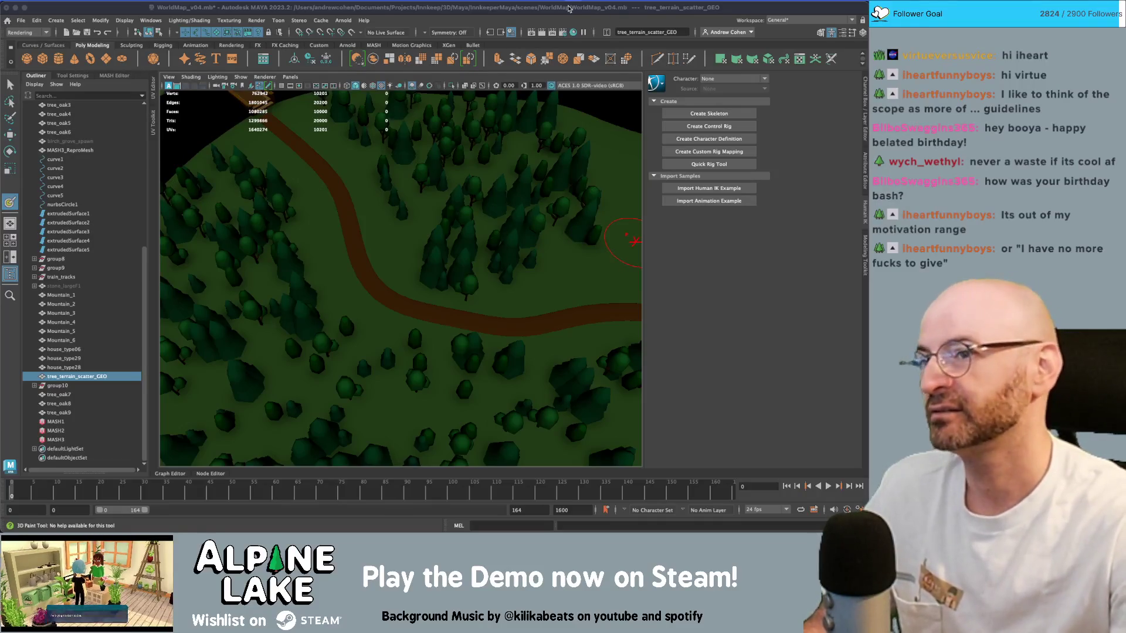
scroll(485, 146, down, 5)
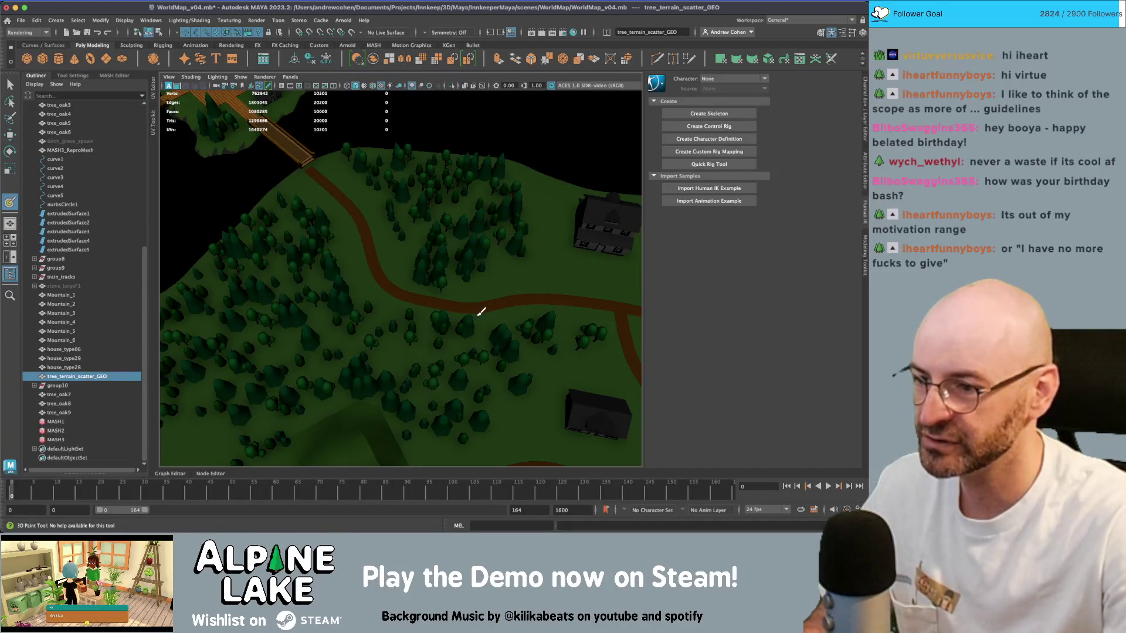
- Paint trees on the path bend and near the village road, then widen the view
drag(478, 310, 476, 306)
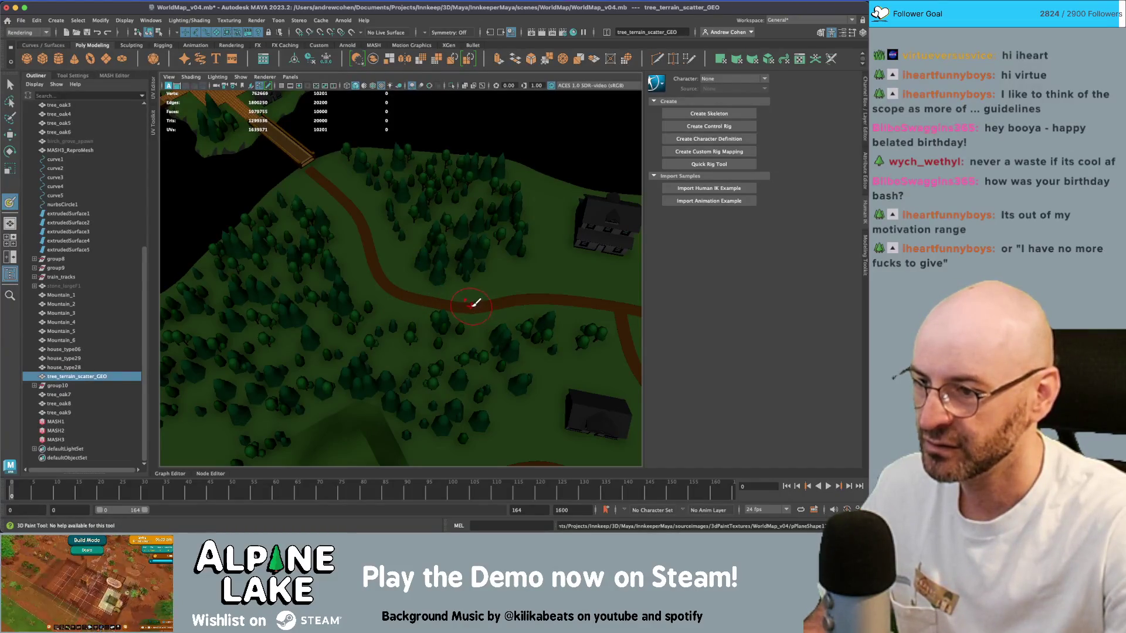
click(467, 304)
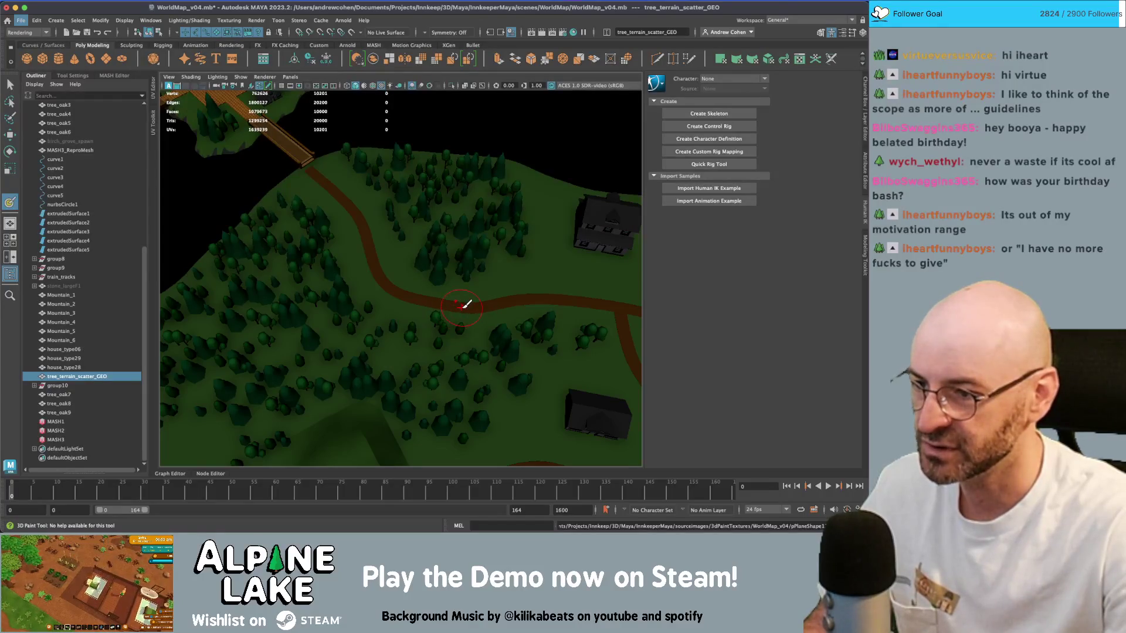
mouse_move(448, 303)
alt+mouse_down()
mouse_move(395, 382)
mouse_move(387, 298)
mouse_move(407, 319)
mouse_move(414, 295)
alt+mouse_up()
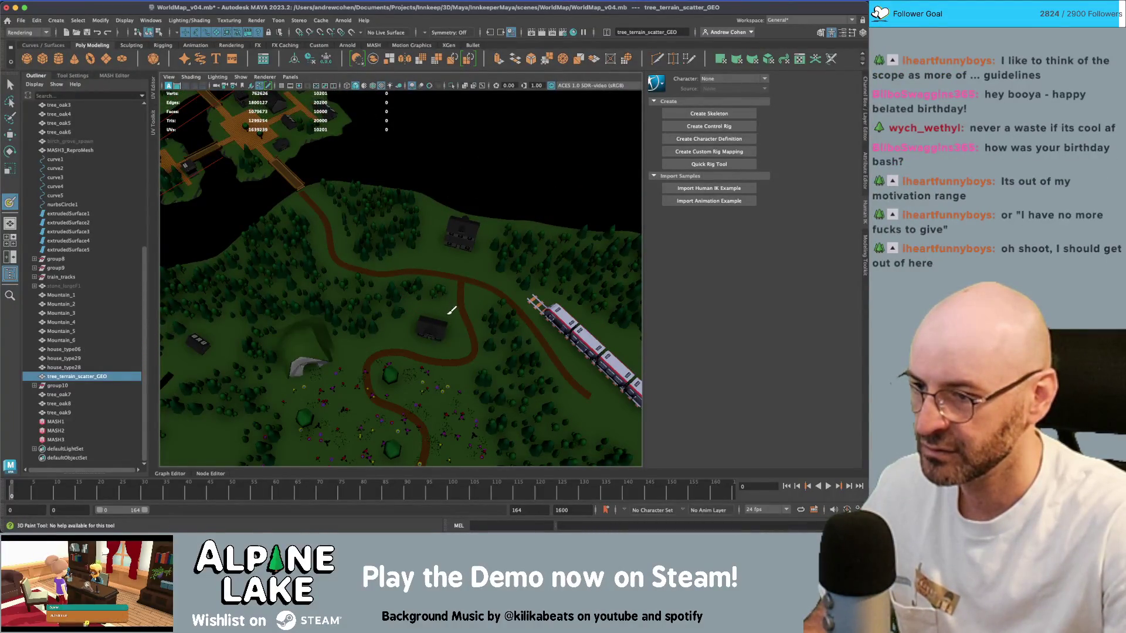
click(392, 298)
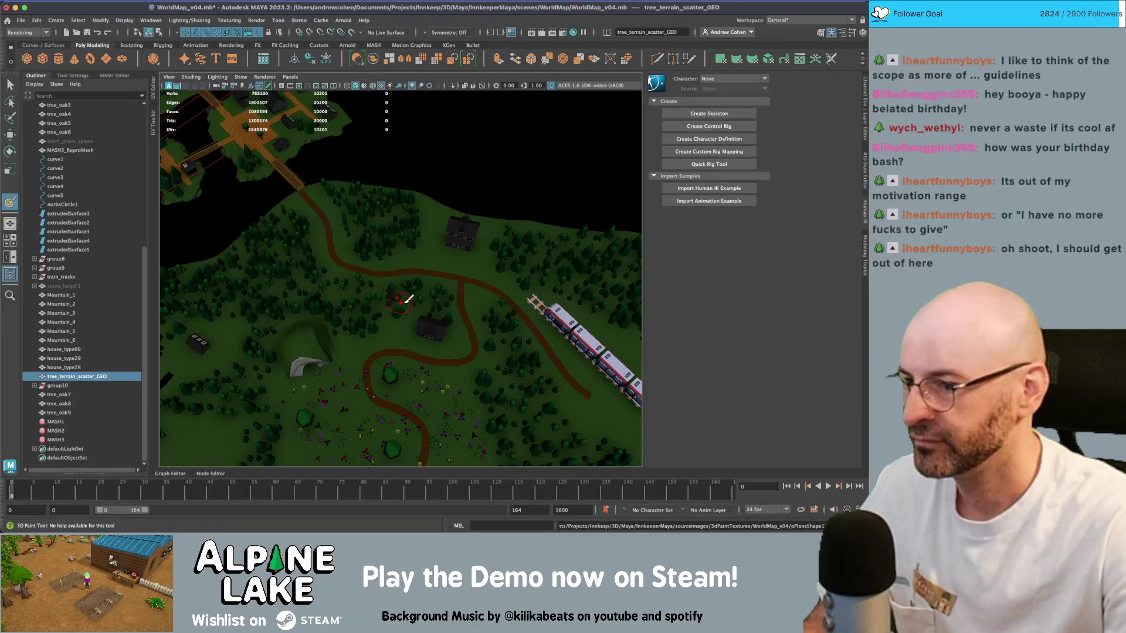
mouse_move(401, 301)
alt+right_down()
mouse_move(434, 319)
mouse_move(403, 314)
alt+right_up()
mouse_move(402, 314)
alt+mouse_down()
mouse_move(447, 319)
mouse_move(422, 300)
alt+mouse_up()
mouse_move(422, 300)
alt+right_down()
mouse_move(432, 297)
mouse_move(422, 297)
alt+right_up()
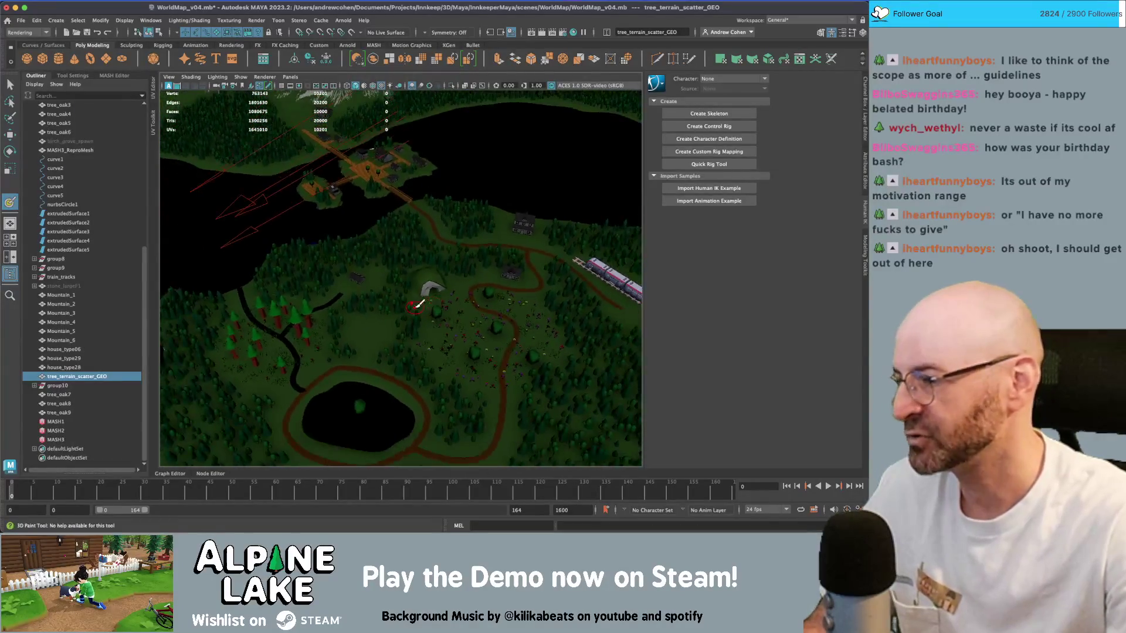
mouse_move(467, 299)
alt+mouse_down()
mouse_move(382, 284)
mouse_move(460, 307)
alt+mouse_up()
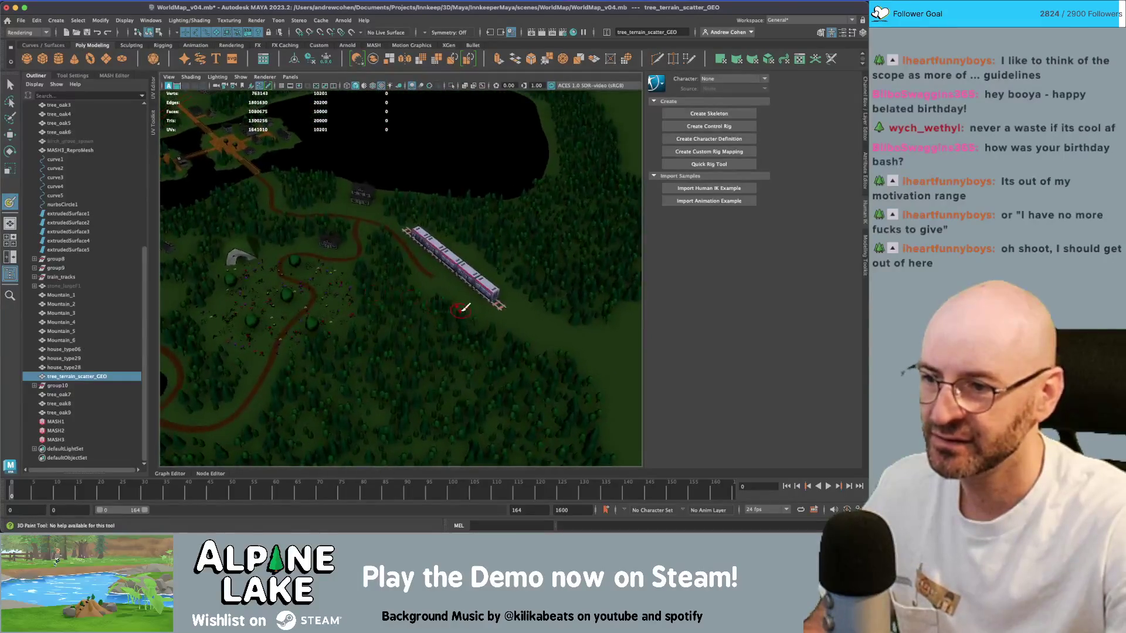
mouse_move(460, 307)
alt+right_down()
mouse_move(410, 293)
mouse_move(448, 320)
mouse_move(428, 329)
alt+right_up()
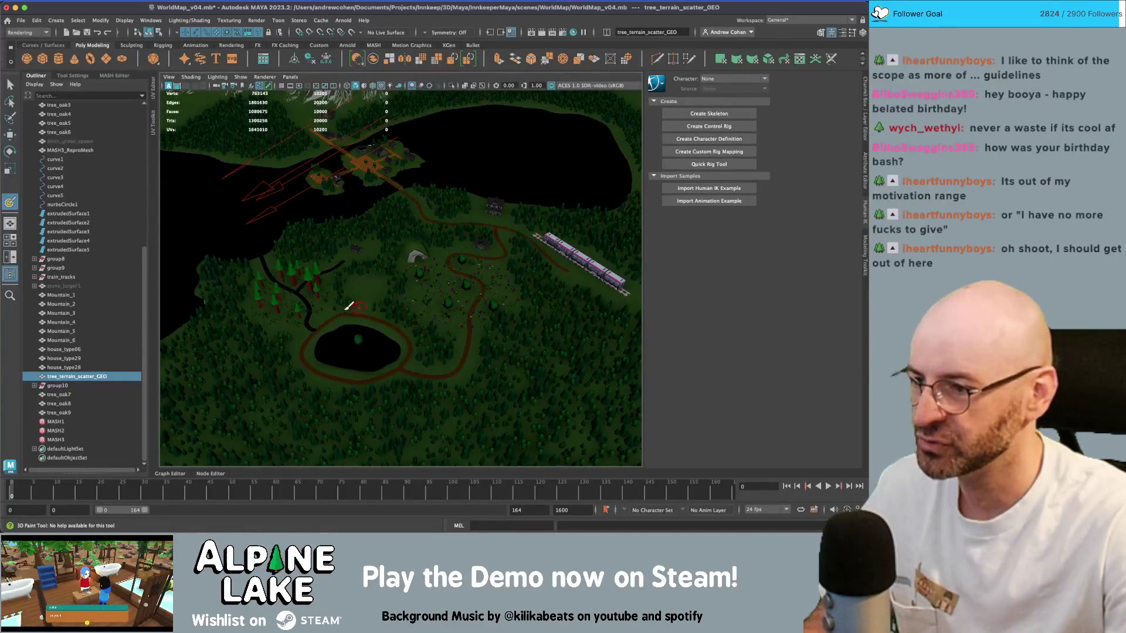
- Paint trees around the small lake, its ring road and the dark road north of it
mouse_move(351, 306)
alt+mouse_down()
mouse_move(403, 314)
mouse_move(434, 346)
mouse_move(389, 284)
alt+mouse_up()
alt+right_drag(389, 284, 437, 325)
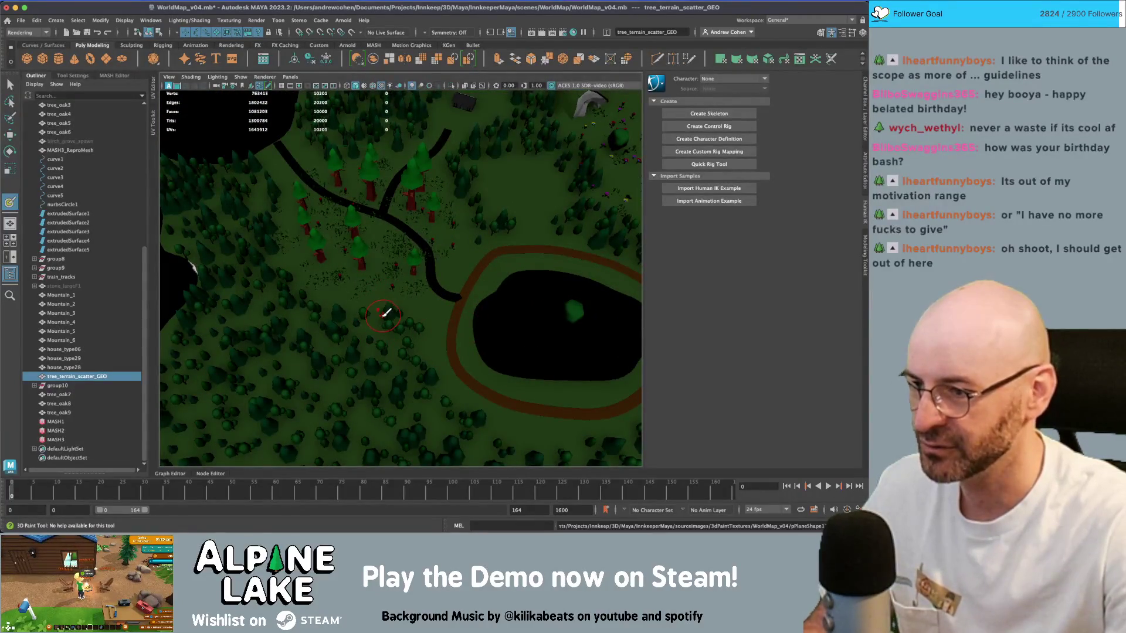
click(334, 310)
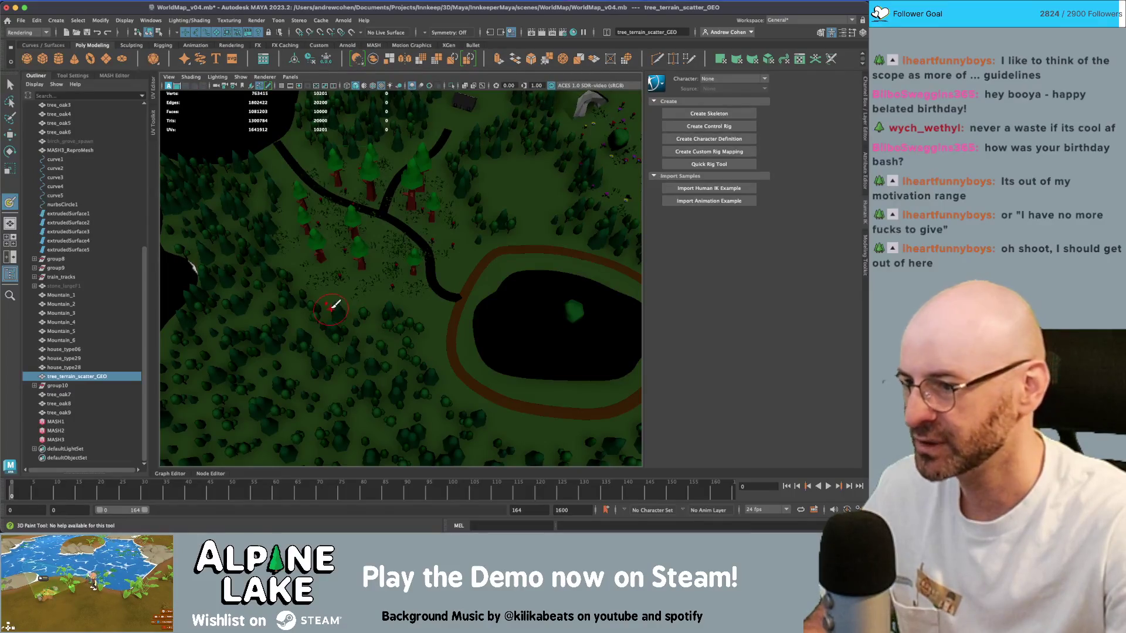
click(335, 302)
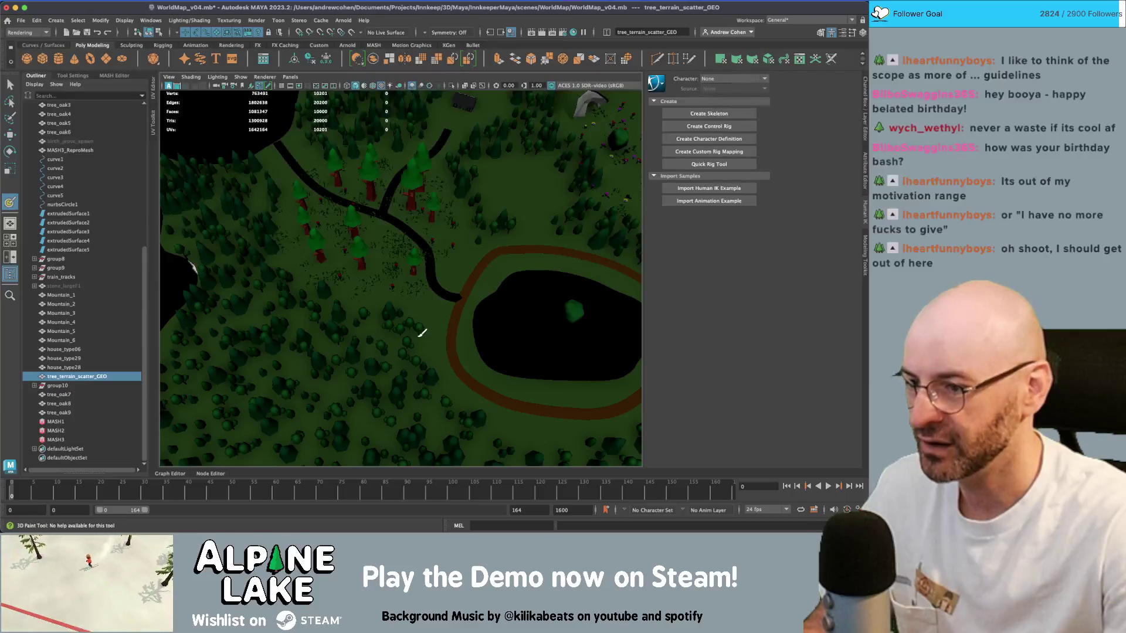
click(421, 363)
alt+middle_drag(418, 352, 411, 346)
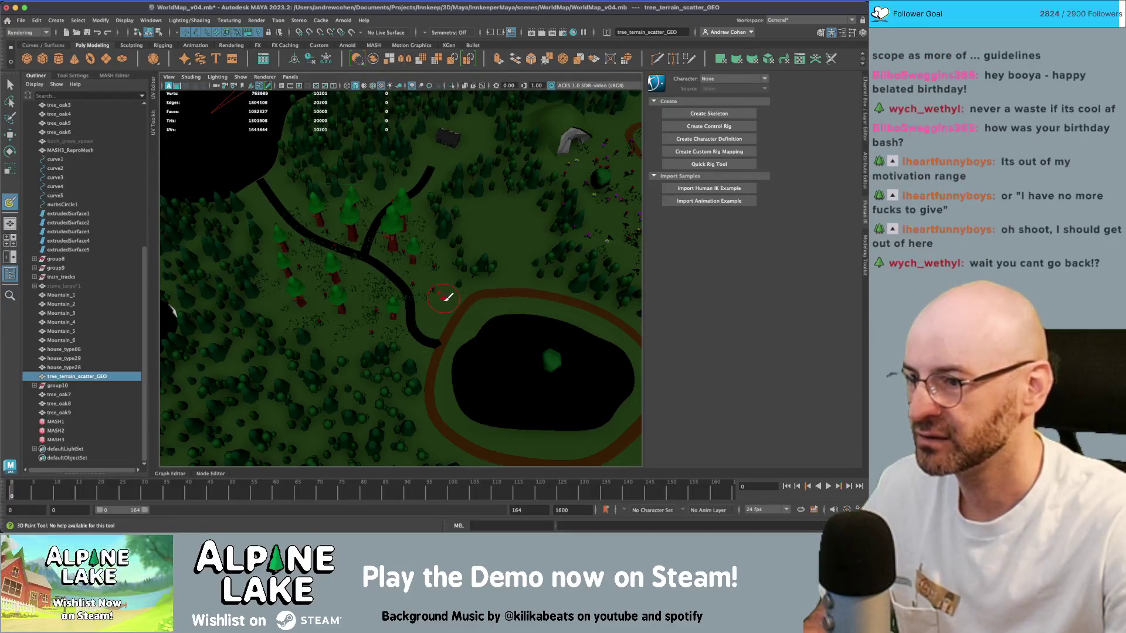
click(447, 298)
mouse_move(424, 297)
alt+middle_down()
mouse_move(427, 285)
mouse_move(415, 306)
mouse_move(449, 301)
alt+middle_up()
- Paint trees into the forest gaps near the rock, undoing the last clearing stroke
scroll(434, 302, up, 8)
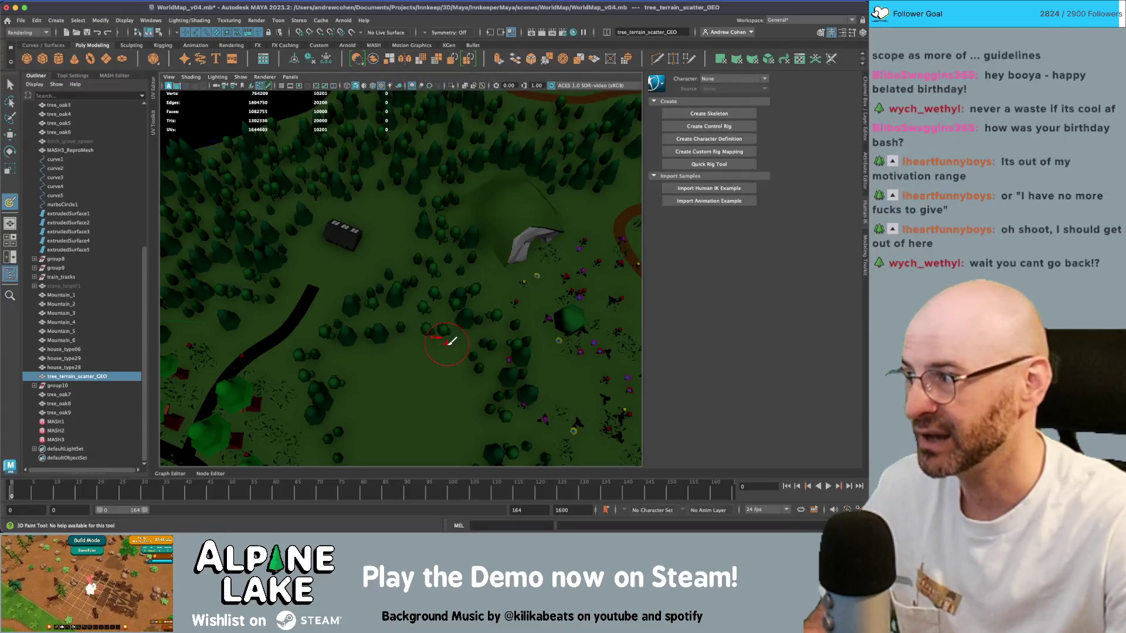
scroll(413, 345, down, 3)
scroll(413, 345, down, 5)
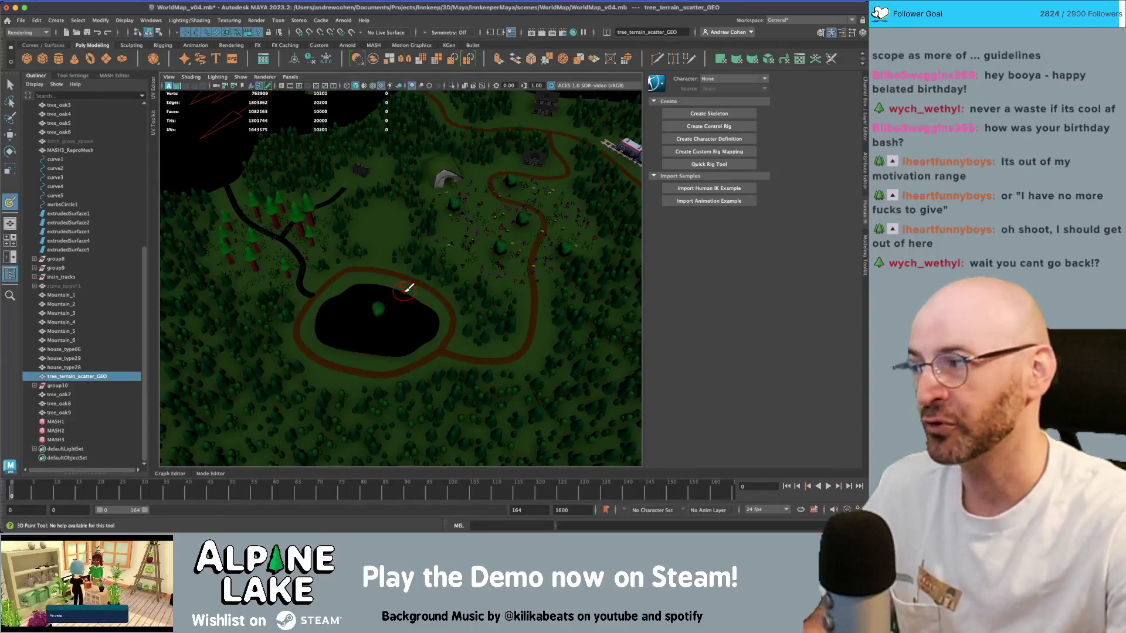
scroll(403, 203, up, 2)
scroll(402, 203, up, 5)
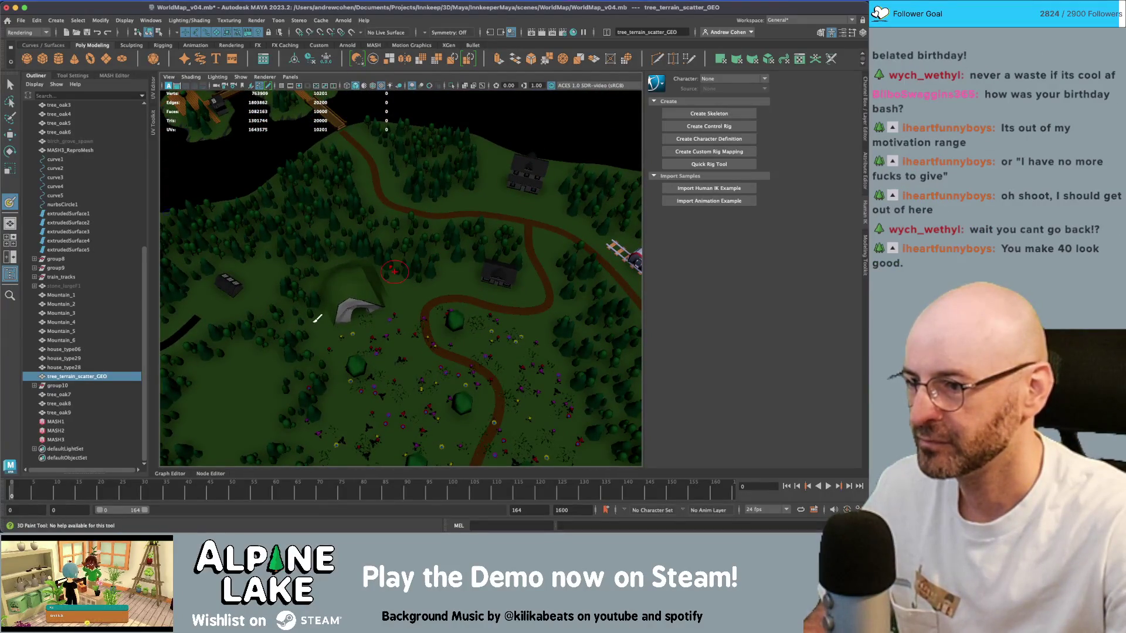
click(317, 337)
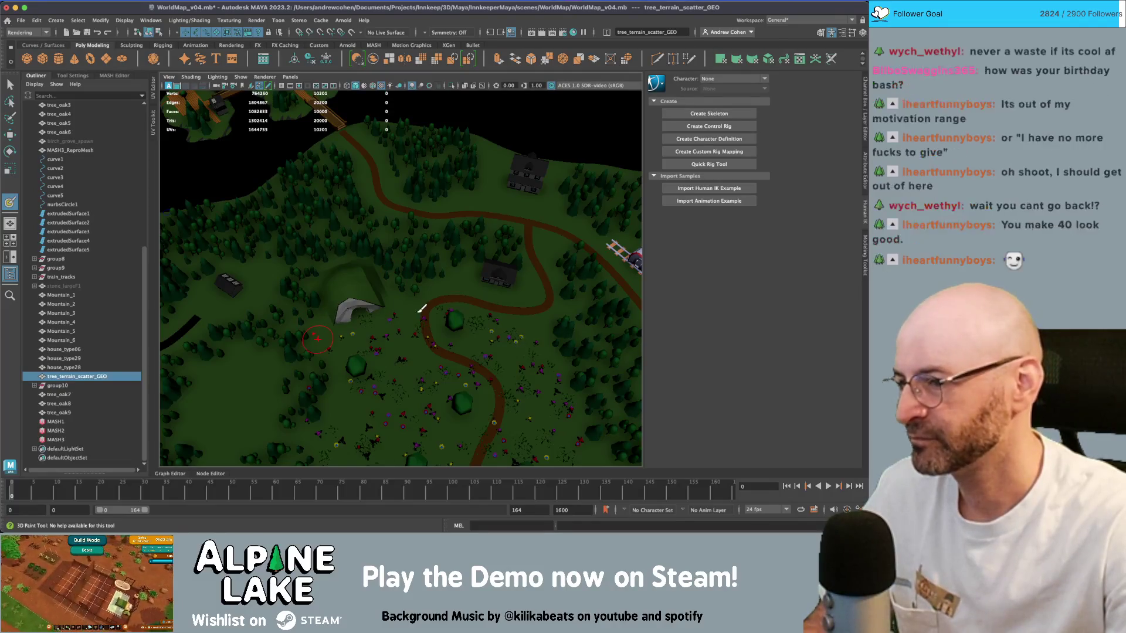
scroll(421, 309, up, 4)
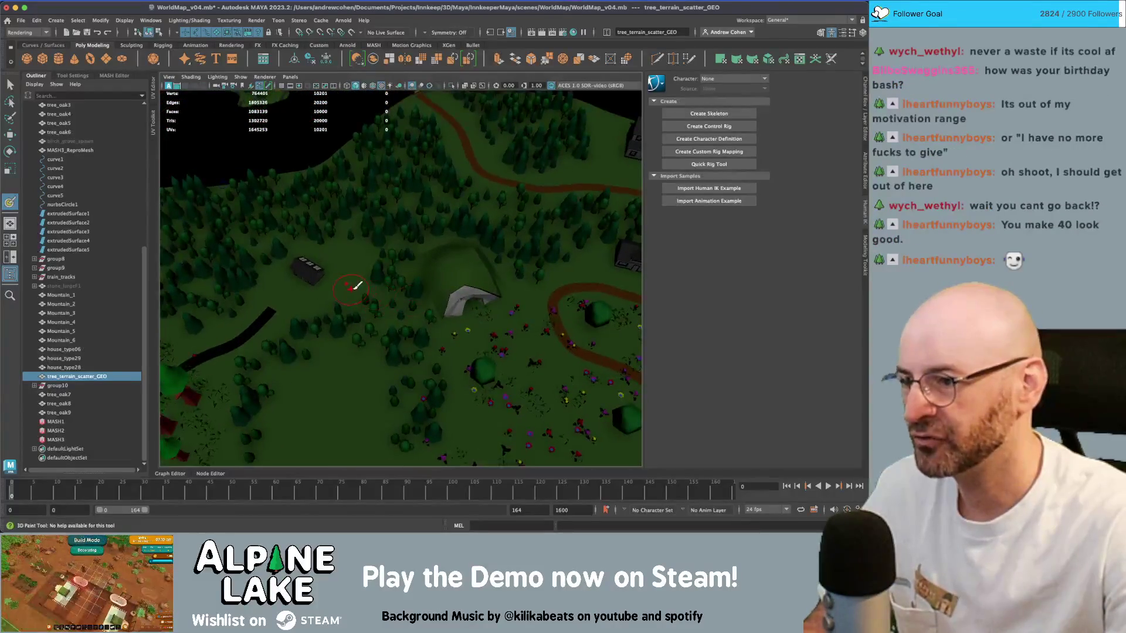
alt+drag(355, 286, 415, 223)
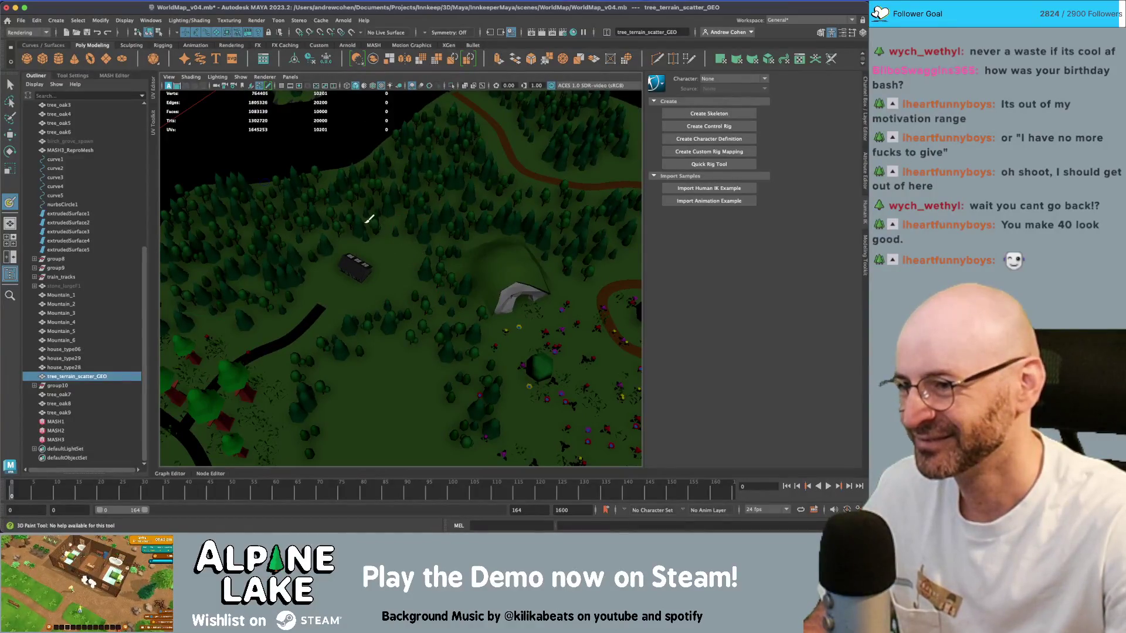
click(415, 290)
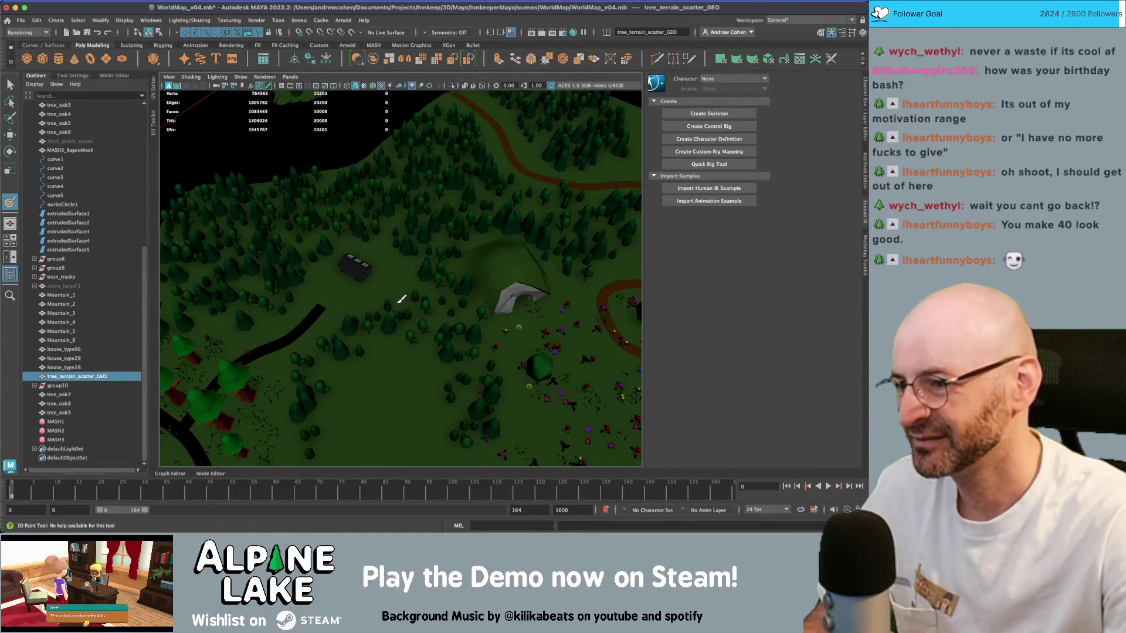
click(425, 291)
mouse_move(427, 284)
alt+mouse_down()
mouse_move(414, 289)
mouse_move(427, 271)
mouse_move(411, 262)
alt+mouse_up()
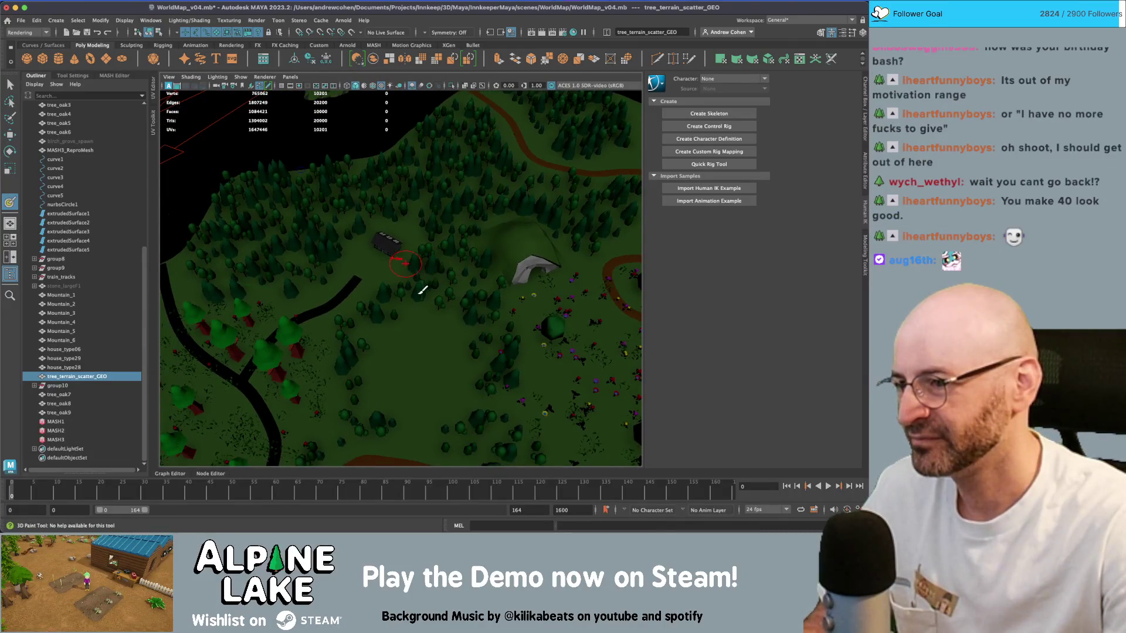
key(ctrl+z)
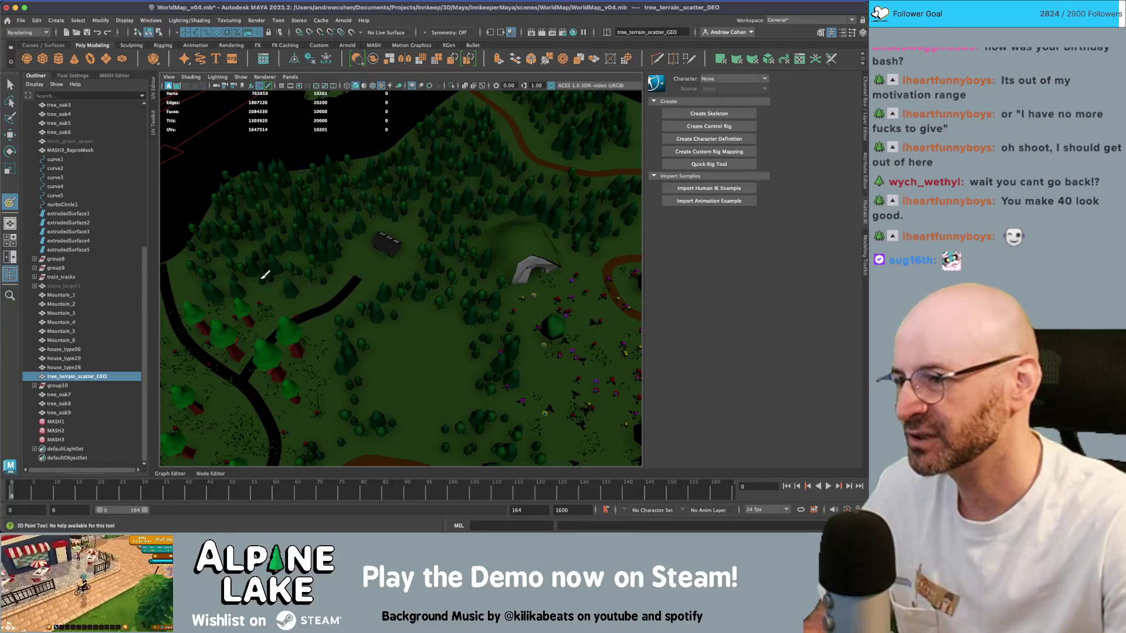
- Paint trees into the bare patch beside the road
alt+drag(333, 274, 296, 298)
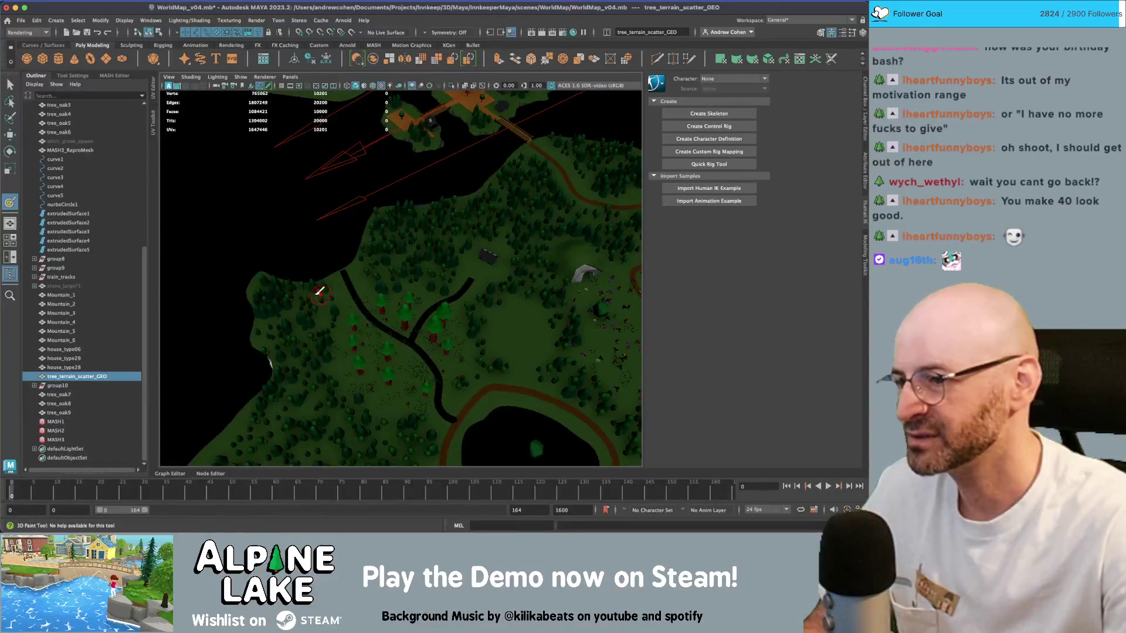
alt+right_drag(320, 291, 354, 297)
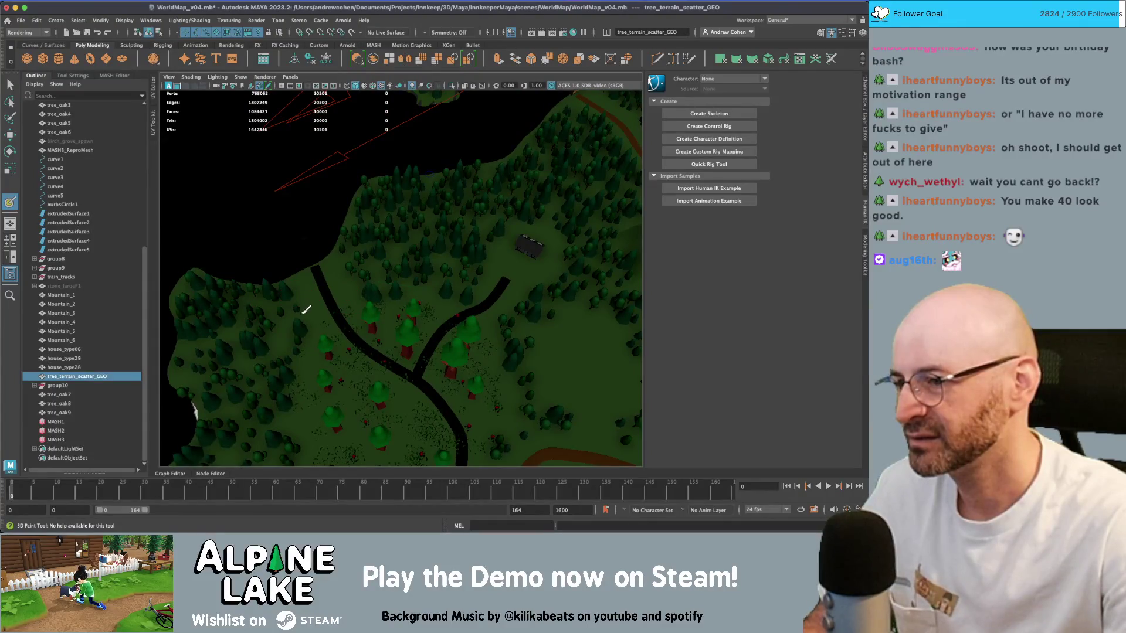
drag(306, 309, 335, 290)
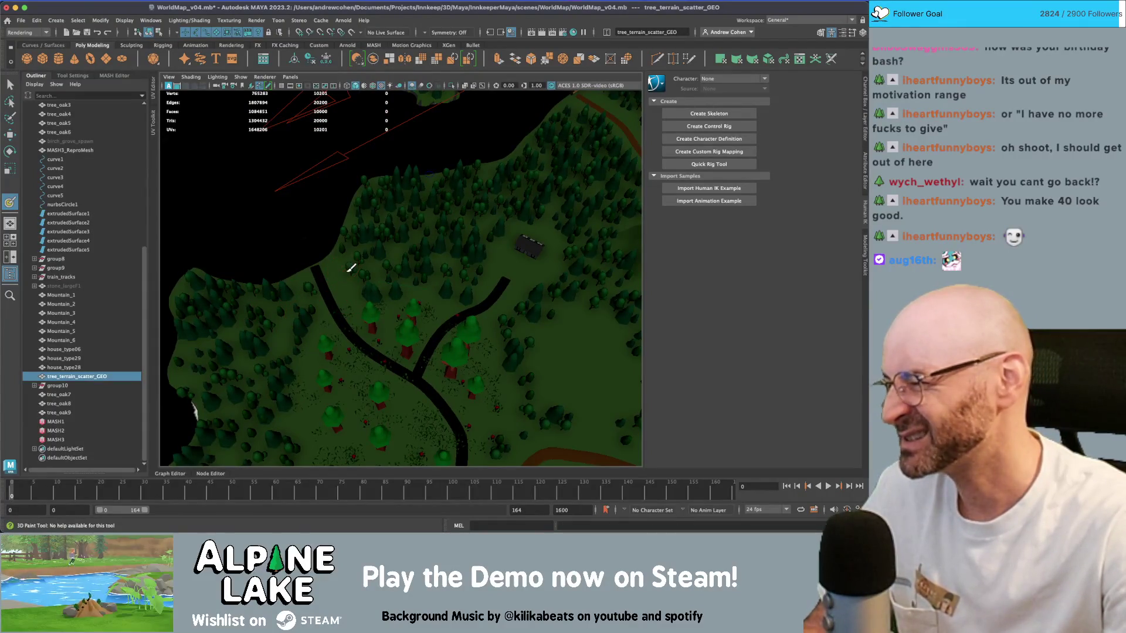
drag(389, 284, 410, 276)
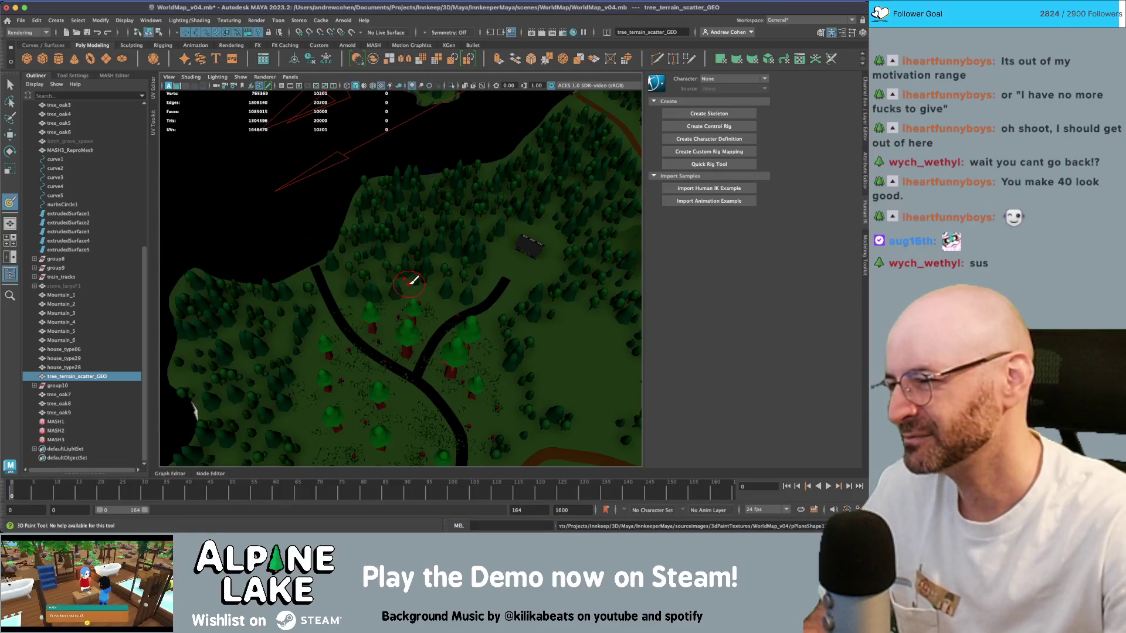
mouse_move(420, 279)
alt+right_down()
mouse_move(382, 287)
mouse_move(393, 284)
alt+right_up()
scroll(394, 280, up, 4)
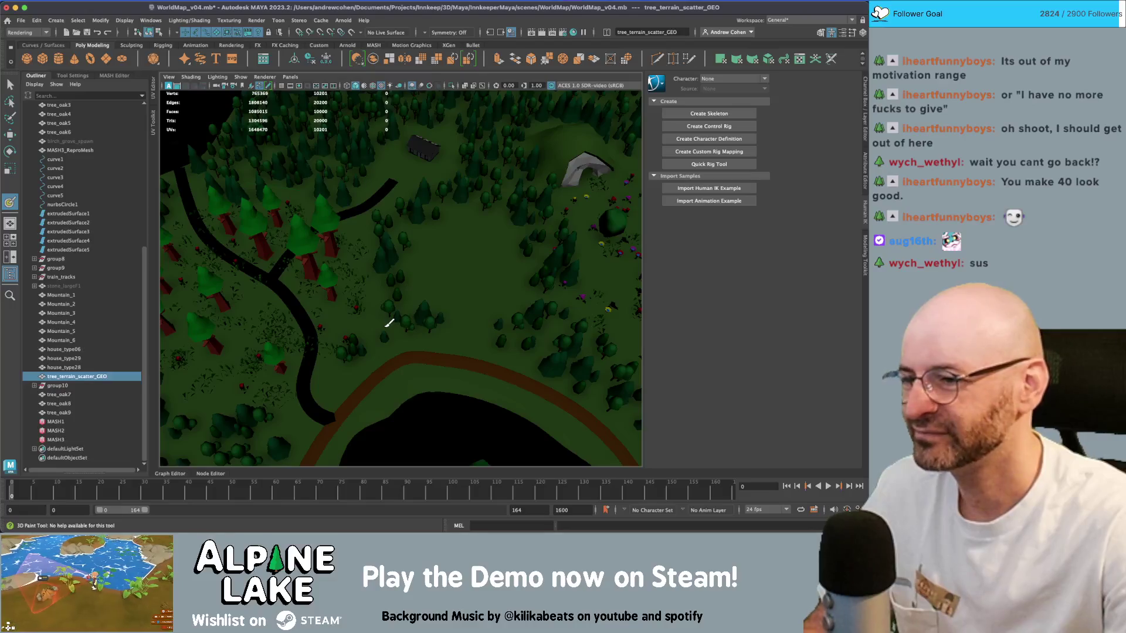
- Paint trees into the clearing above the lake path and among the flowers
drag(390, 322, 395, 320)
scroll(430, 323, down, 3)
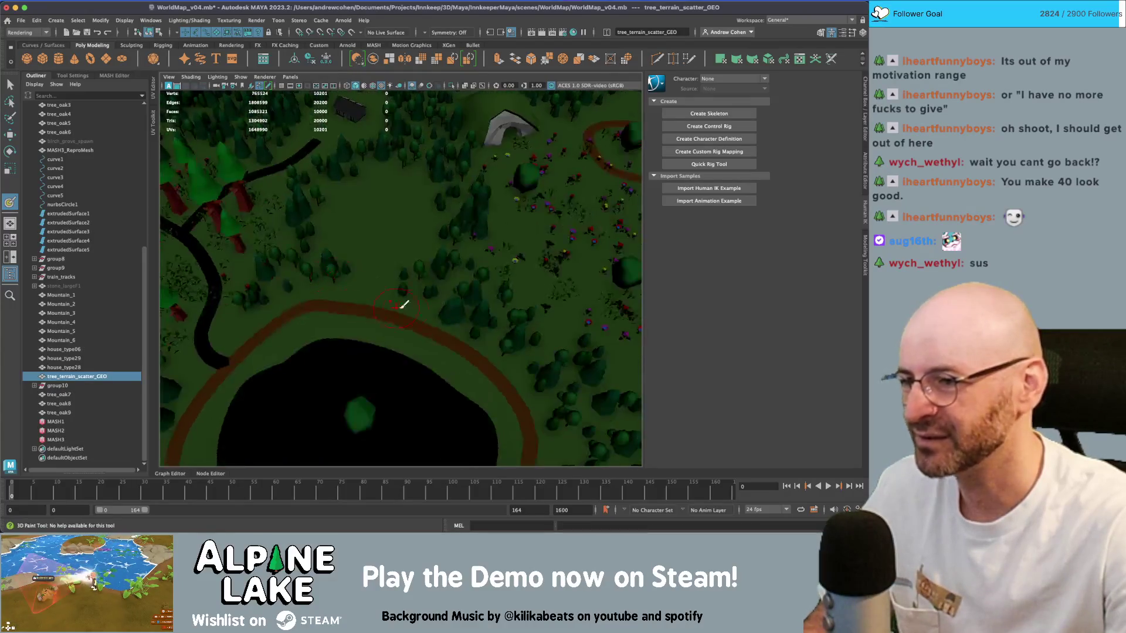
alt+middle_drag(402, 301, 364, 302)
scroll(349, 273, up, 3)
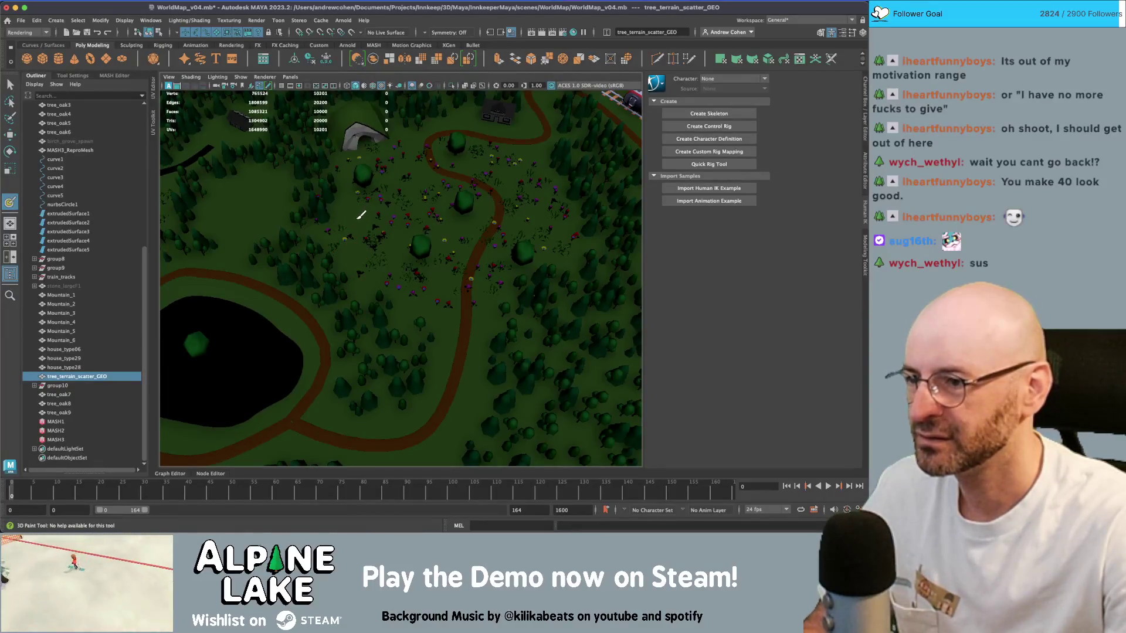
scroll(379, 271, up, 3)
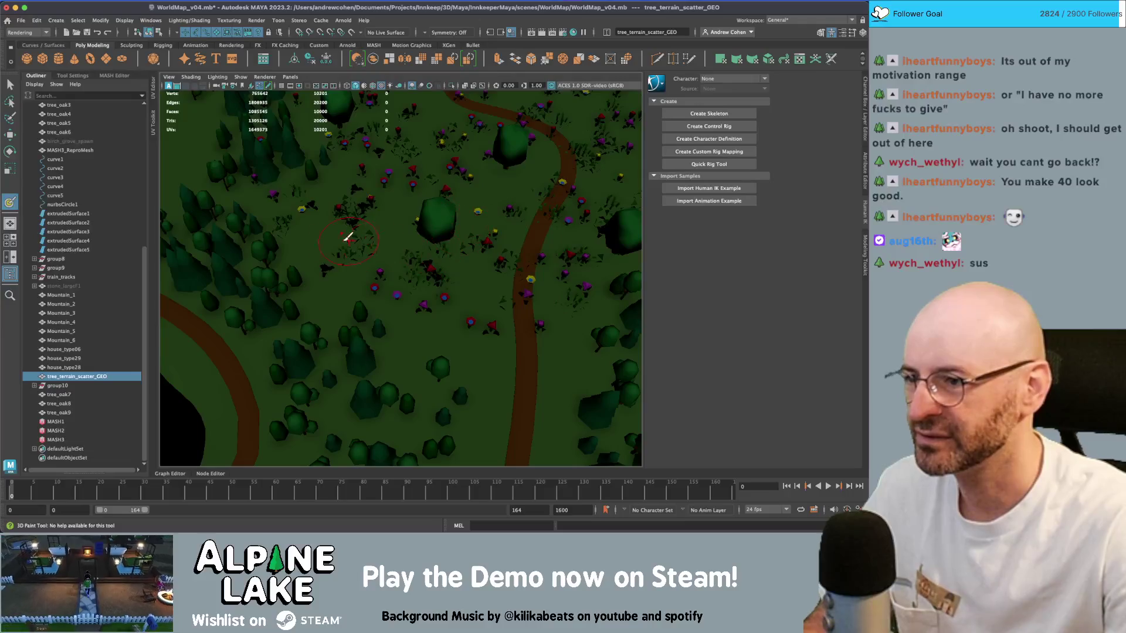
drag(349, 234, 322, 236)
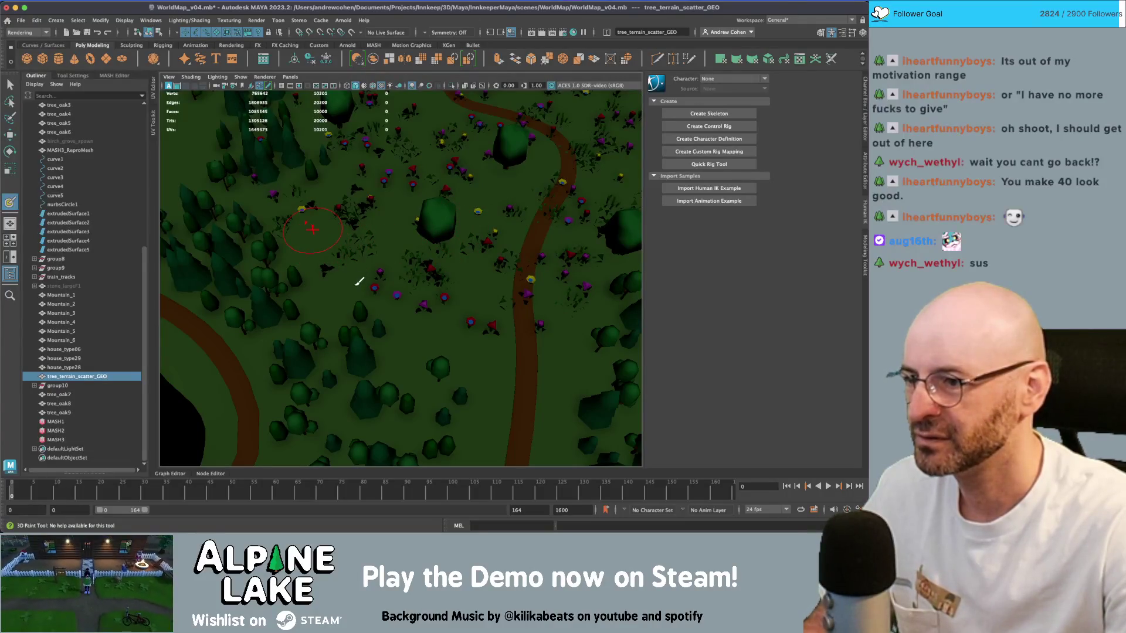
click(312, 229)
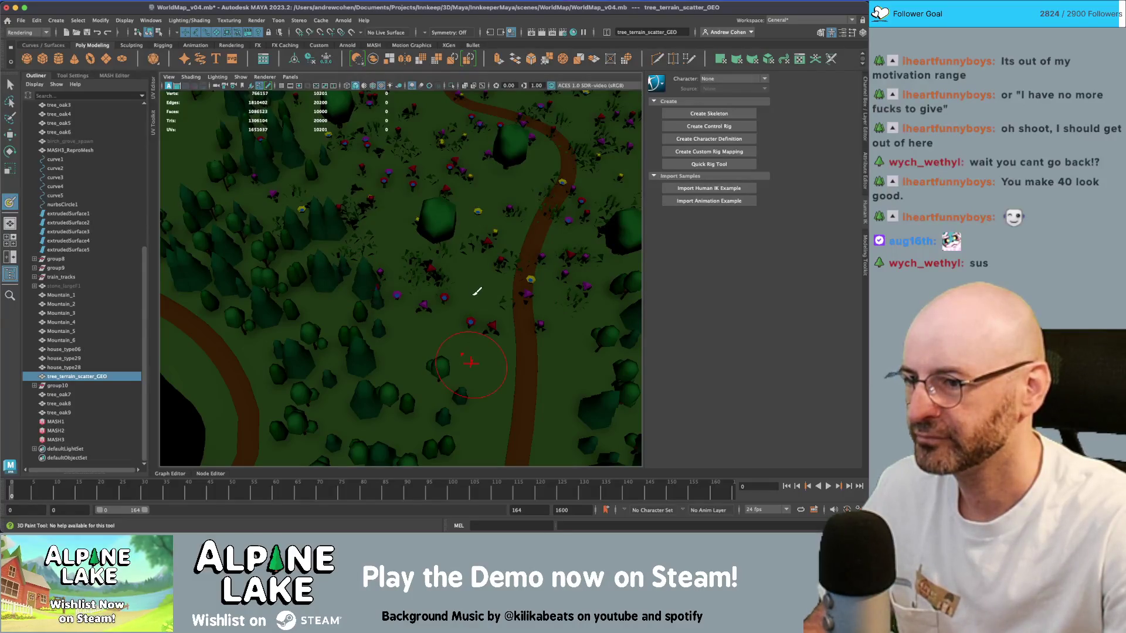
- Paint trees beside the winding path, next to the house and into the gap left of it
scroll(410, 311, down, 10)
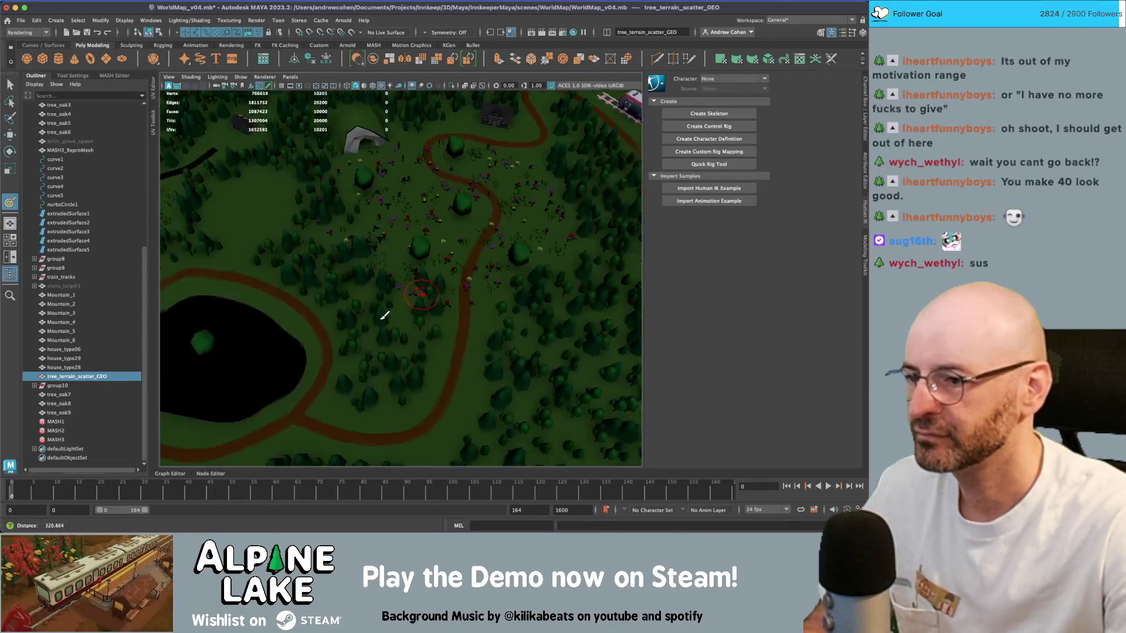
scroll(446, 300, up, 5)
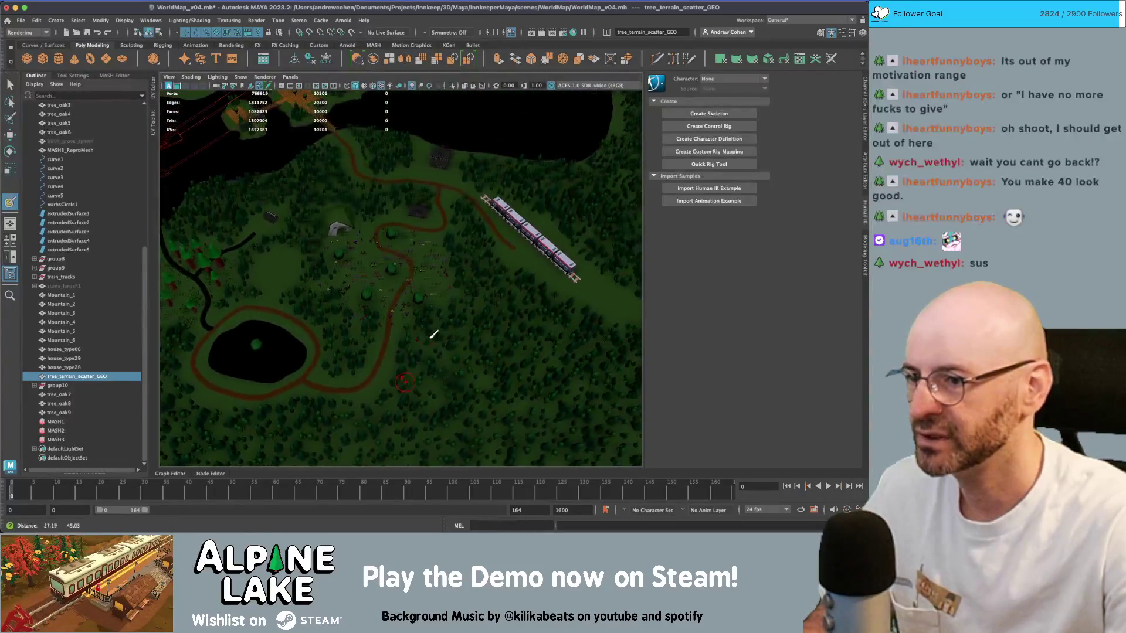
click(414, 357)
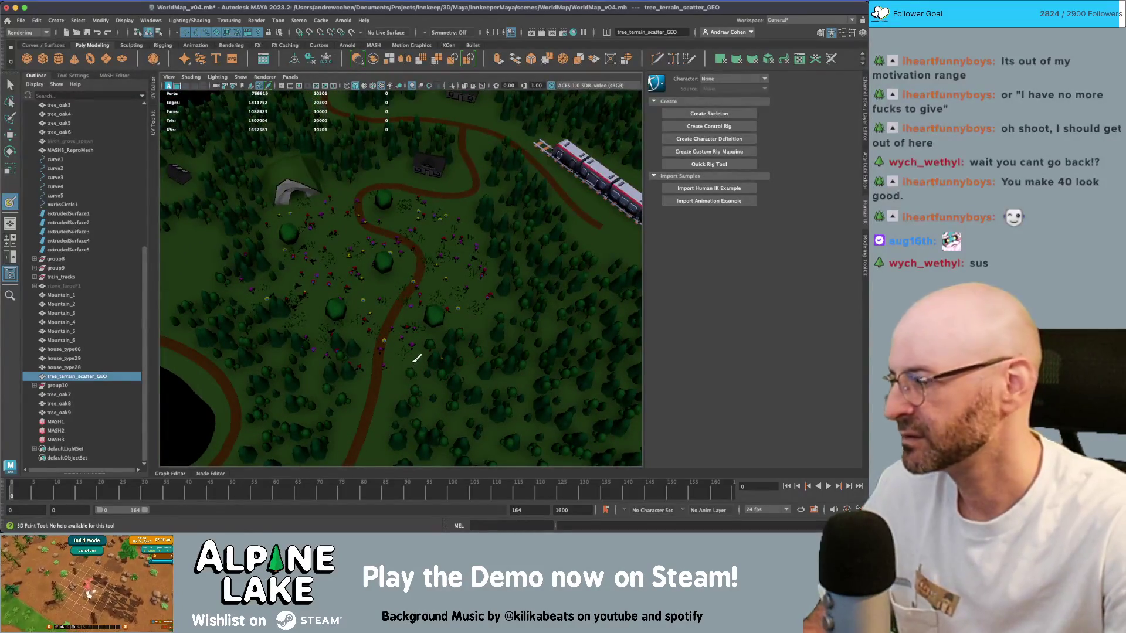
scroll(387, 293, up, 10)
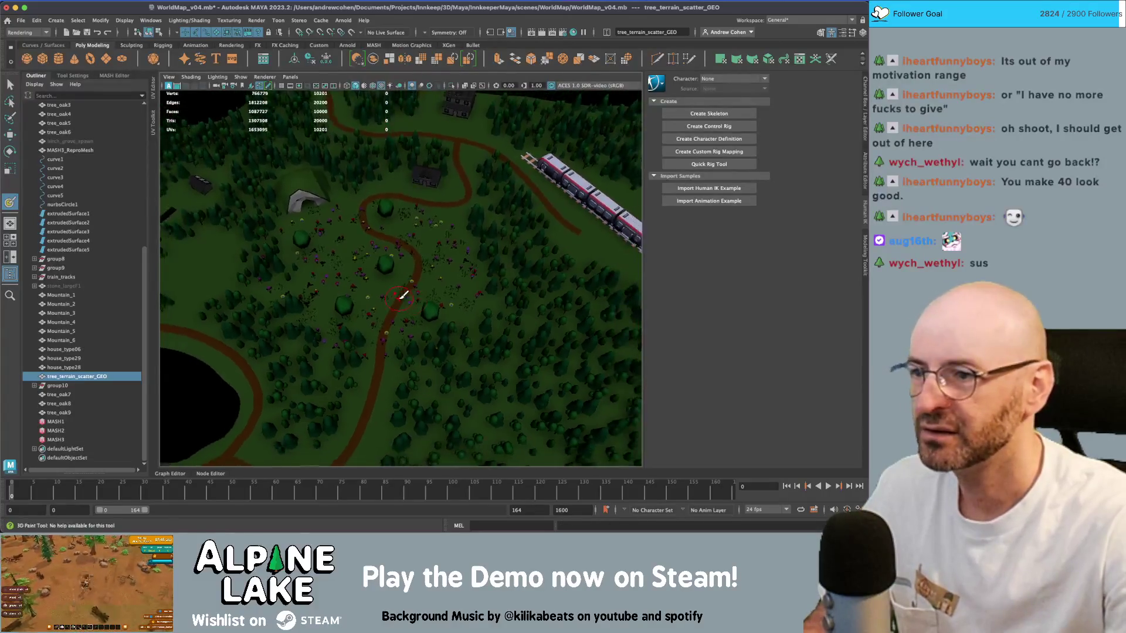
alt+drag(387, 285, 365, 283)
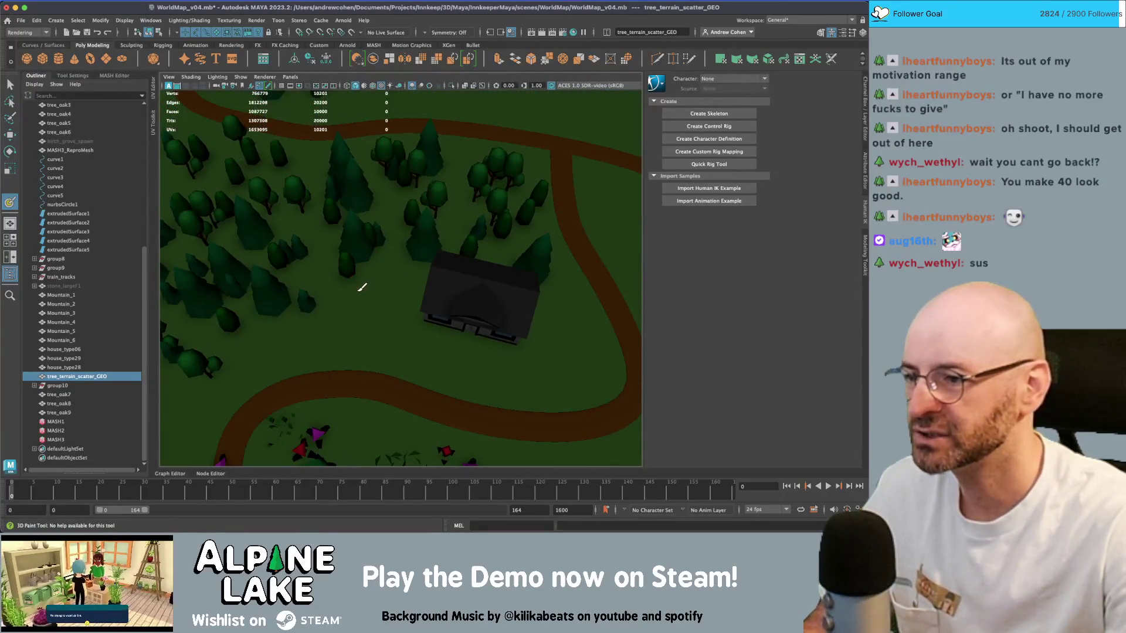
click(356, 288)
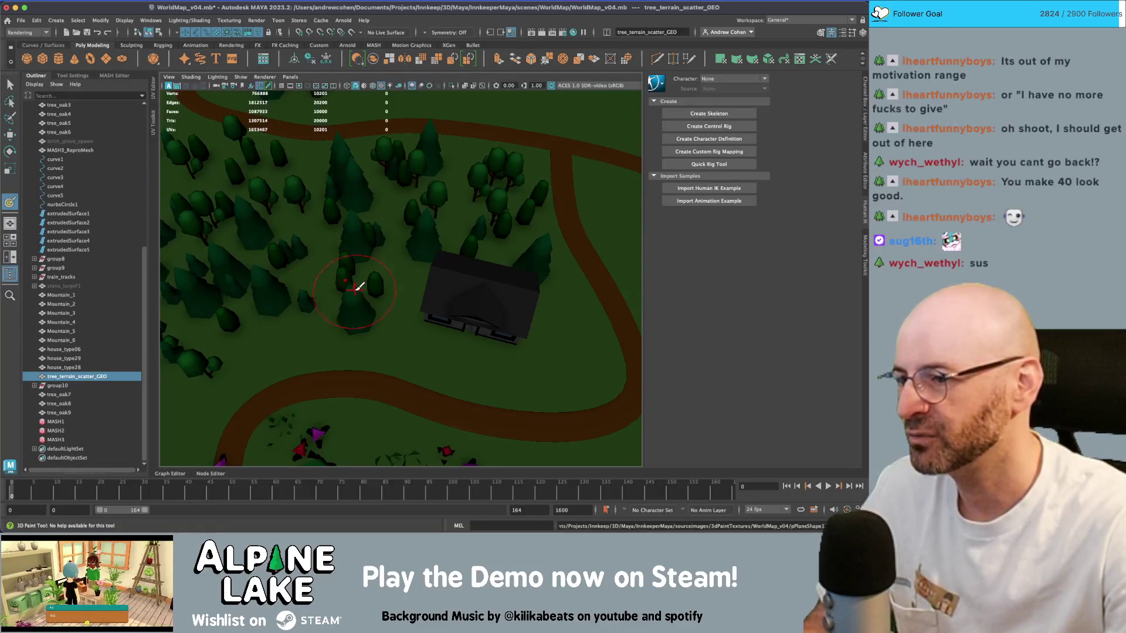
scroll(352, 290, down, 5)
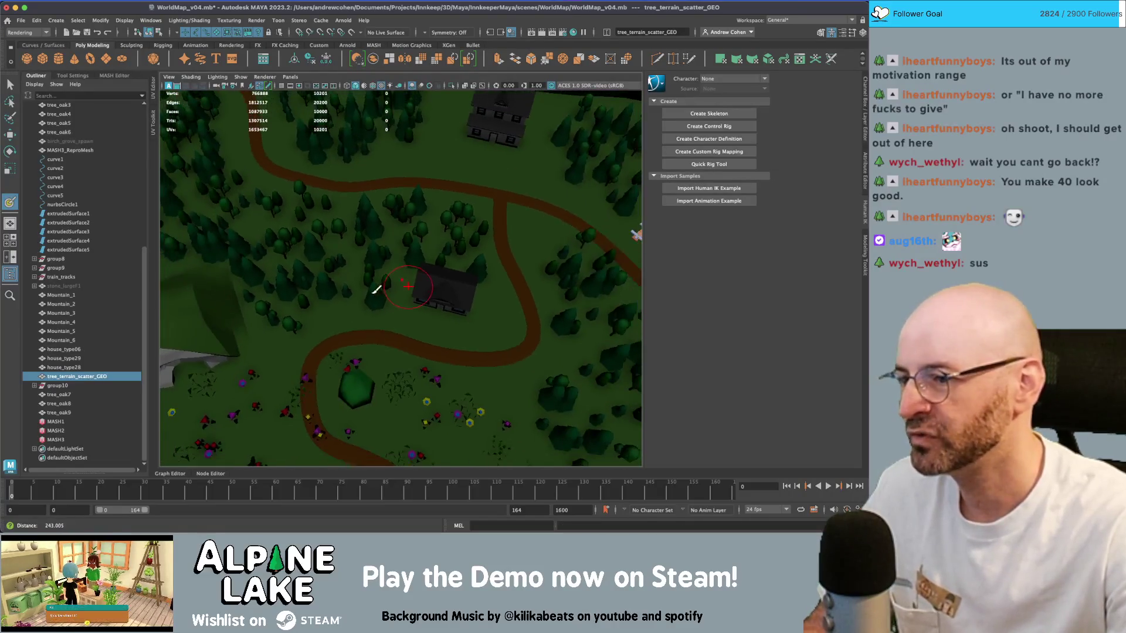
click(310, 295)
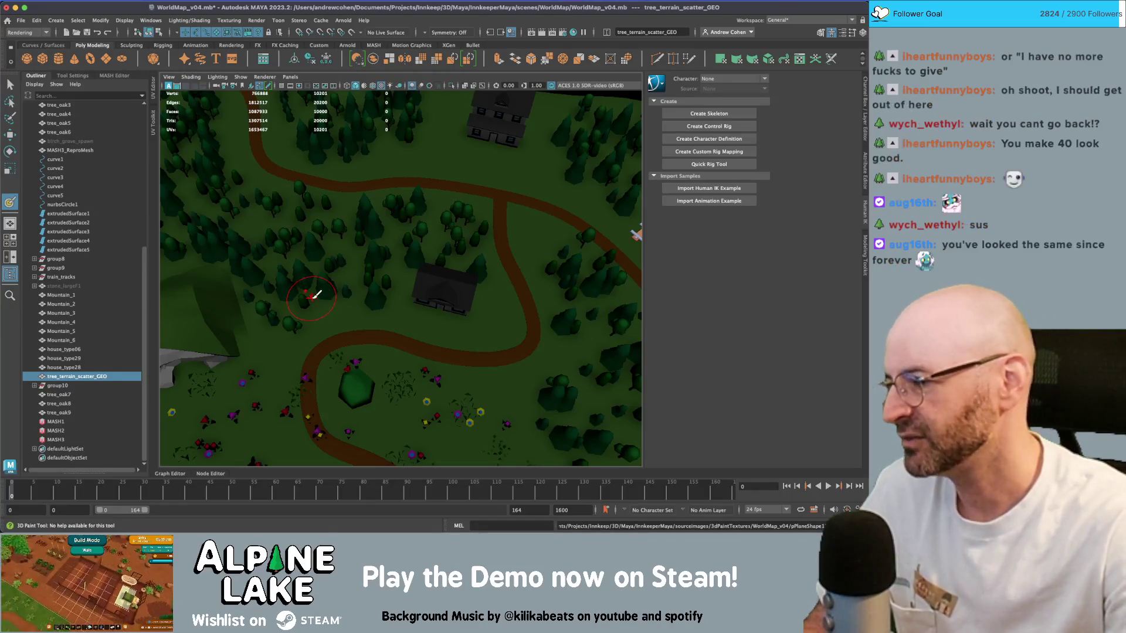
- Tumble the view toward the mountains and dock islands, then bring up the YouTube channel page
mouse_move(431, 296)
alt+mouse_down()
mouse_move(350, 288)
mouse_move(390, 324)
alt+mouse_up()
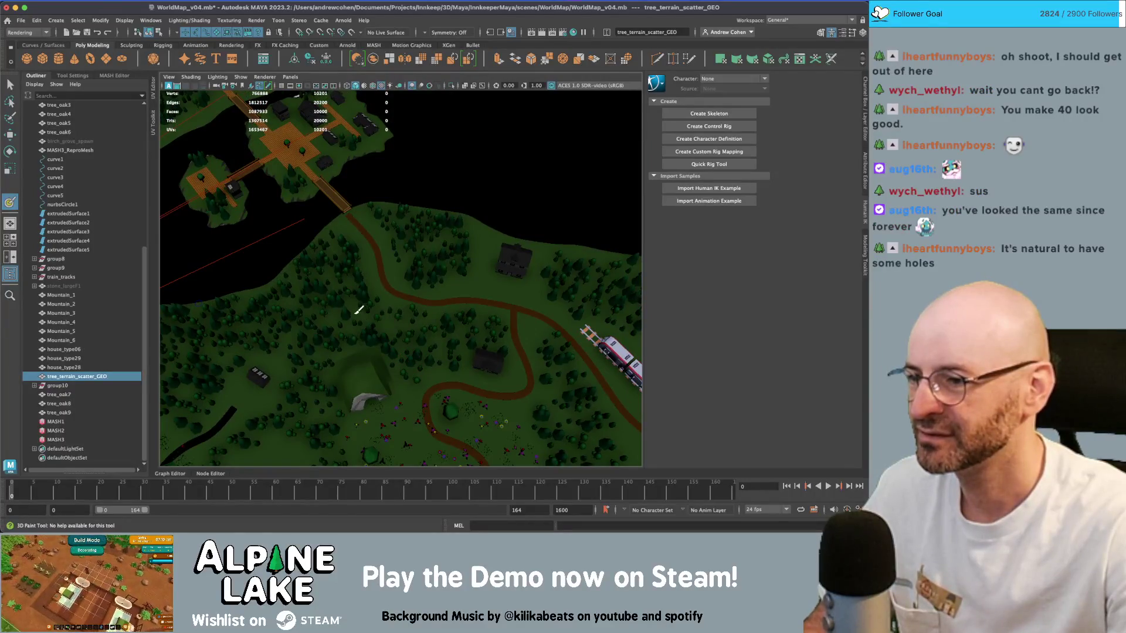
mouse_move(339, 294)
alt+mouse_down()
mouse_move(415, 327)
mouse_move(419, 350)
mouse_move(456, 346)
alt+mouse_up()
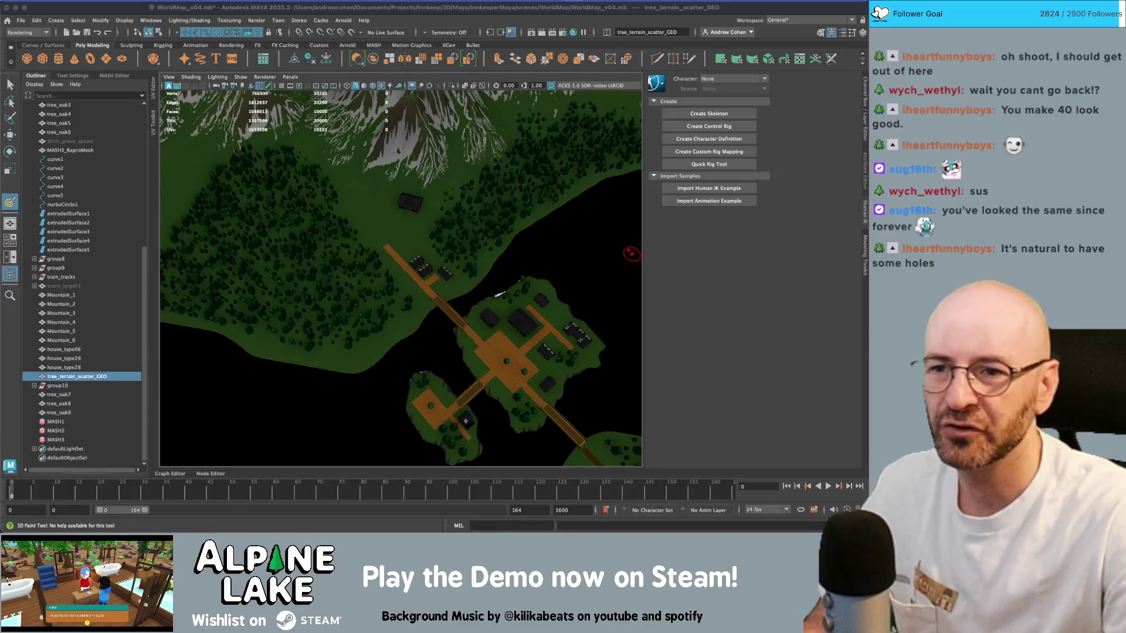
key(super+Tab)
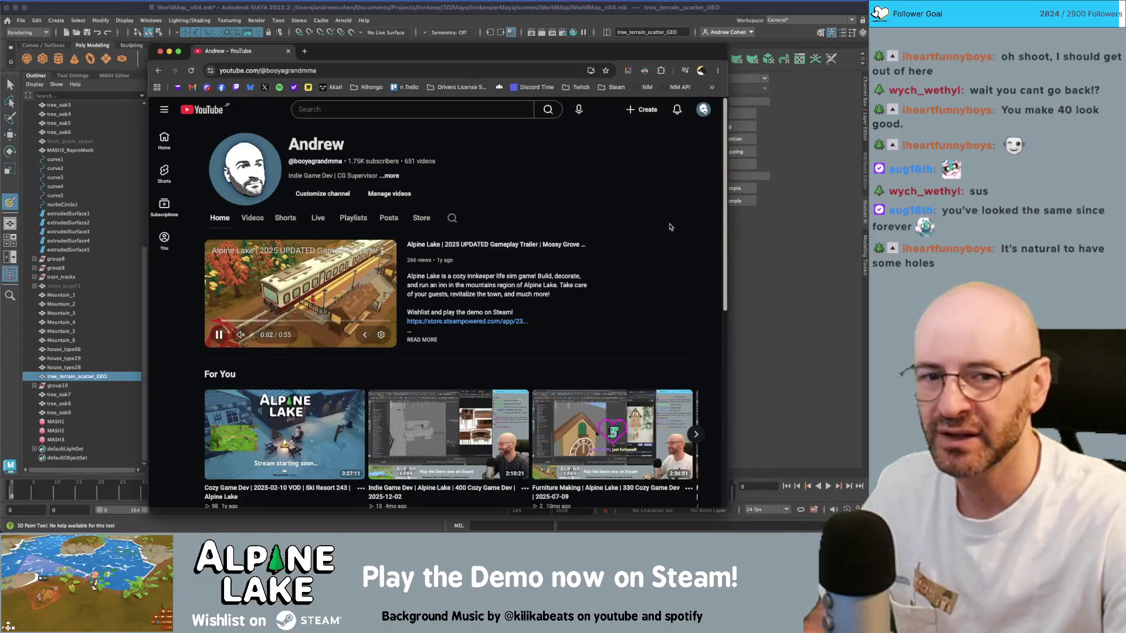
- Show the channel's video list sorted oldest first
scroll(645, 241, down, 7)
scroll(616, 252, up, 5)
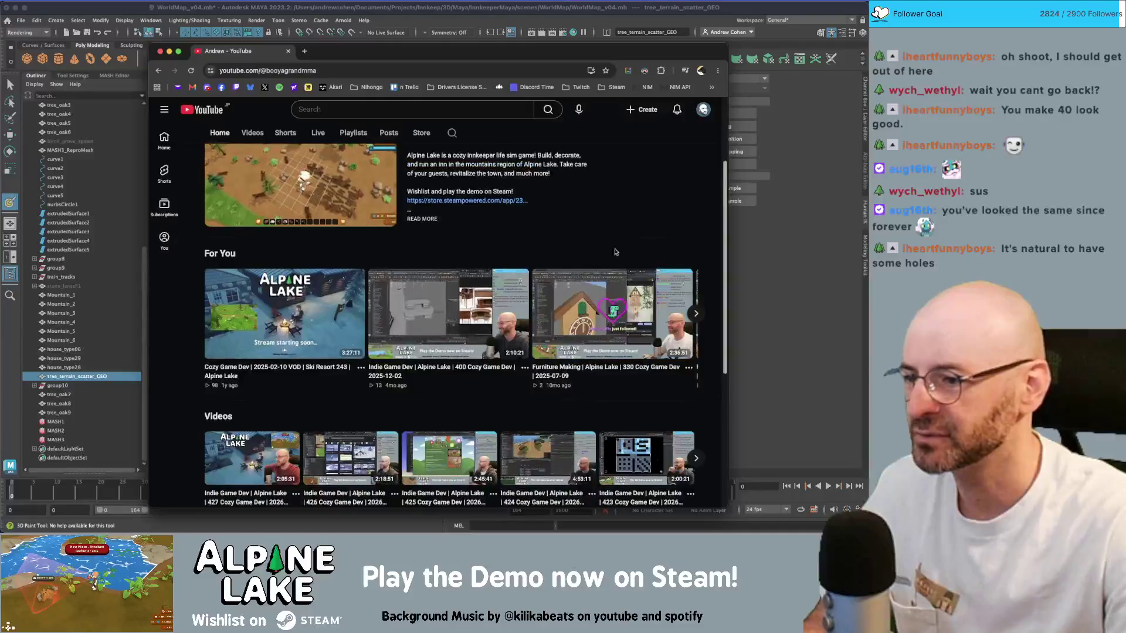
scroll(502, 244, up, 3)
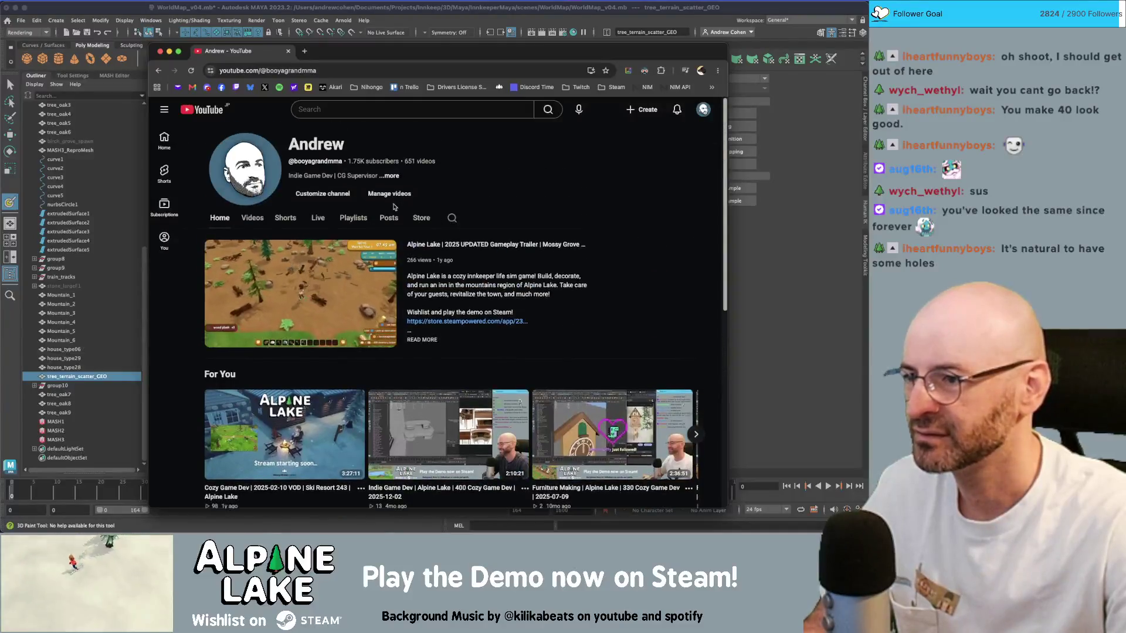
click(254, 218)
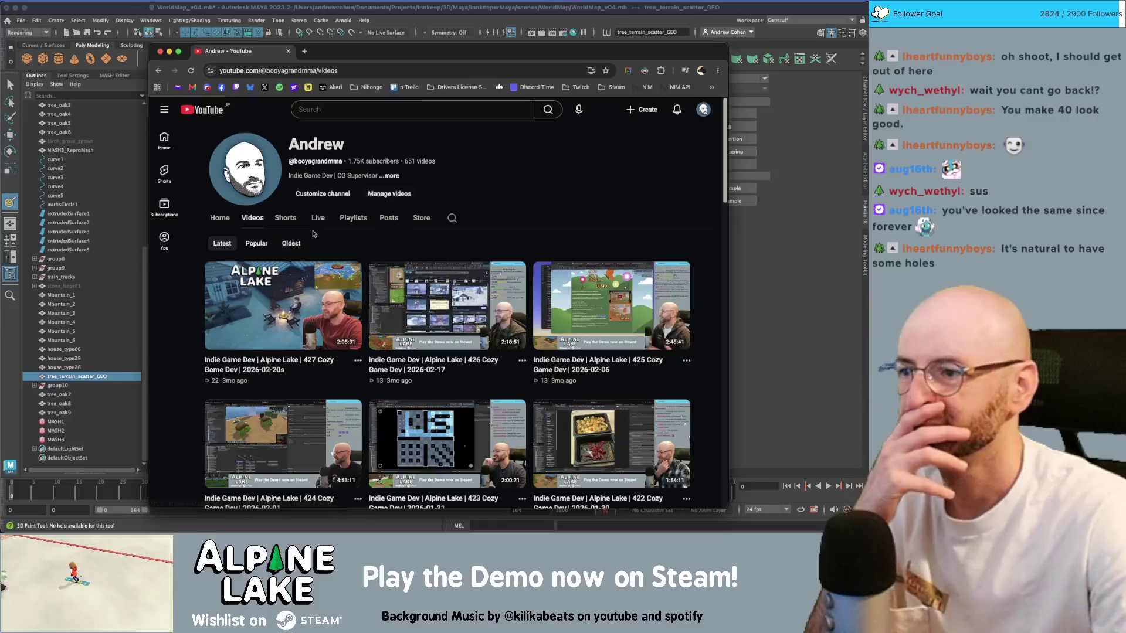
click(291, 243)
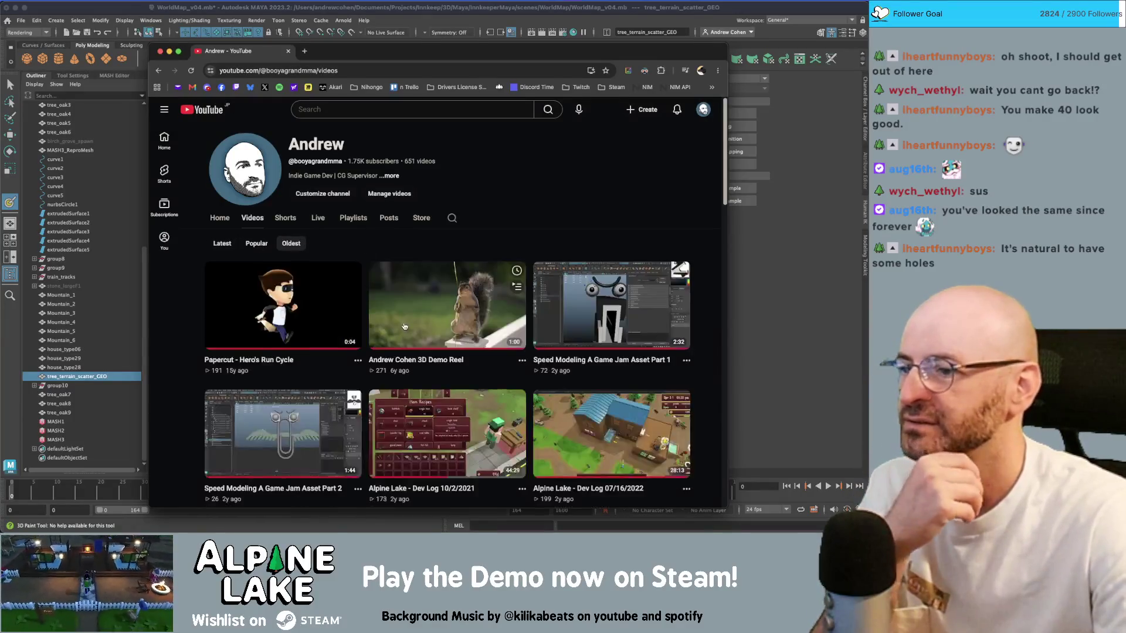
scroll(404, 327, down, 8)
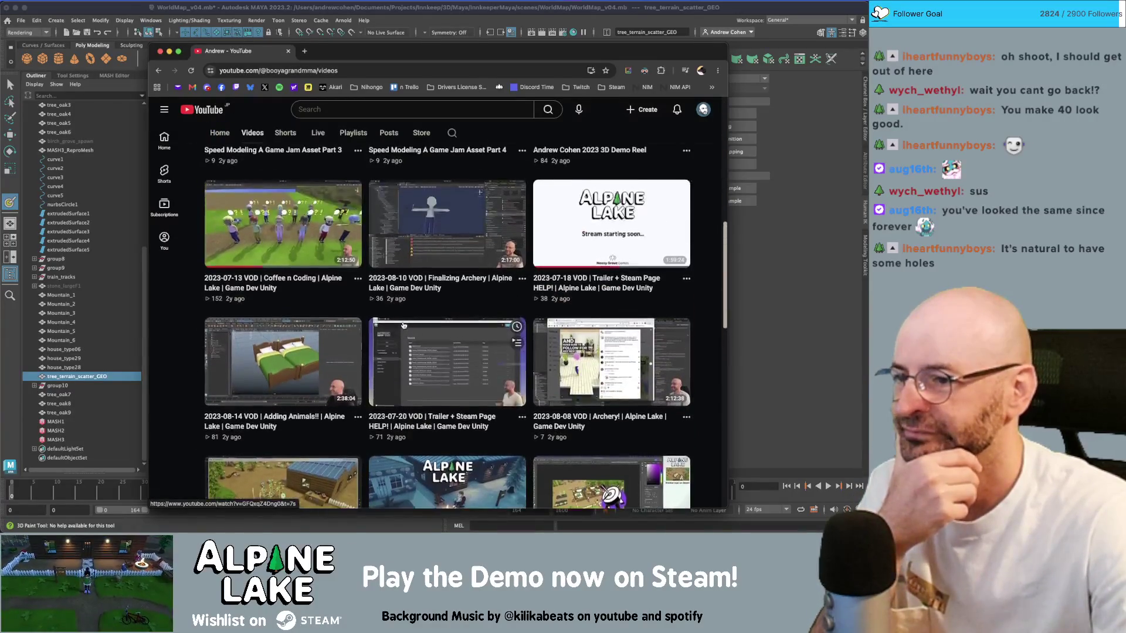
scroll(403, 325, up, 3)
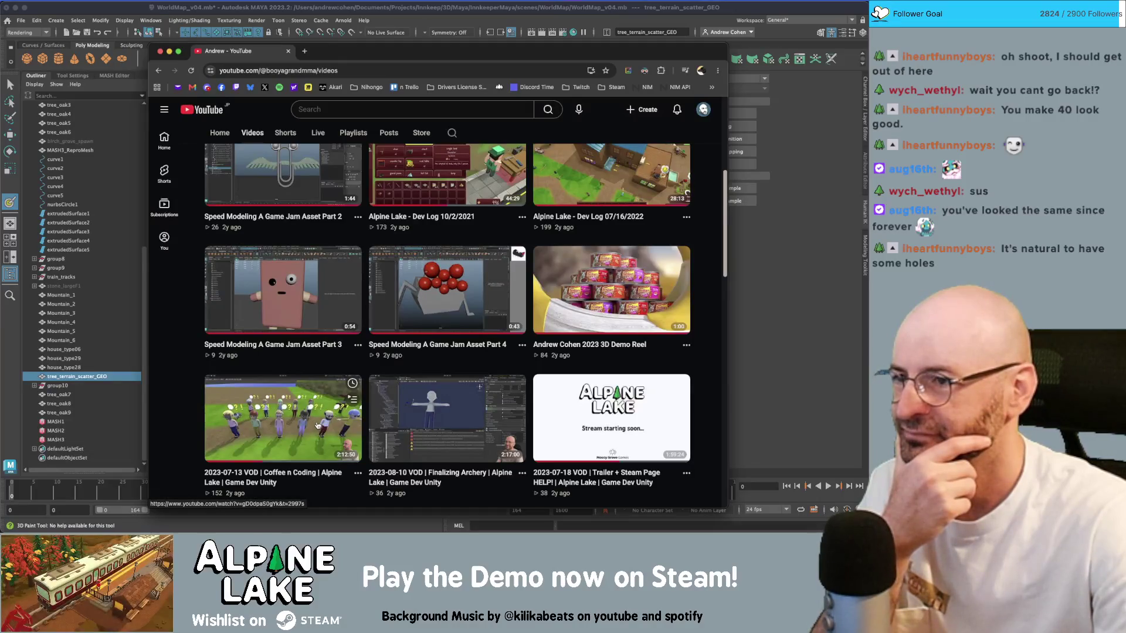
- Watch the 2023-07-13 Coffee n Coding VOD full screen, then exit full screen
click(316, 425)
mouse_move(433, 57)
mouse_down()
mouse_move(660, 58)
mouse_move(478, 58)
mouse_up()
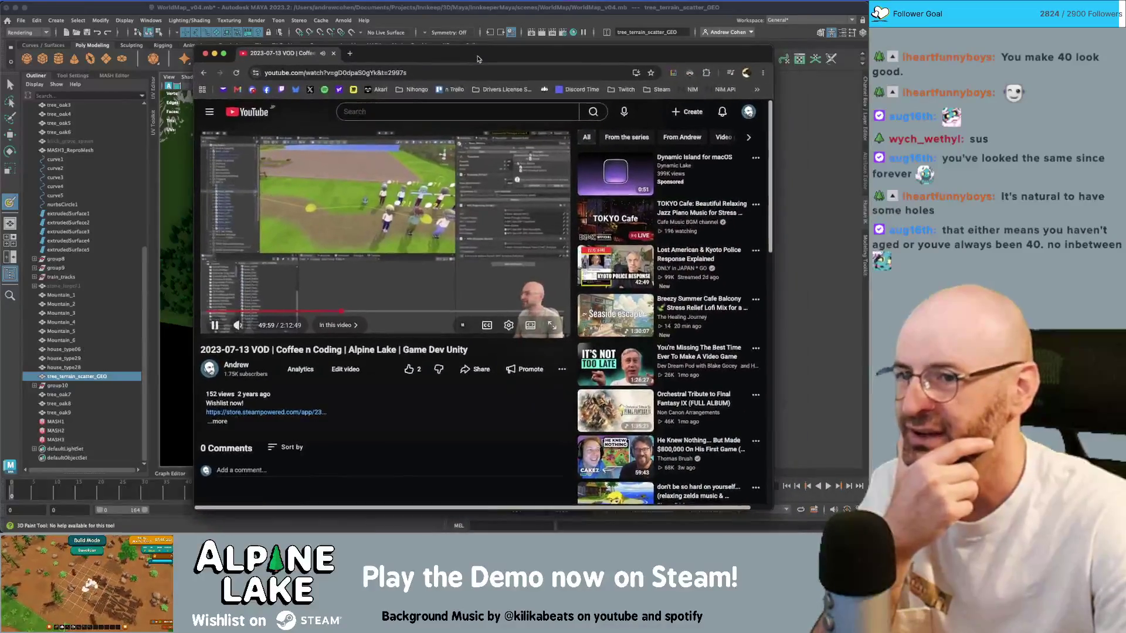
click(556, 328)
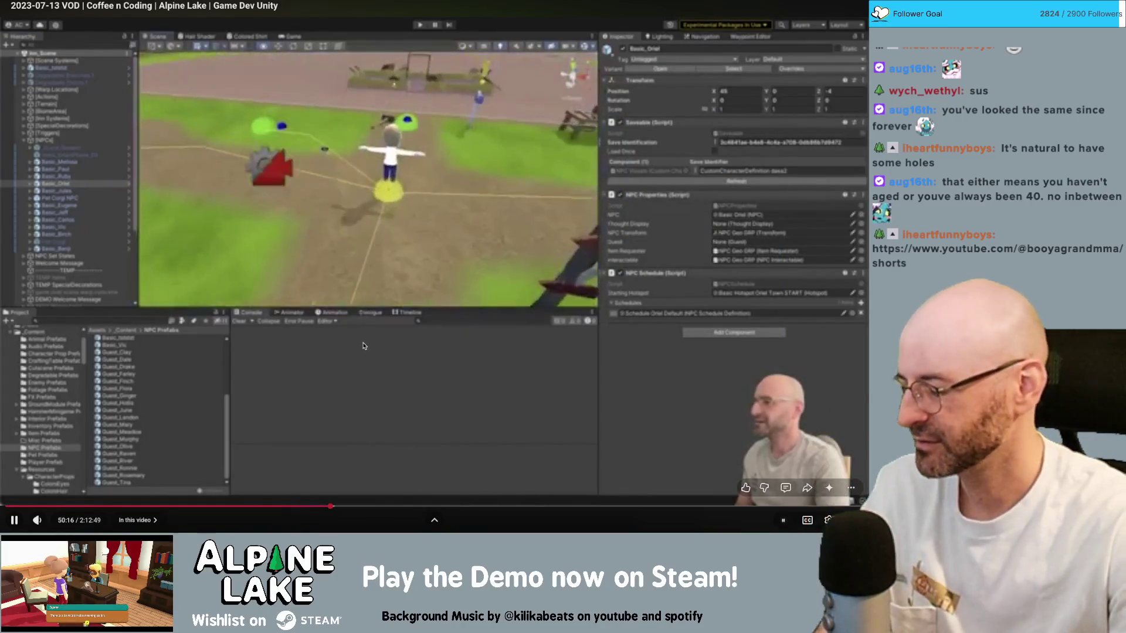
key(Escape)
- Return to the channel's videos list and hide the browser to reveal Maya
click(206, 73)
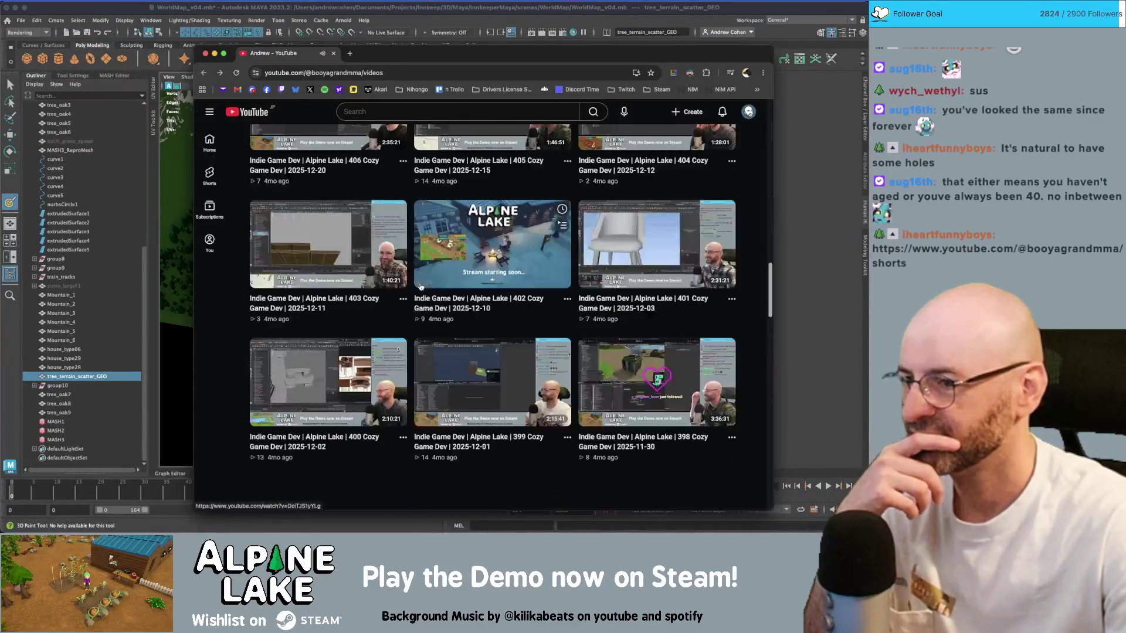
scroll(420, 287, up, 10)
key(super+h)
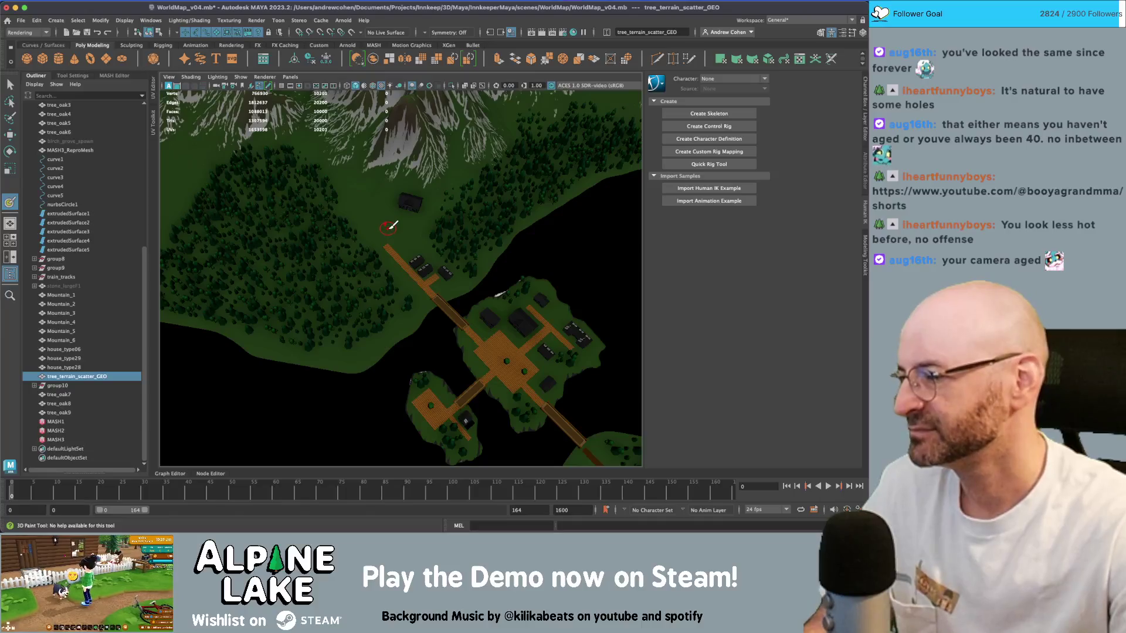
- Paint several more trees into the forest and beside the village path on the right island
scroll(375, 296, up, 3)
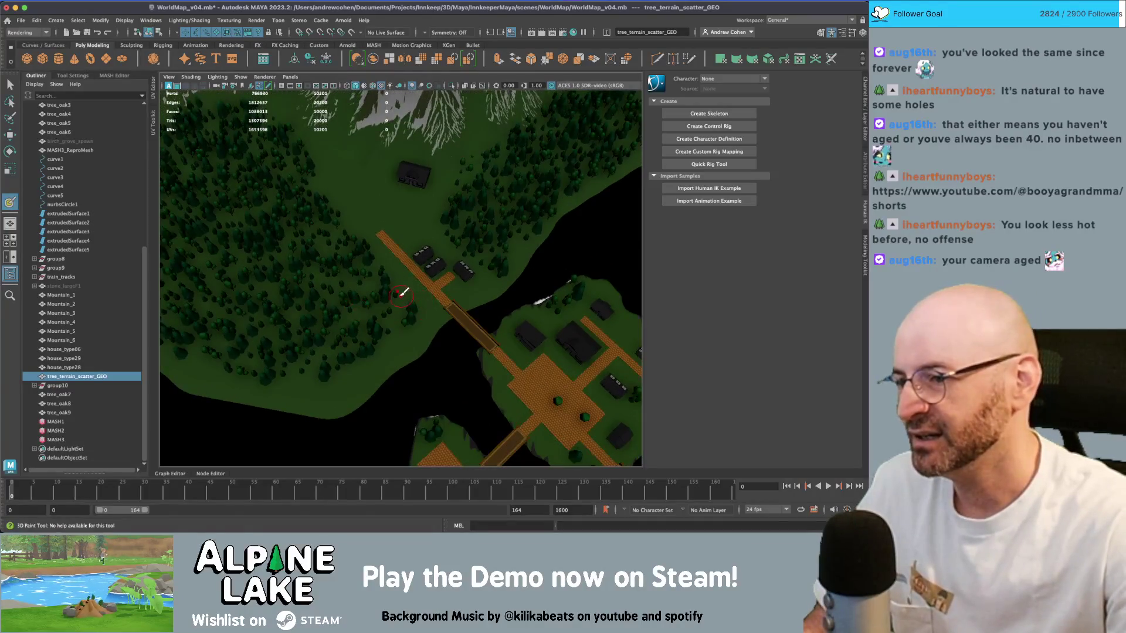
click(404, 301)
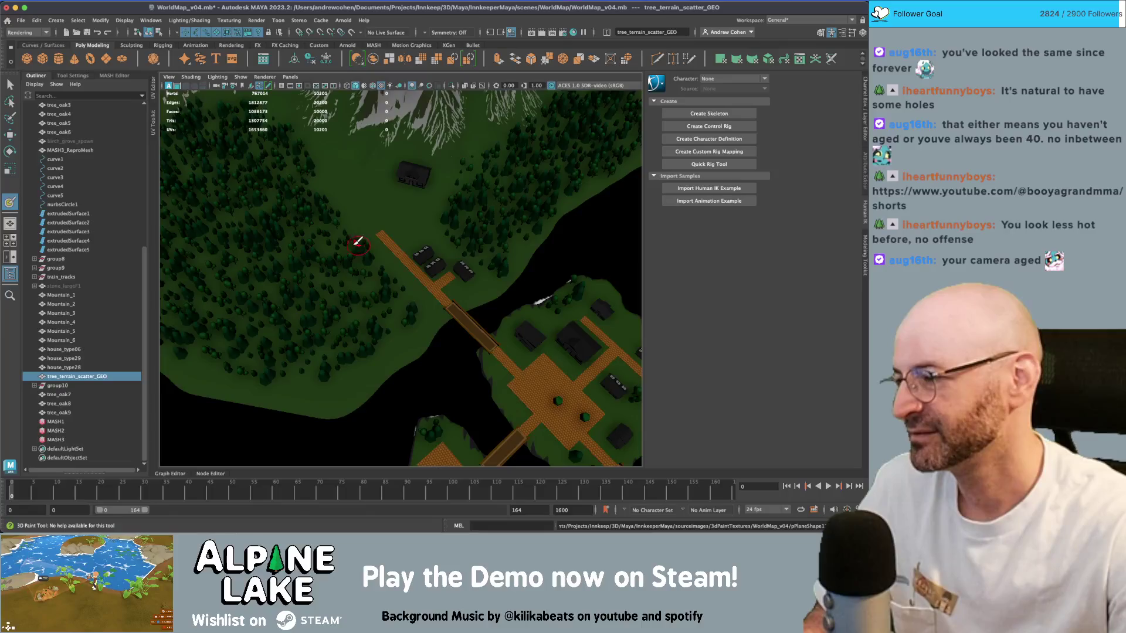
scroll(359, 240, up, 2)
alt+middle_drag(414, 239, 374, 207)
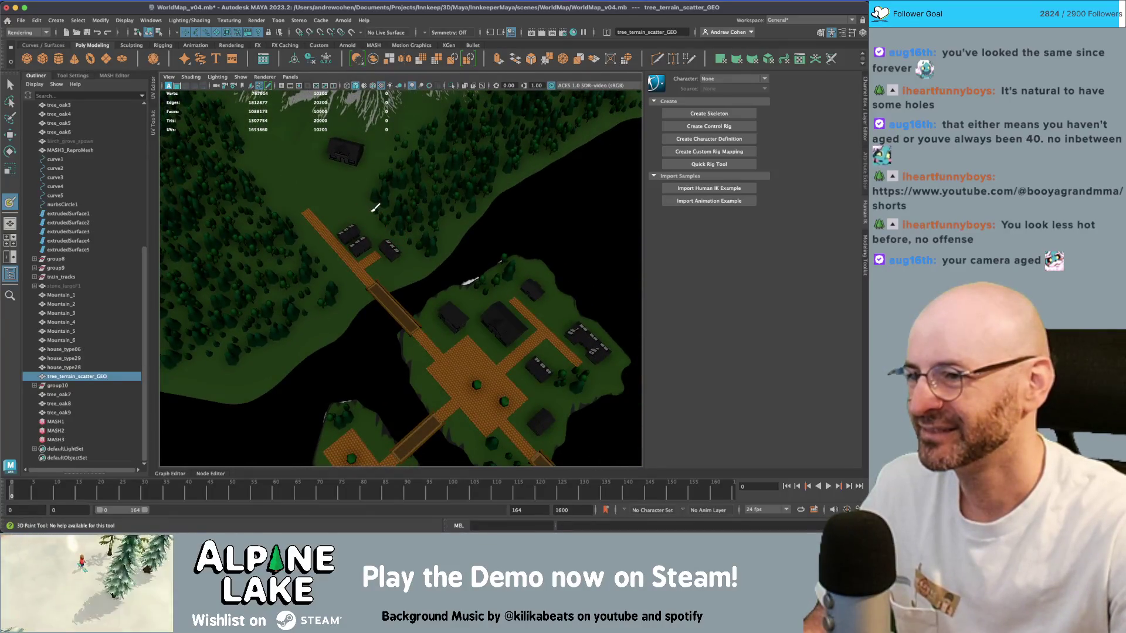
click(369, 210)
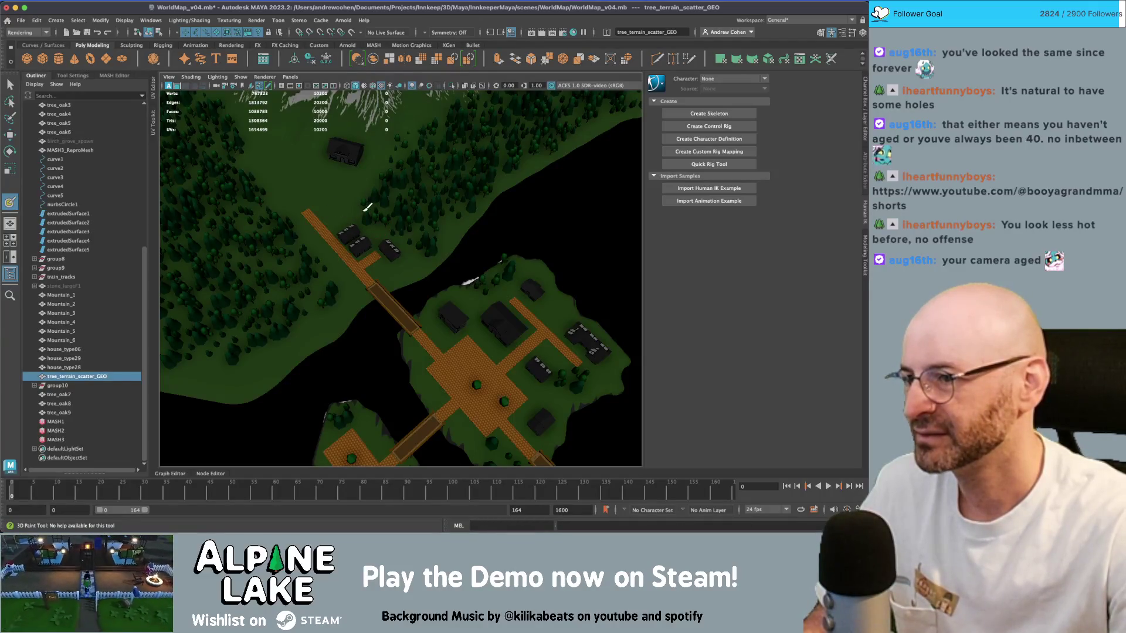
click(363, 209)
scroll(366, 223, up, 5)
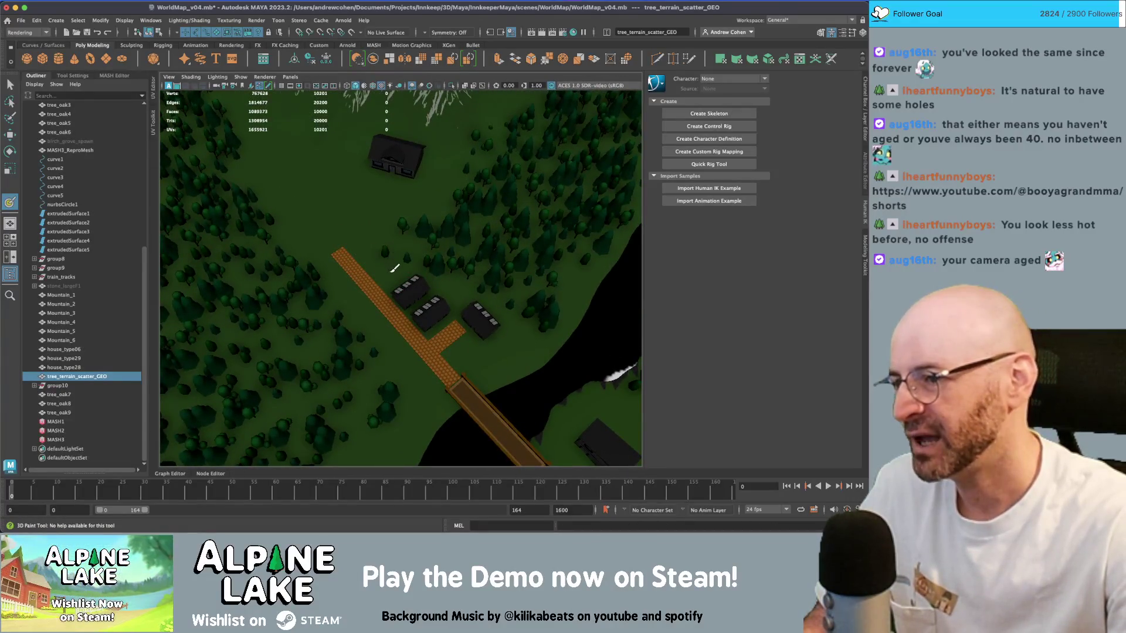
click(394, 268)
- Tumble the view over mountains, lake and village, then hide tree_terrain_scatter_GEO
scroll(387, 261, down, 2)
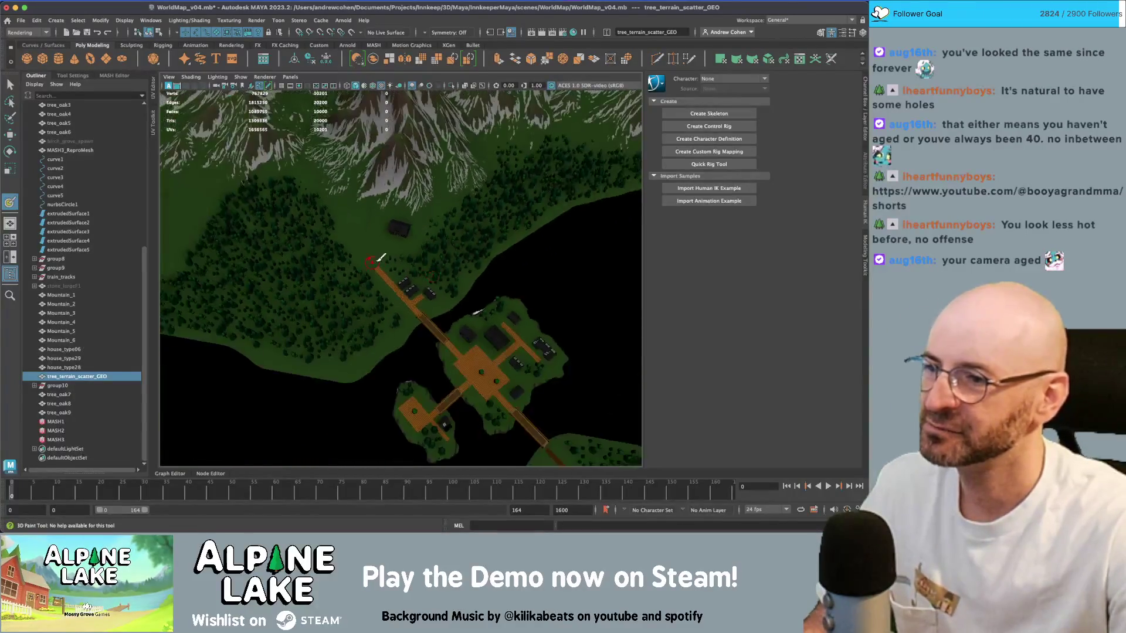
mouse_move(380, 258)
alt+mouse_down()
mouse_move(355, 254)
mouse_move(361, 263)
mouse_move(371, 245)
mouse_move(390, 254)
mouse_move(357, 213)
mouse_move(390, 181)
mouse_move(357, 244)
mouse_move(437, 254)
alt+mouse_up()
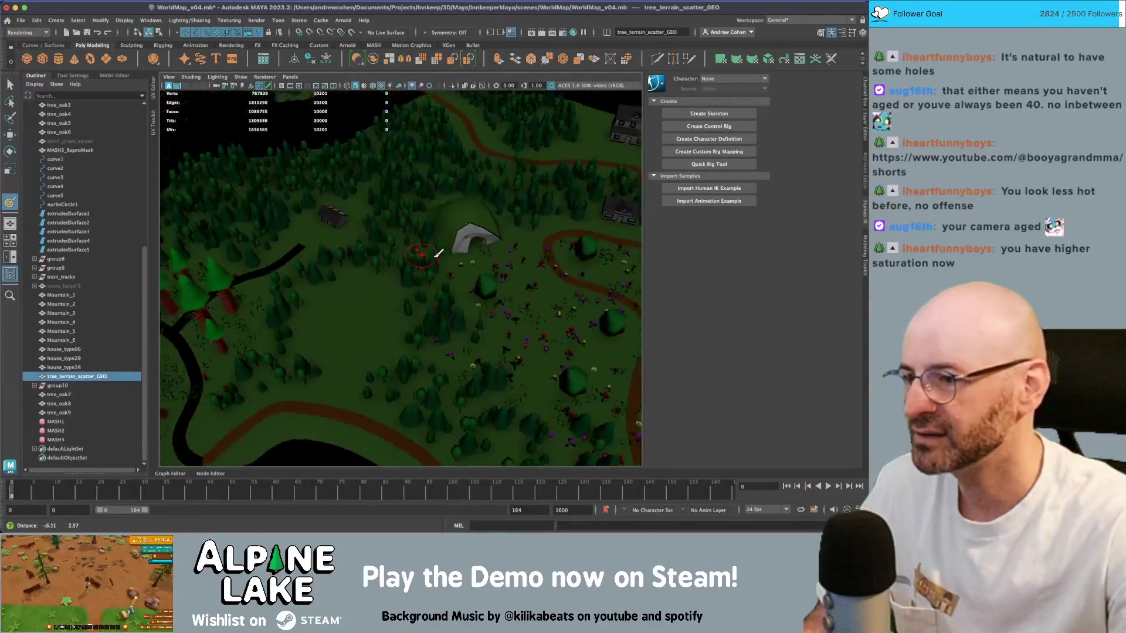
mouse_move(436, 254)
alt+right_down()
mouse_move(394, 252)
mouse_move(407, 252)
alt+right_up()
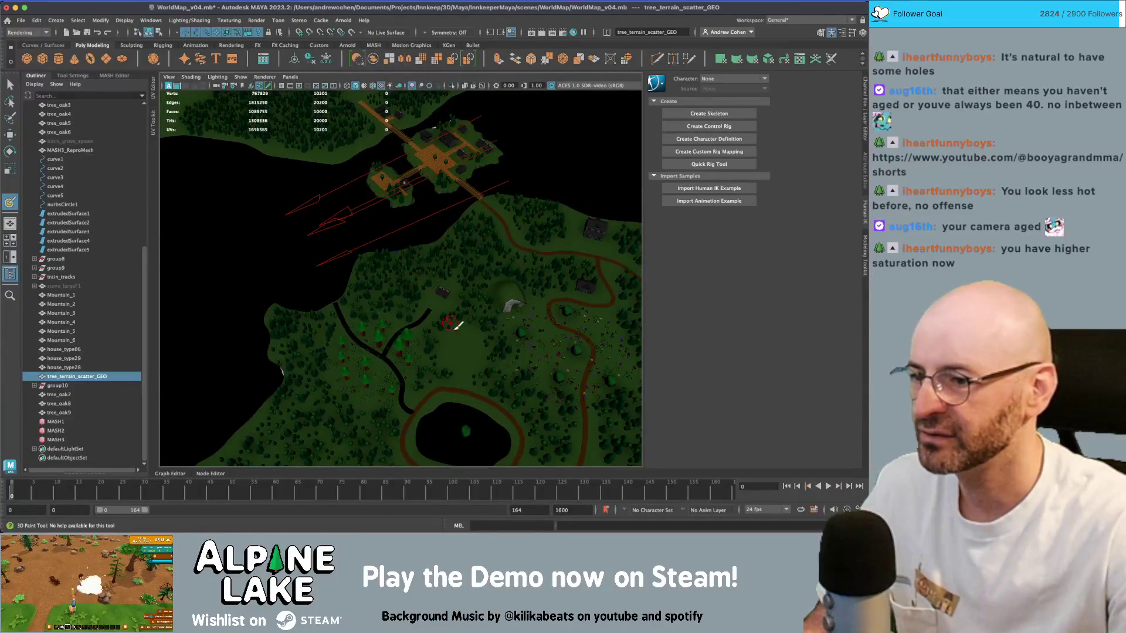
alt+middle_drag(401, 169, 371, 214)
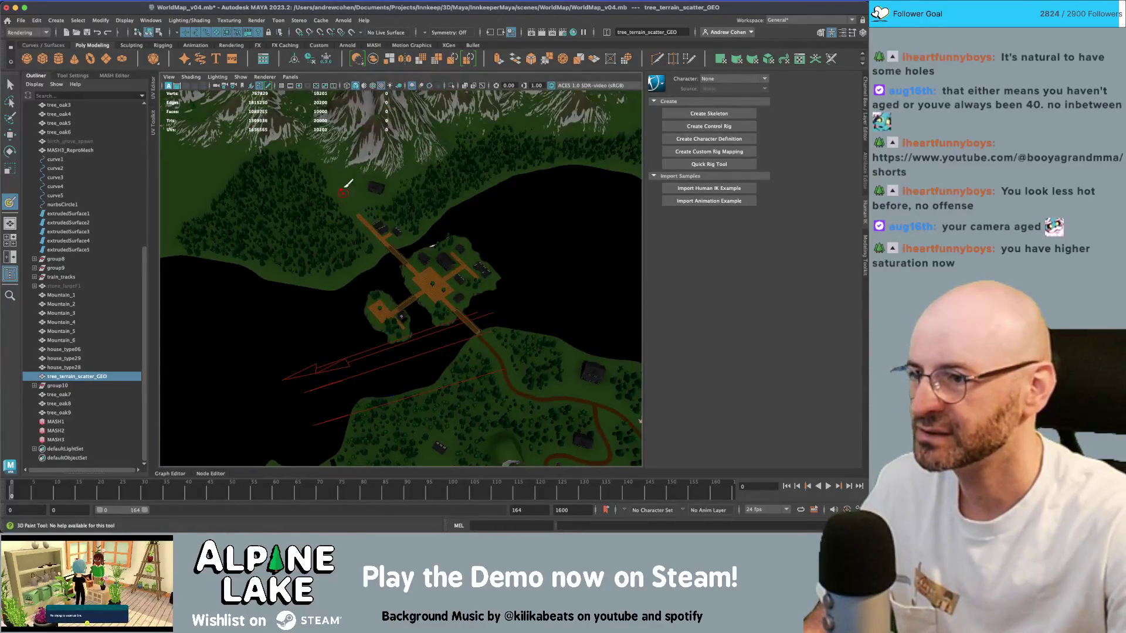
alt+middle_drag(399, 381, 370, 214)
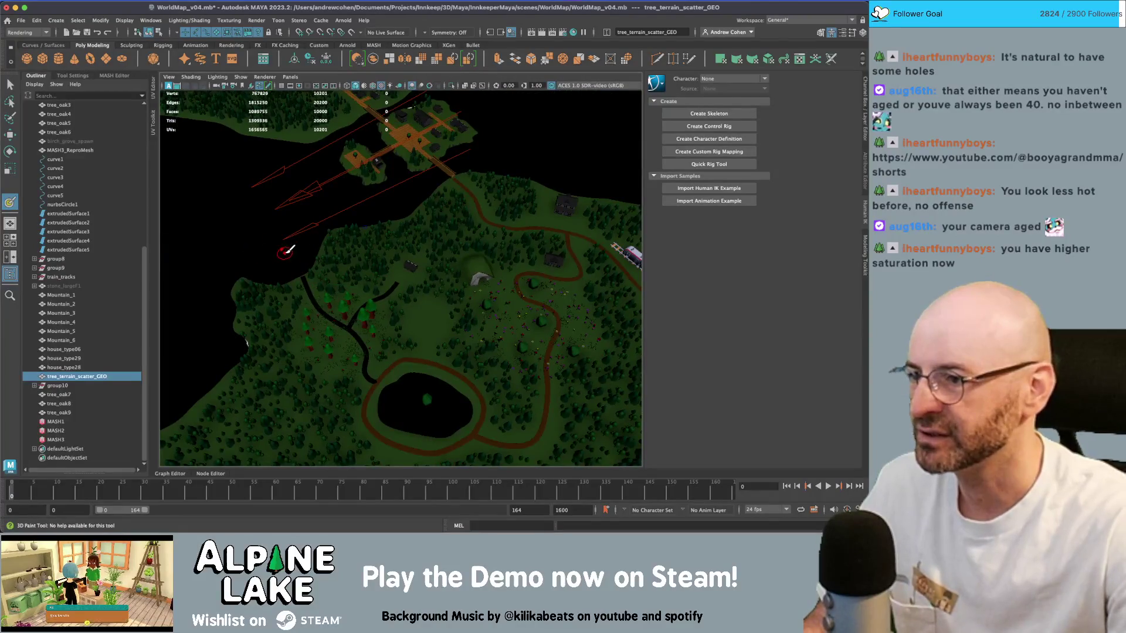
key(q)
key(ctrl+h)
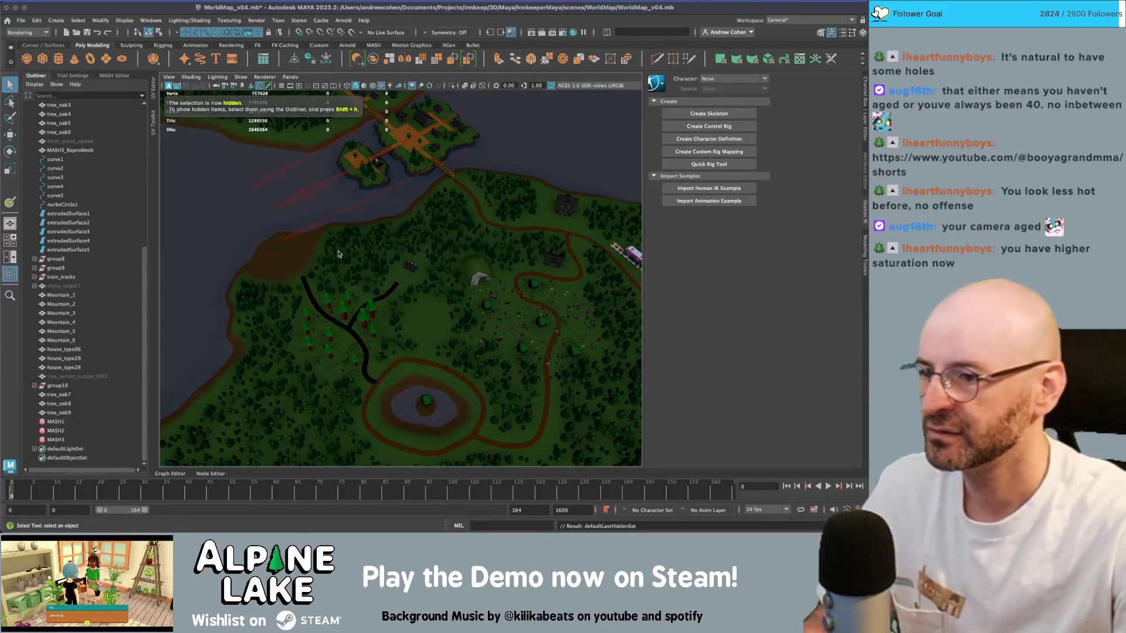
- Move house_type31 down and right in the clearing below the mountains, then save WorldMap_v04
alt+middle_drag(338, 254, 346, 322)
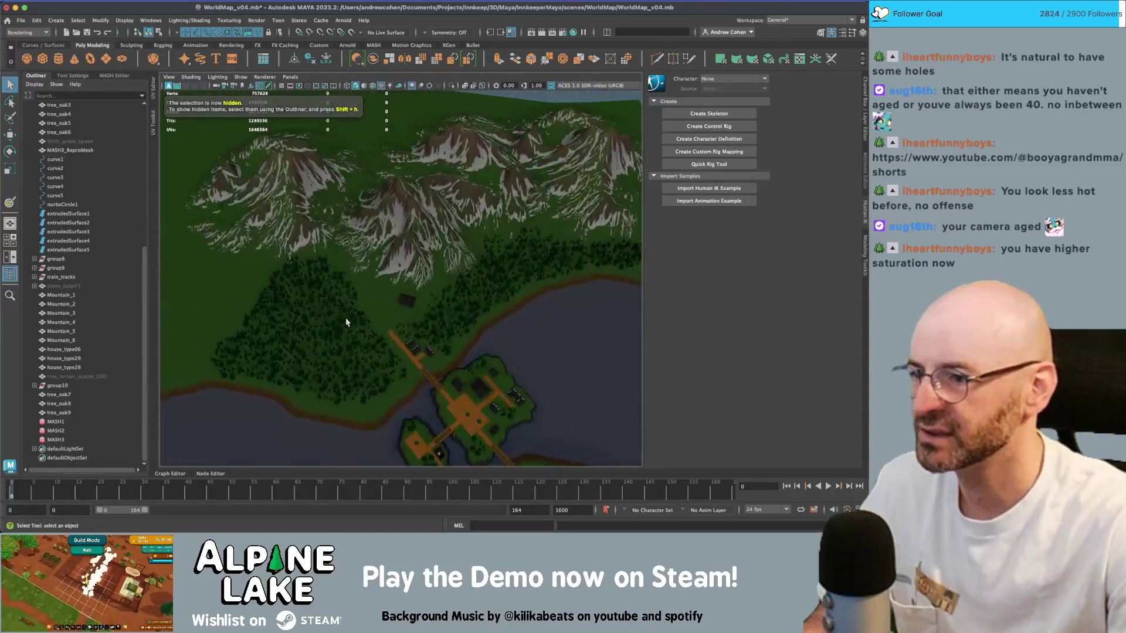
scroll(411, 338, up, 10)
click(459, 325)
key(w)
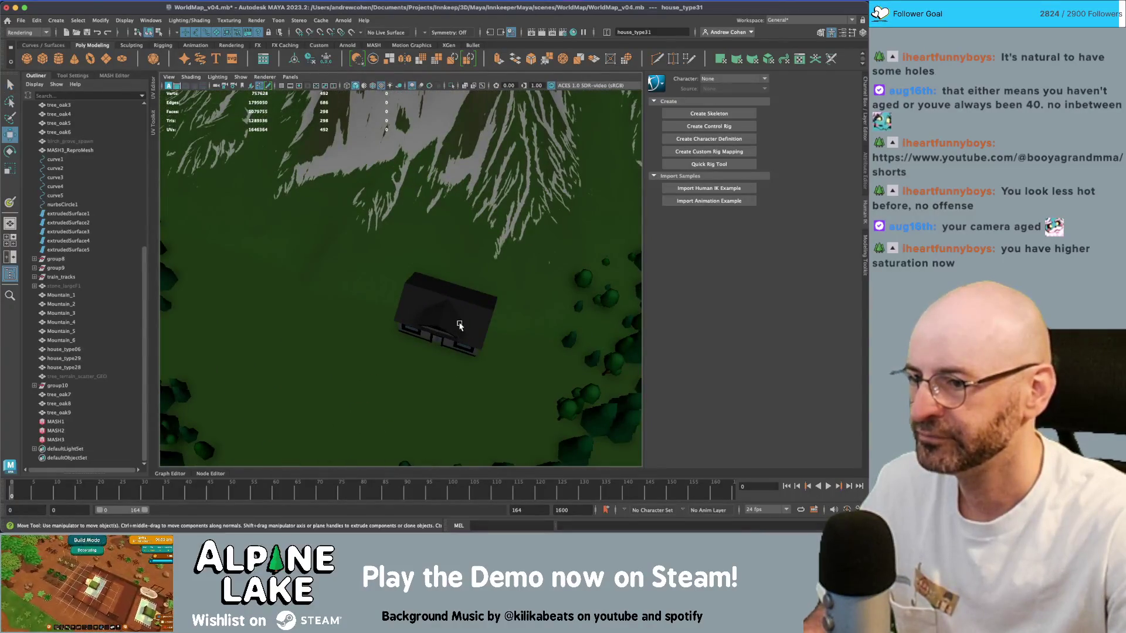
mouse_move(425, 293)
mouse_down()
mouse_move(448, 314)
mouse_move(354, 282)
mouse_up()
key(e)
scroll(425, 322, down, 2)
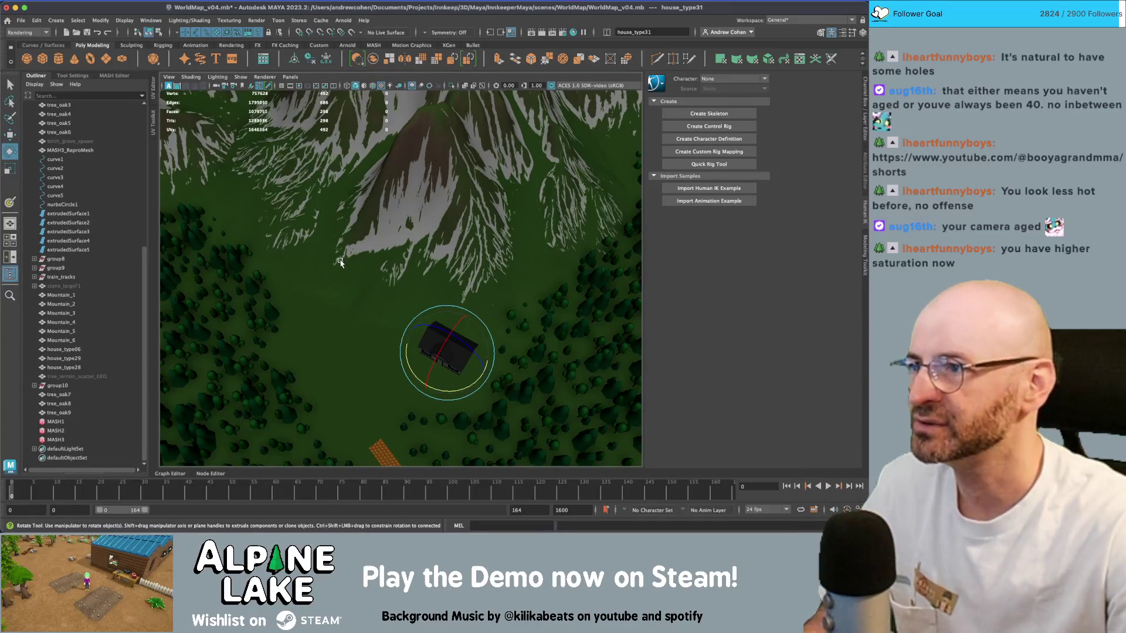
key(ctrl+s)
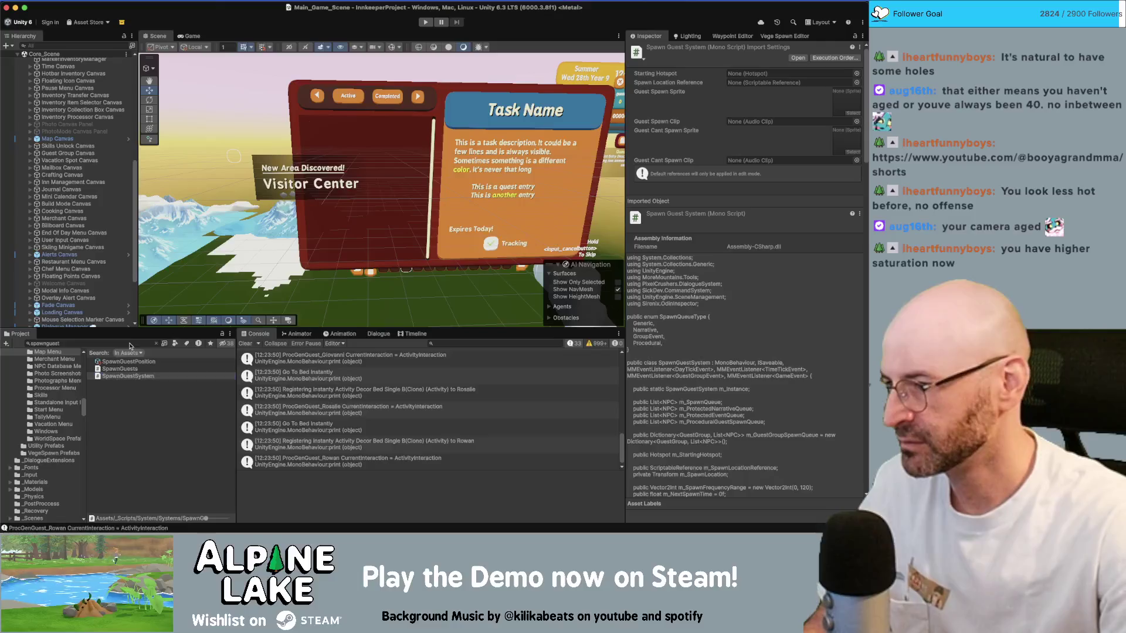
click(129, 343)
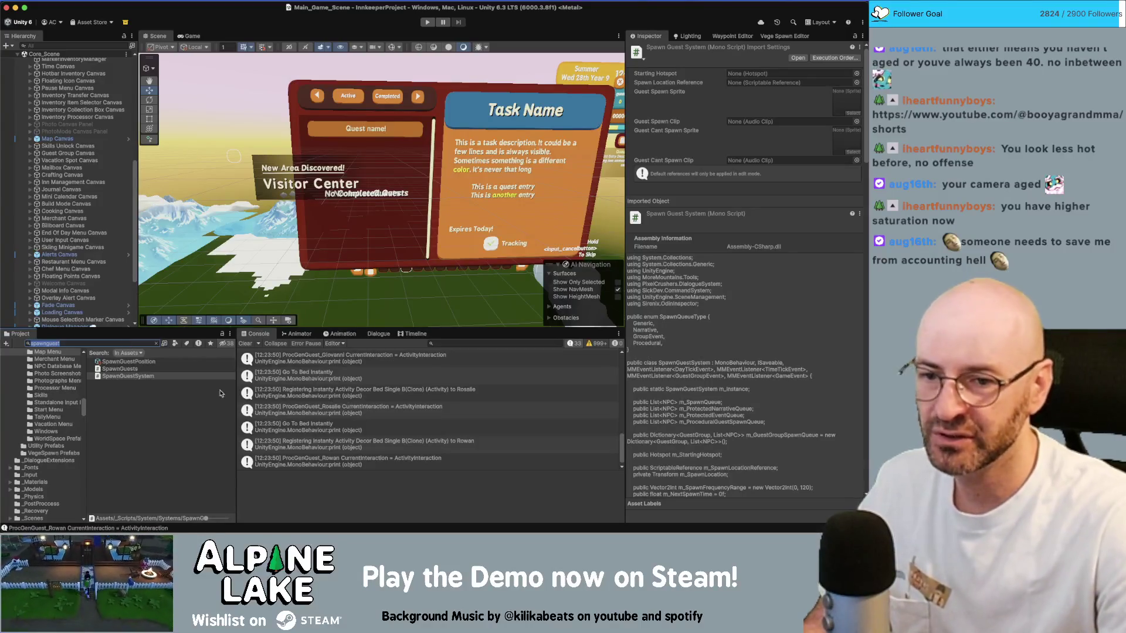
key(super+Tab)
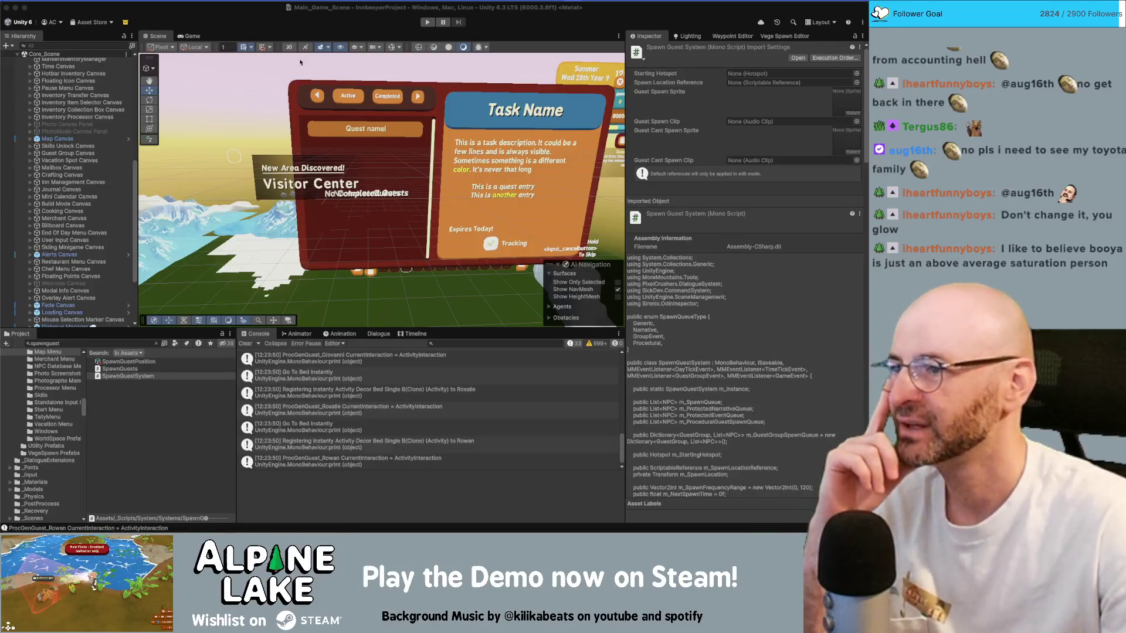
- Search the Project panel for the chair lift and inspect ChairLift_Broken_GEO
click(139, 345)
key(super+a)
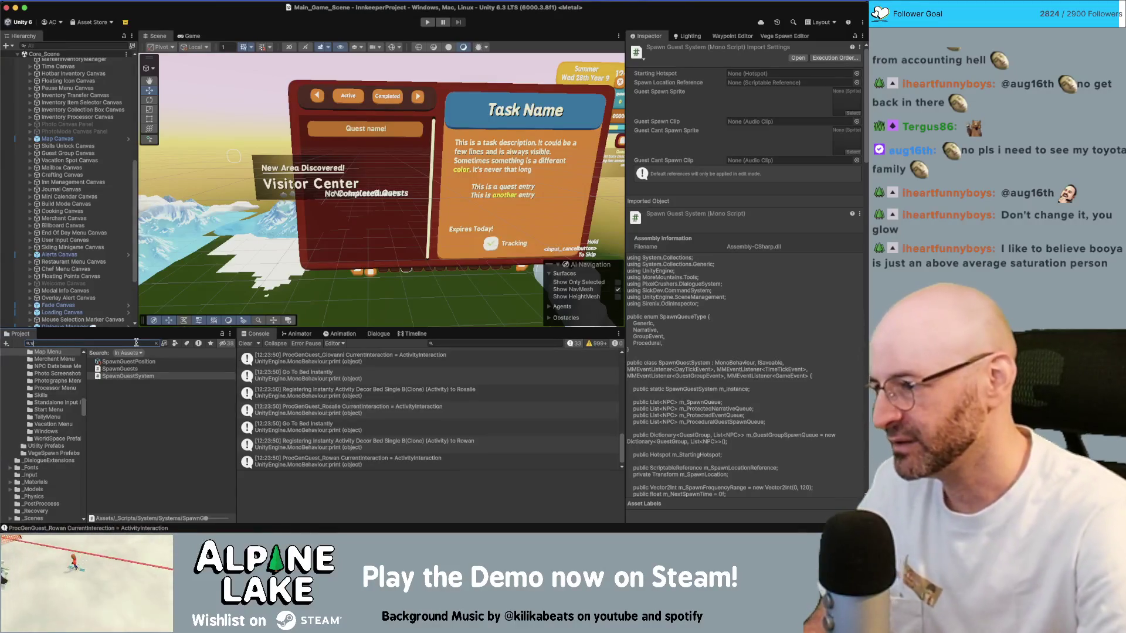
key(BackSpace)
text(eet)
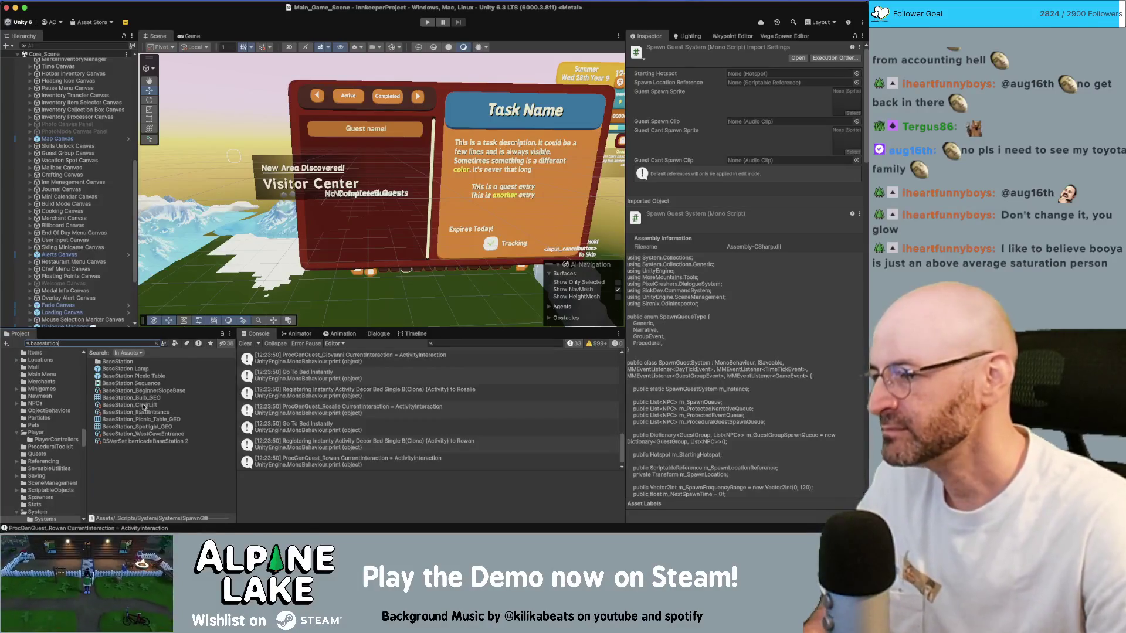
key(super+a)
text(ch)
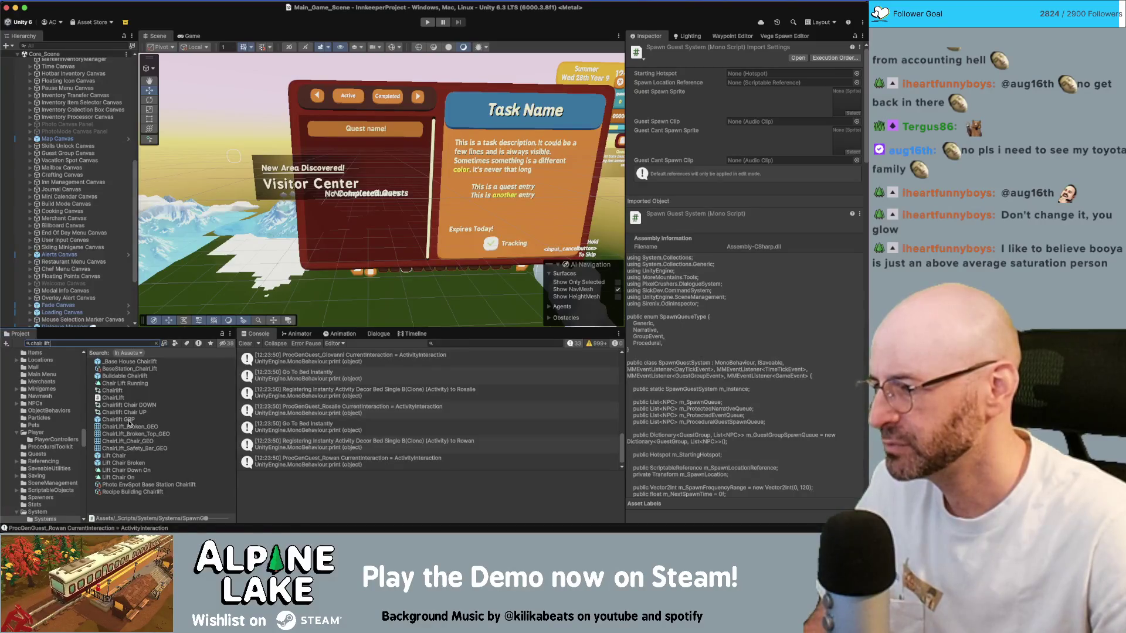
click(129, 427)
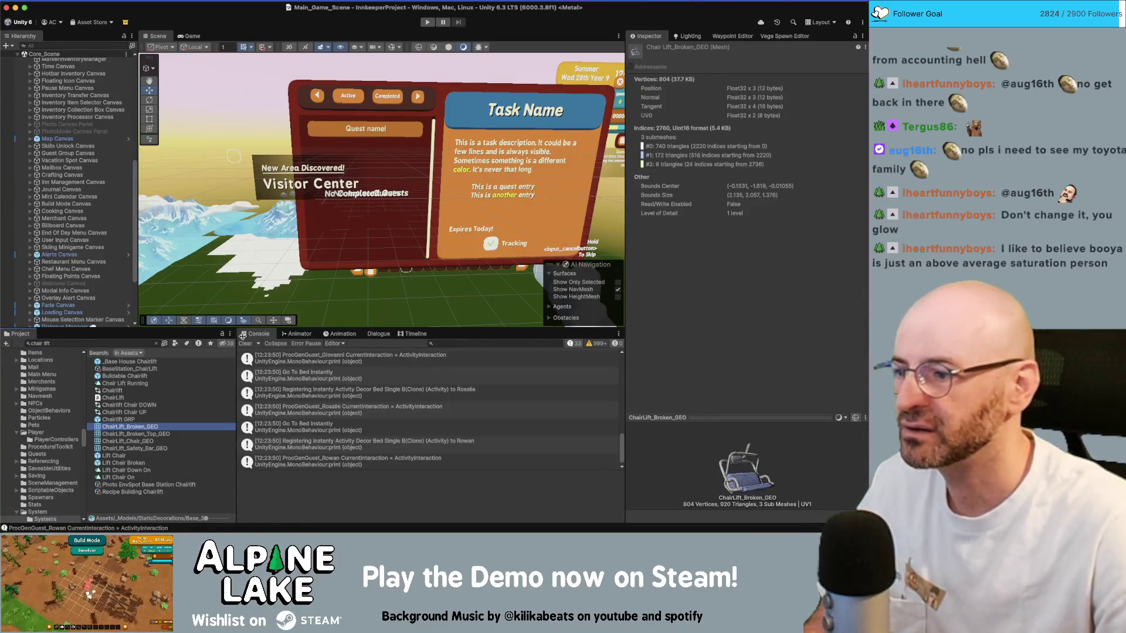
- Show the chair lift models' folder, inspect Base_Station_Exterior_Props, and switch back to Maya
click(156, 339)
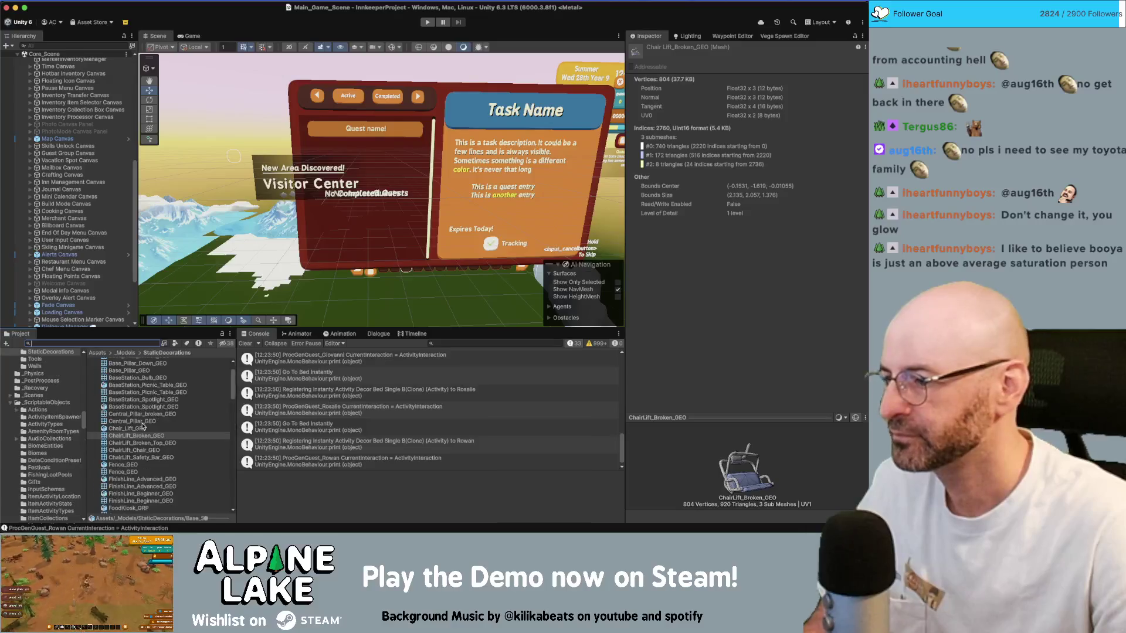
click(132, 375)
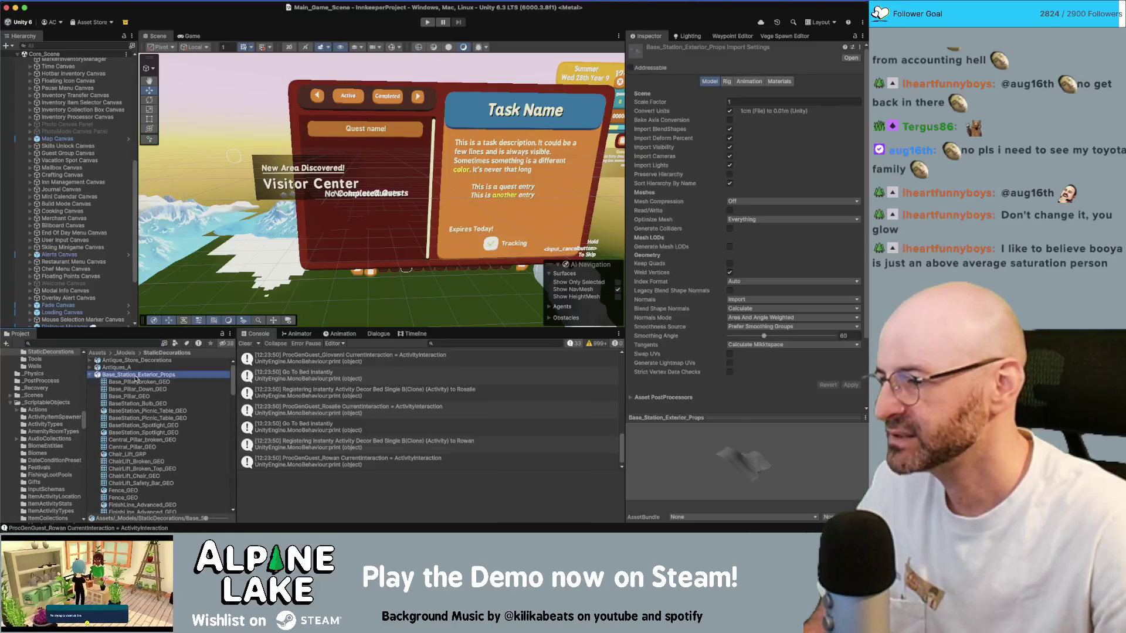
click(90, 376)
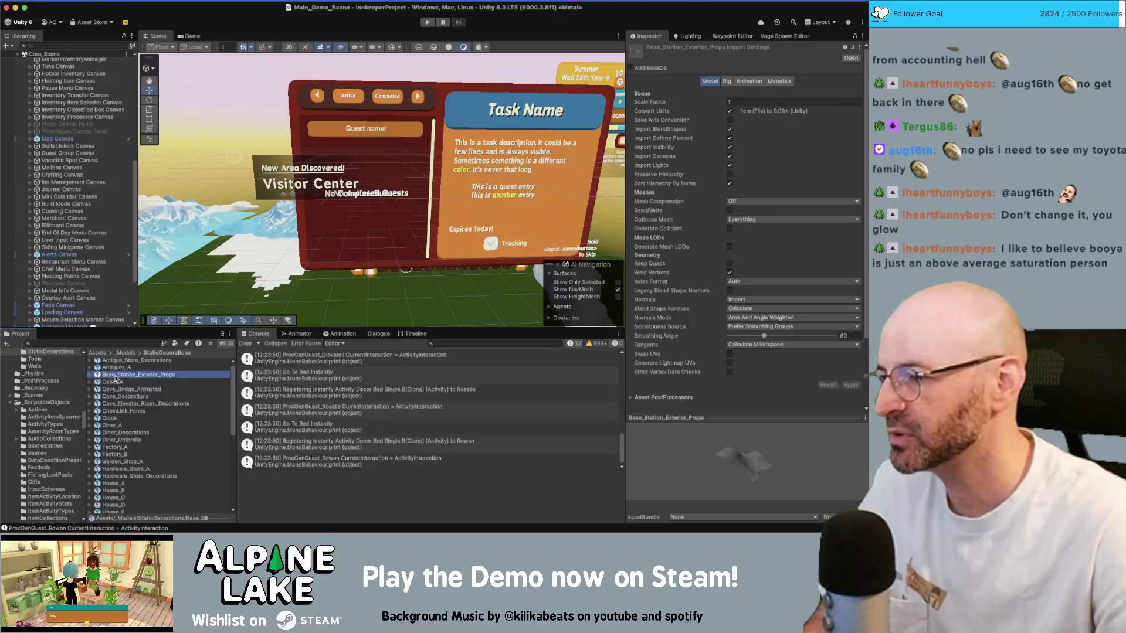
drag(119, 375, 122, 379)
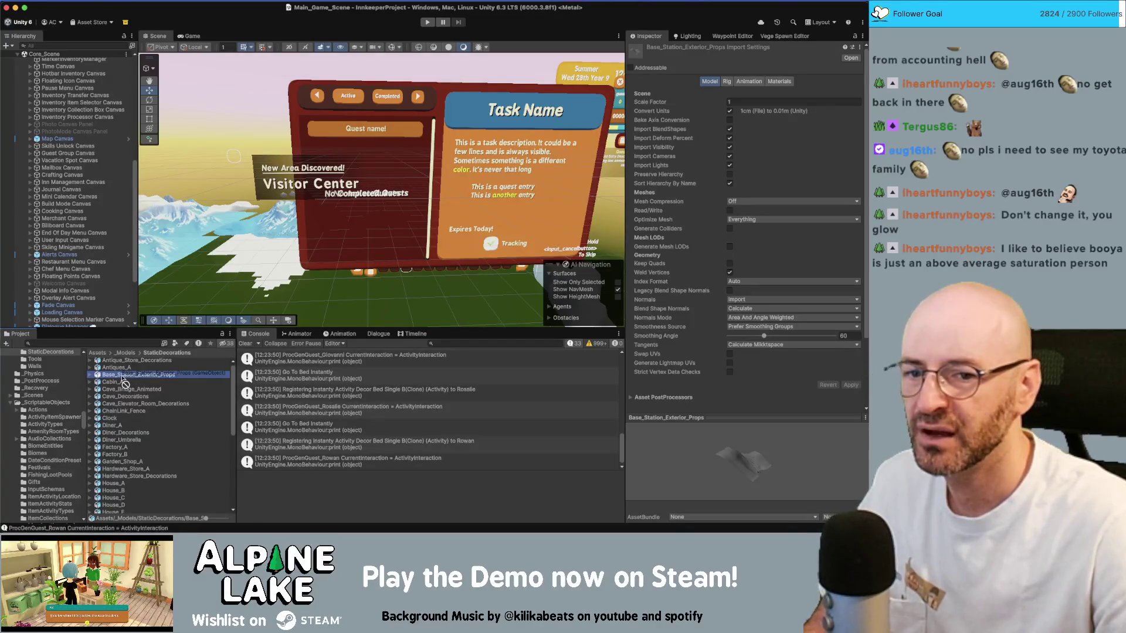
key(super+Tab)
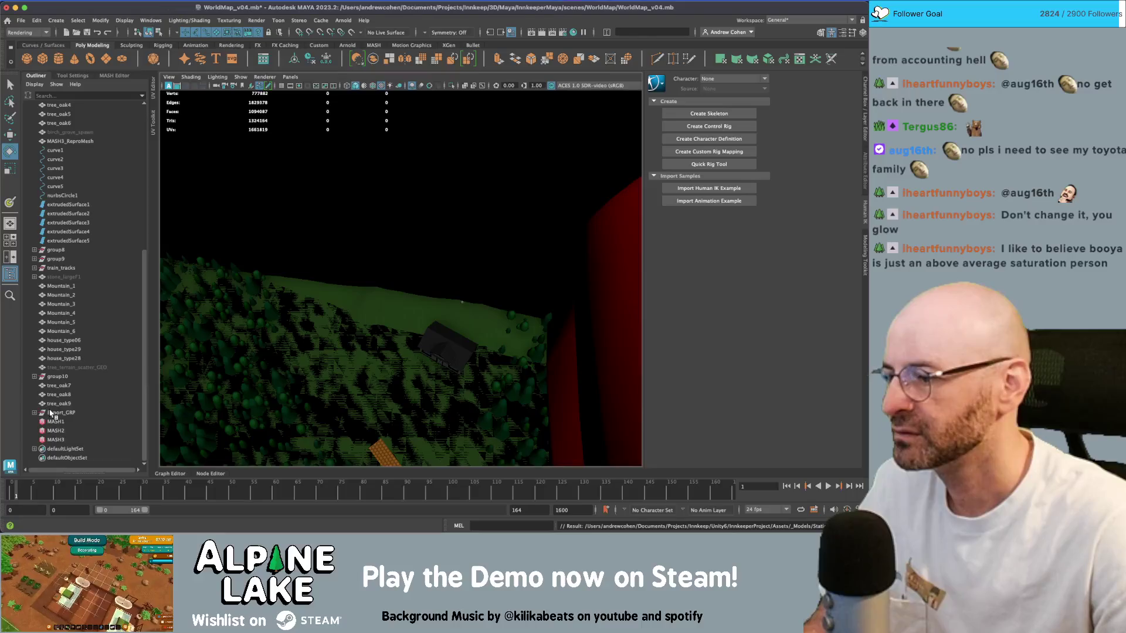
- Expand Export_GRP and unparent Chair_Lift_GRP out of it
click(54, 412)
click(34, 412)
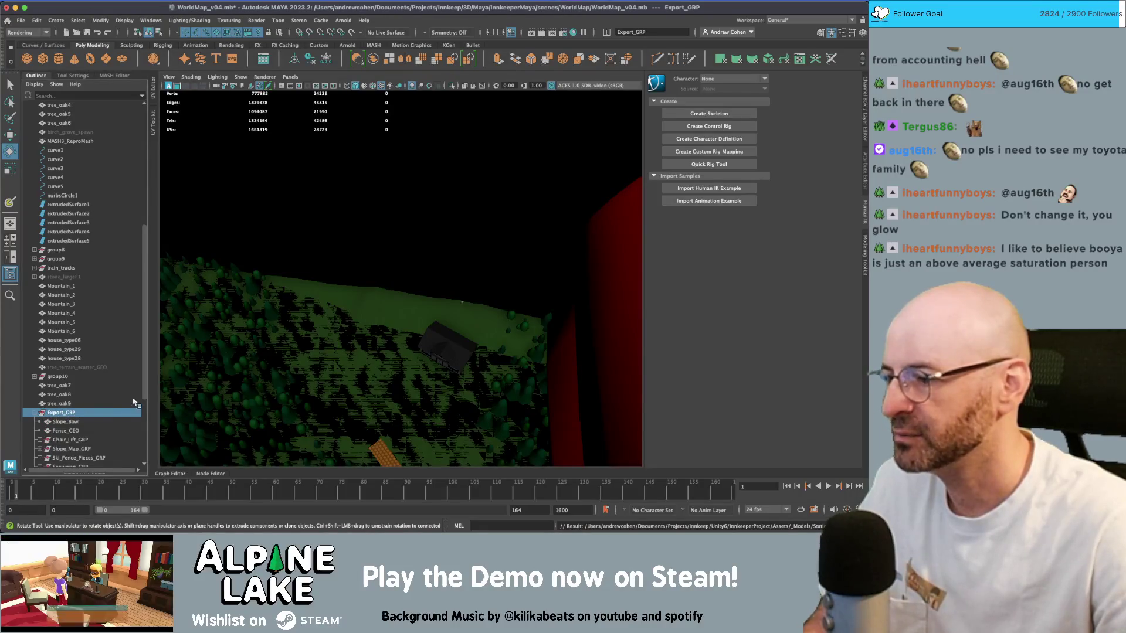
scroll(80, 414, down, 5)
click(69, 313)
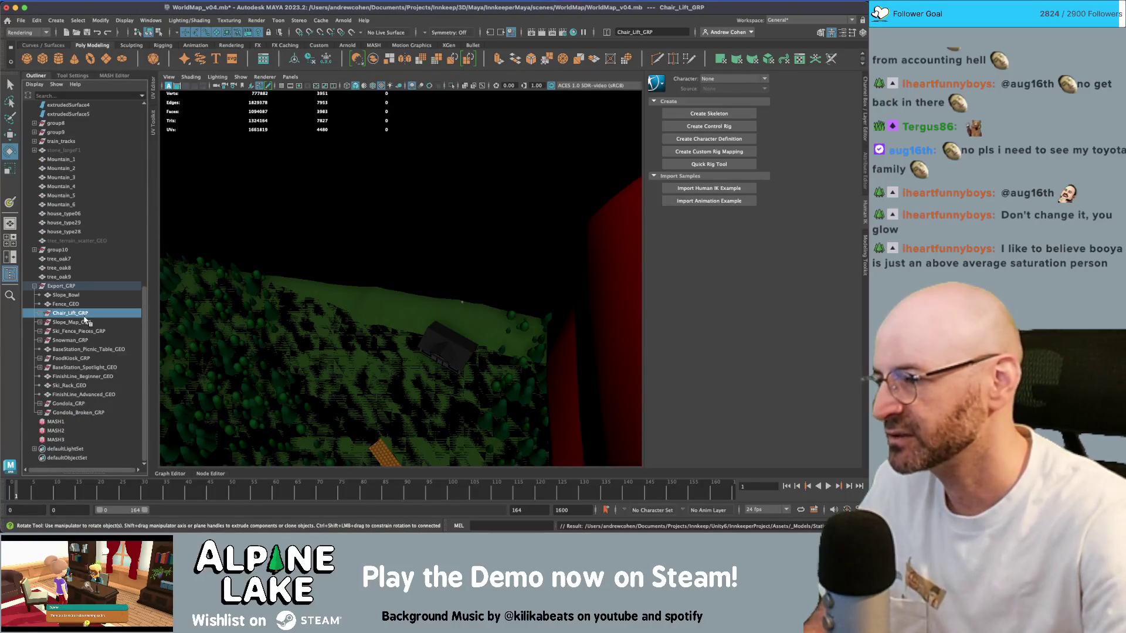
key(shift+p)
click(67, 286)
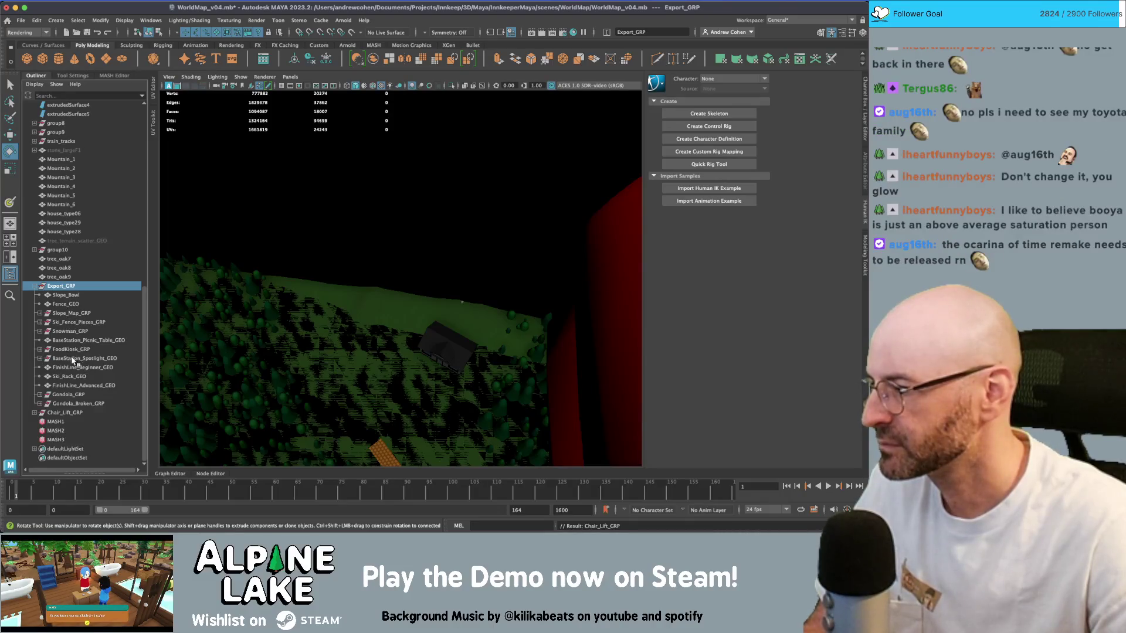
- Unparent BaseStation_Picnic_Table_GEO from its export group and select Export_GRP
click(73, 325)
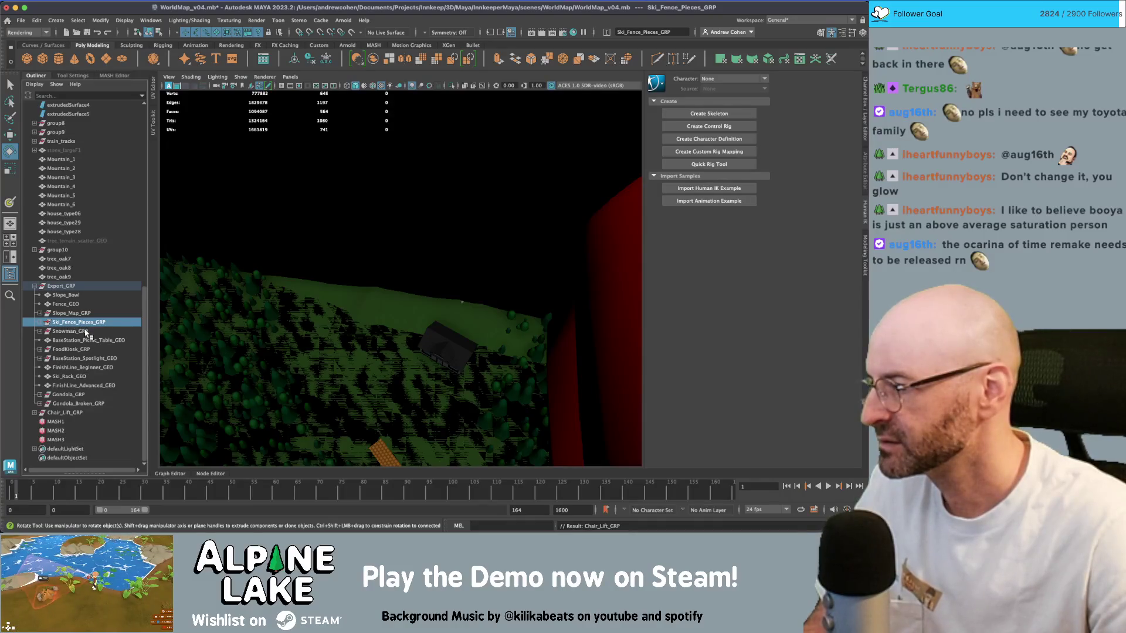
click(86, 332)
click(97, 340)
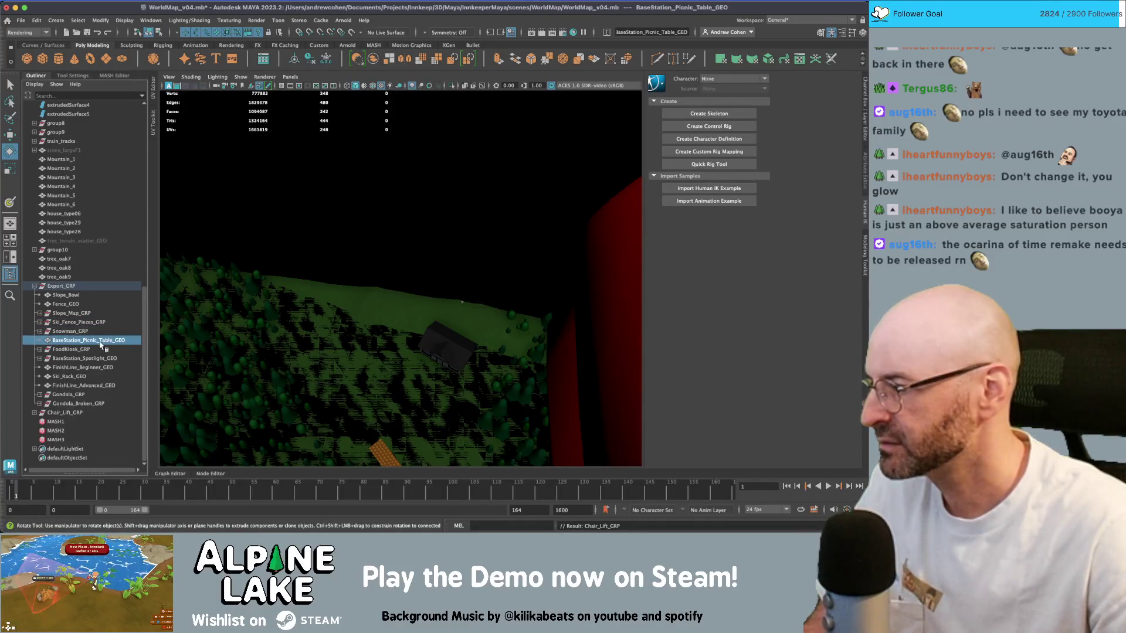
key(shift+p)
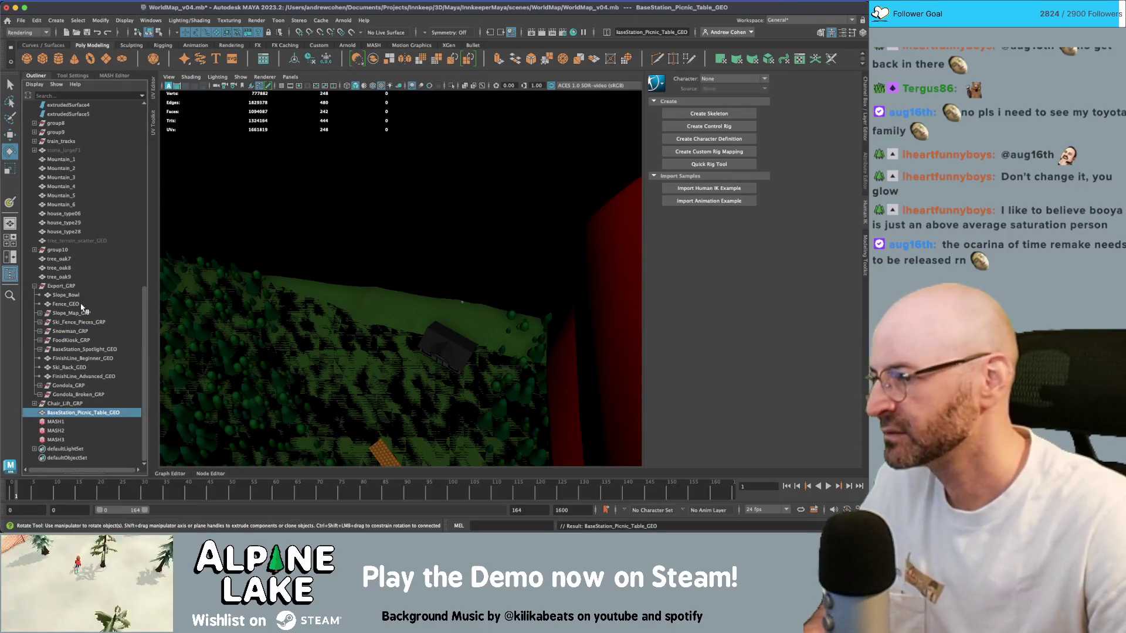
click(70, 286)
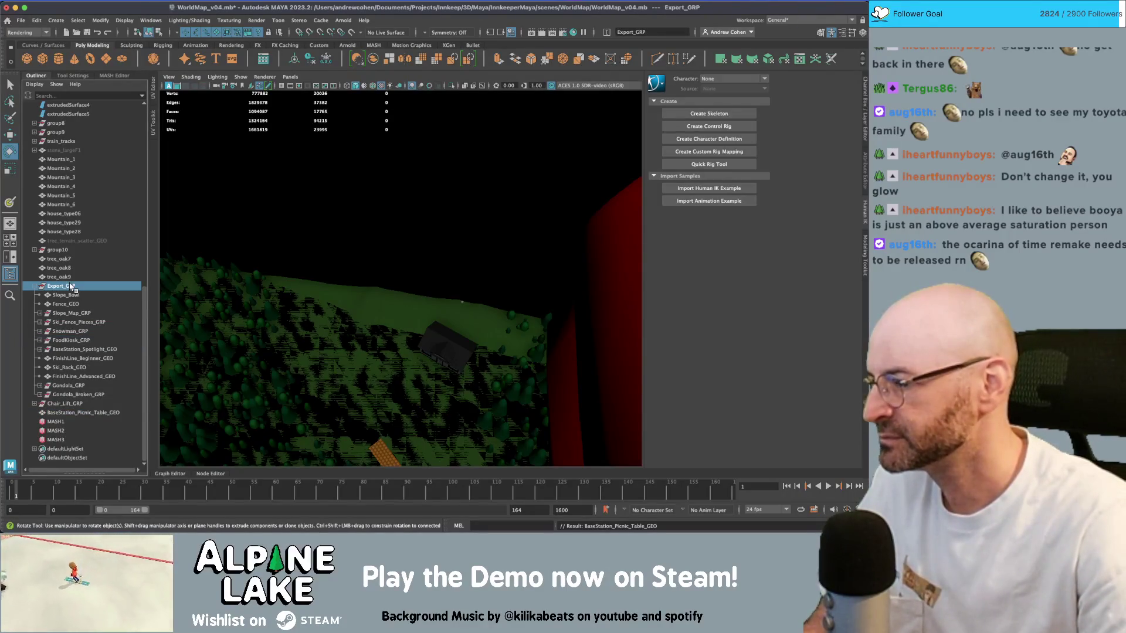
- Delete Export_GRP, select Chair_Lift_GRP, and orbit out to an oblique view of the whole map
key(Delete)
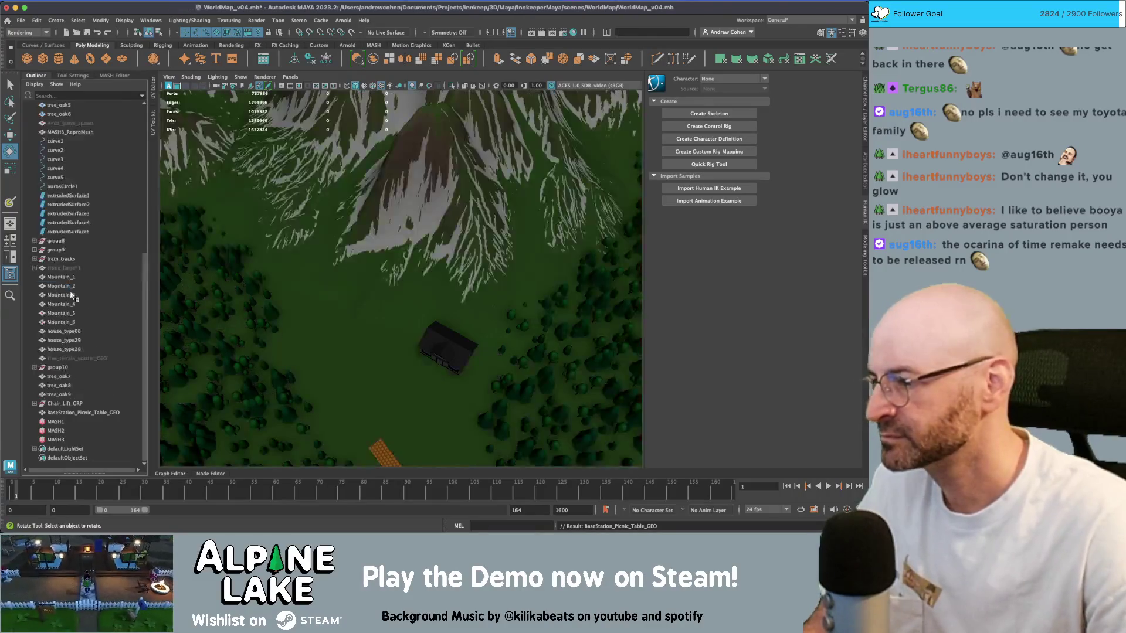
click(68, 410)
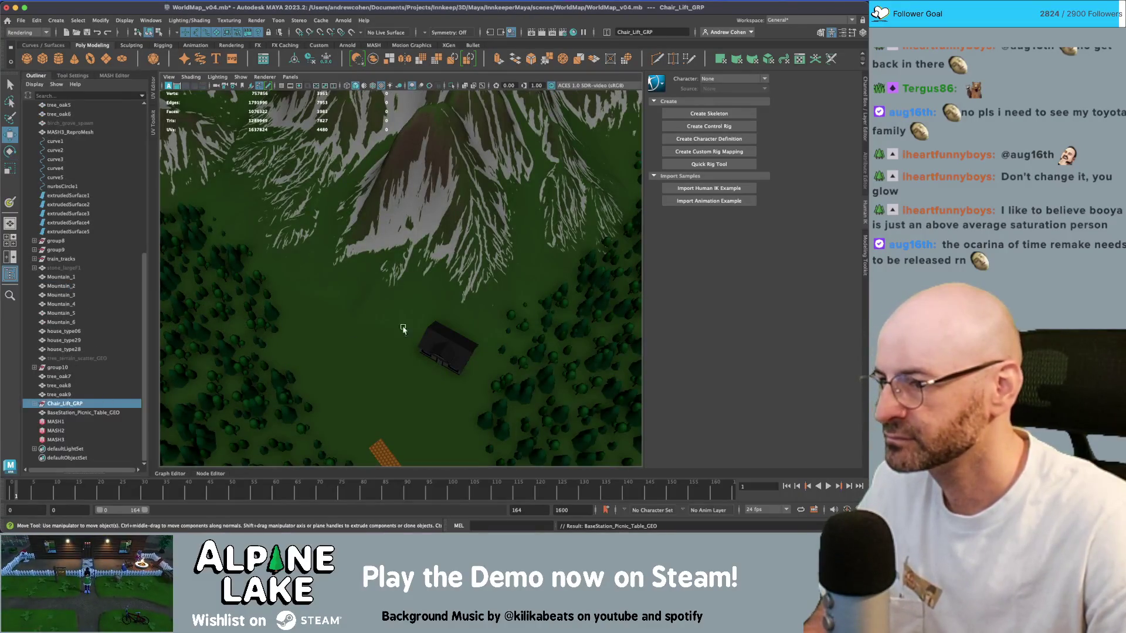
scroll(366, 308, down, 10)
mouse_move(366, 308)
alt+mouse_down()
mouse_move(387, 258)
mouse_move(412, 285)
mouse_move(498, 279)
mouse_move(258, 300)
alt+mouse_up()
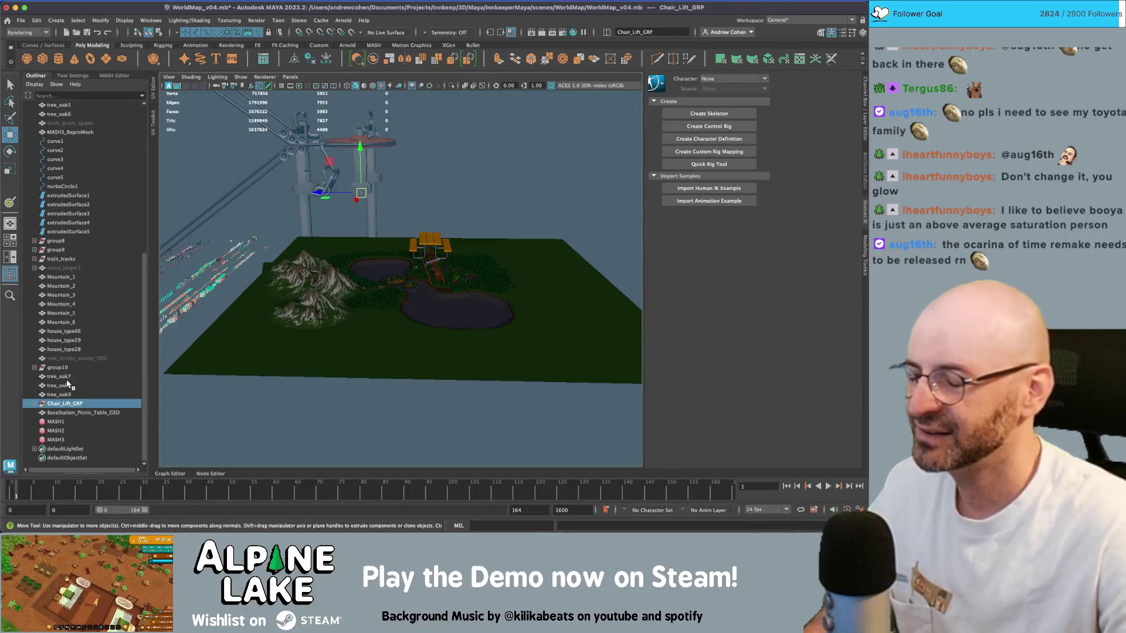
- Scale the picnic table down and orient it in the clearing near the cabin
click(83, 412)
key(r)
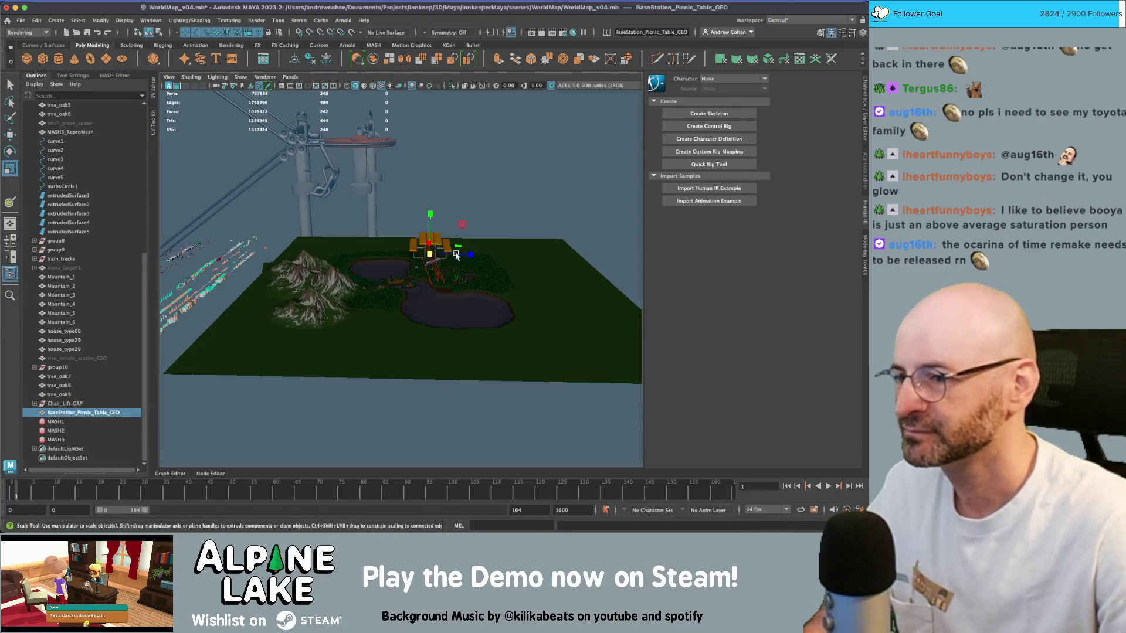
mouse_move(434, 253)
alt+mouse_down()
mouse_move(508, 264)
mouse_move(363, 279)
alt+mouse_up()
key(w)
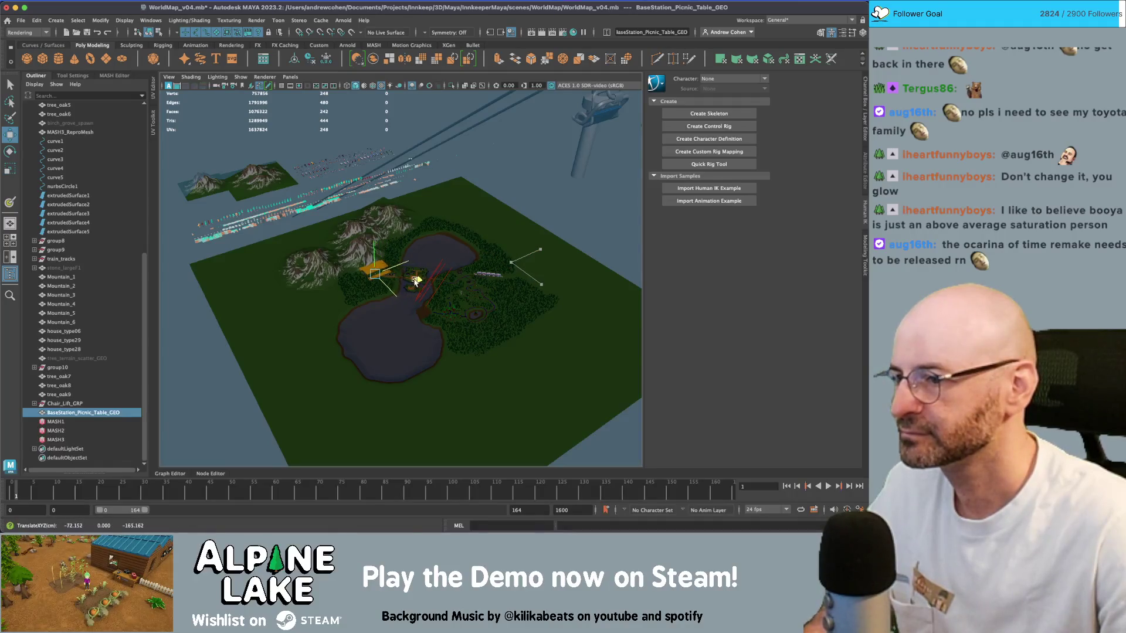
key(r)
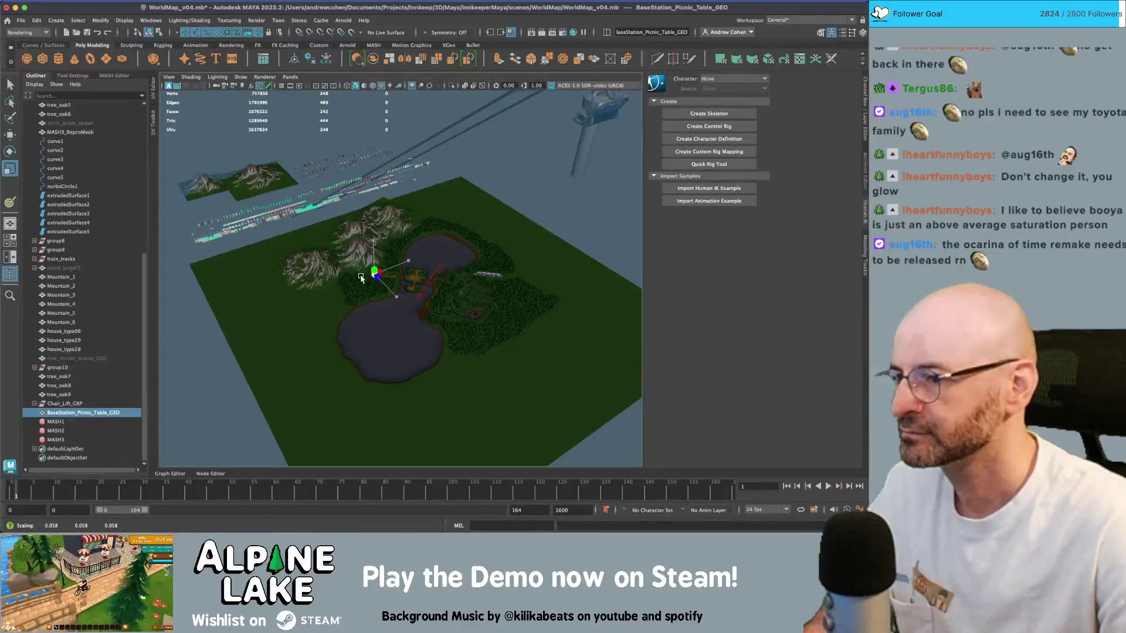
key(f)
scroll(268, 245, down, 5)
alt+drag(269, 245, 281, 305)
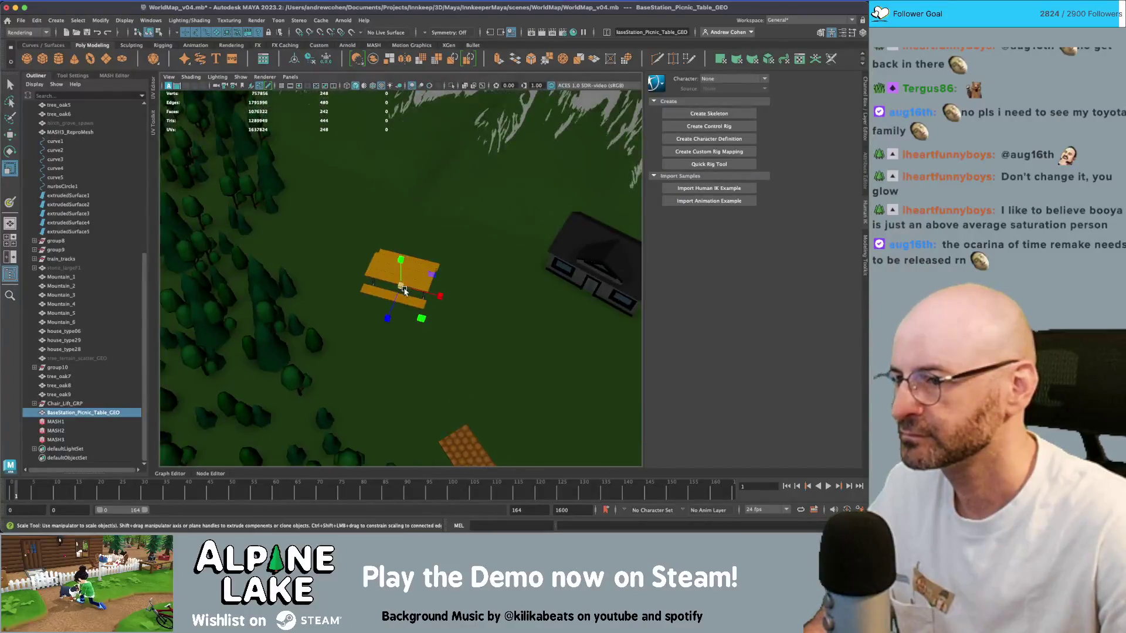
mouse_move(401, 286)
mouse_down()
mouse_move(371, 295)
mouse_move(370, 317)
mouse_up()
key(w)
key(e)
- Duplicate the table twice, placing one copy to the right and one below the others
key(ctrl+d)
key(w)
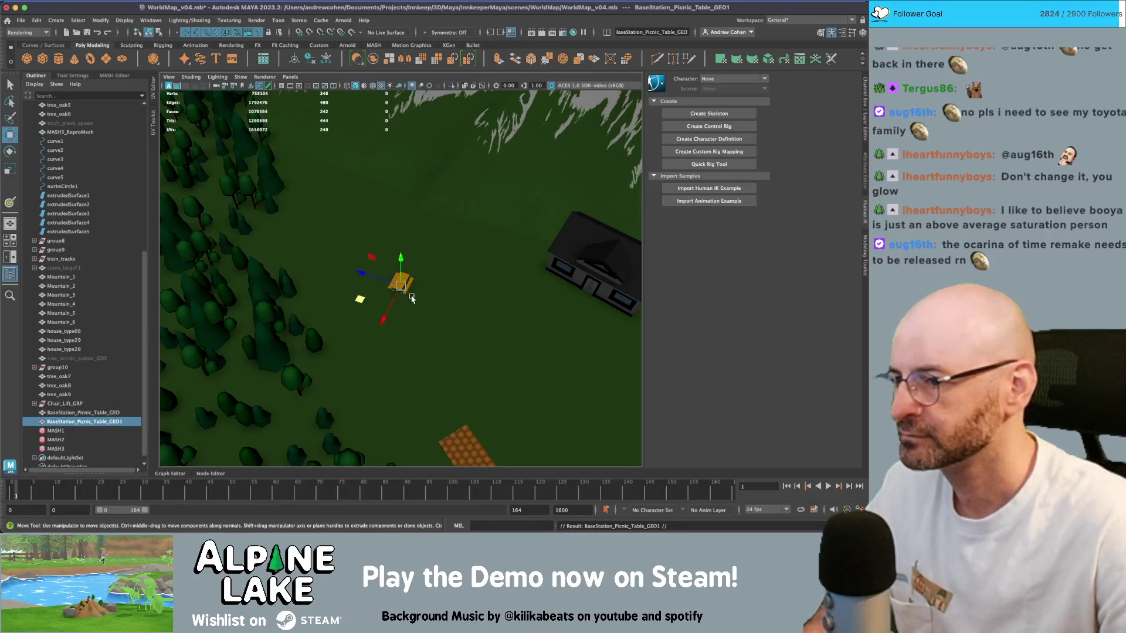
middle_drag(359, 297, 395, 311)
key(q)
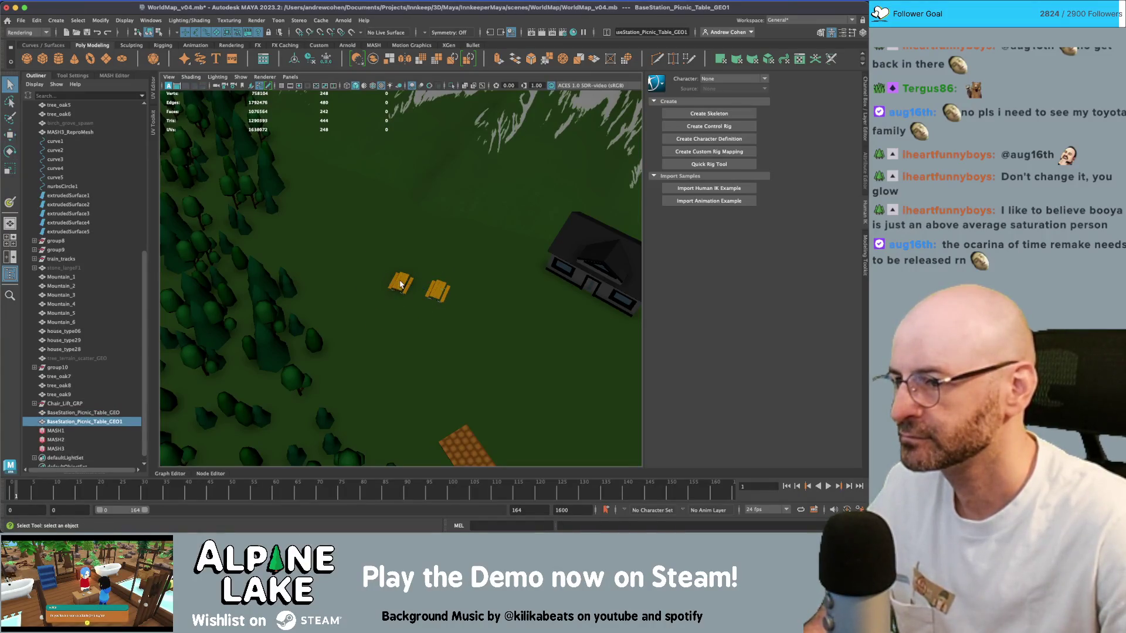
click(399, 286)
click(442, 296)
key(w)
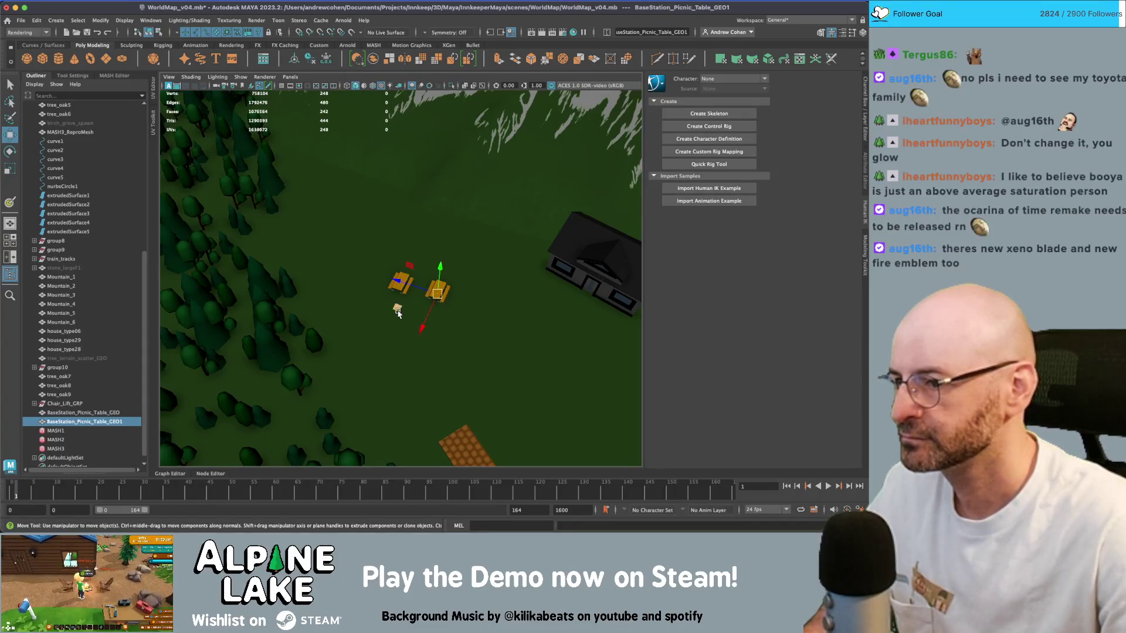
key(ctrl+d)
middle_drag(398, 312, 405, 322)
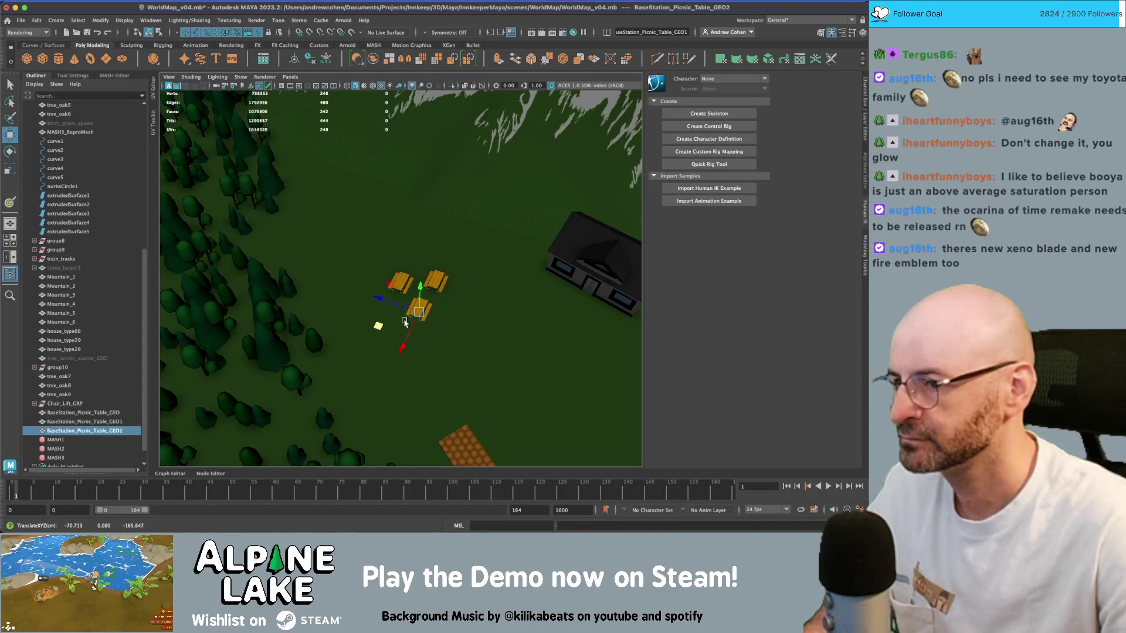
mouse_move(405, 322)
alt+mouse_down()
mouse_move(412, 261)
mouse_move(391, 235)
mouse_move(397, 215)
alt+mouse_up()
click(60, 403)
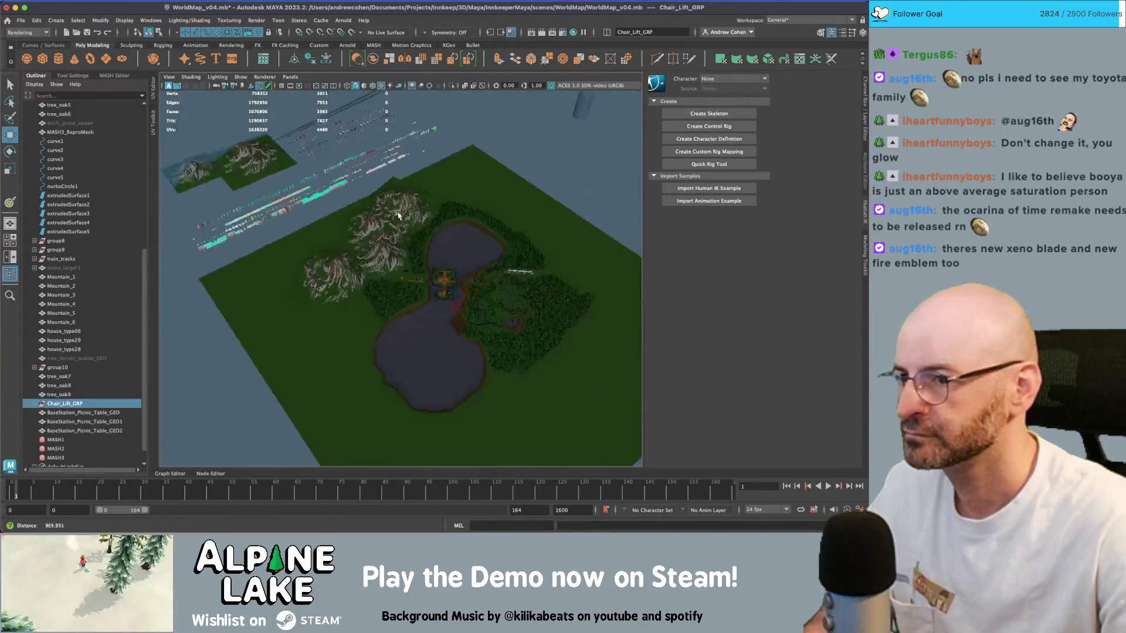
- Shrink the chair lift to a fraction of its size and move it over the map centre
scroll(398, 214, down, 3)
key(r)
middle_drag(519, 154, 511, 153)
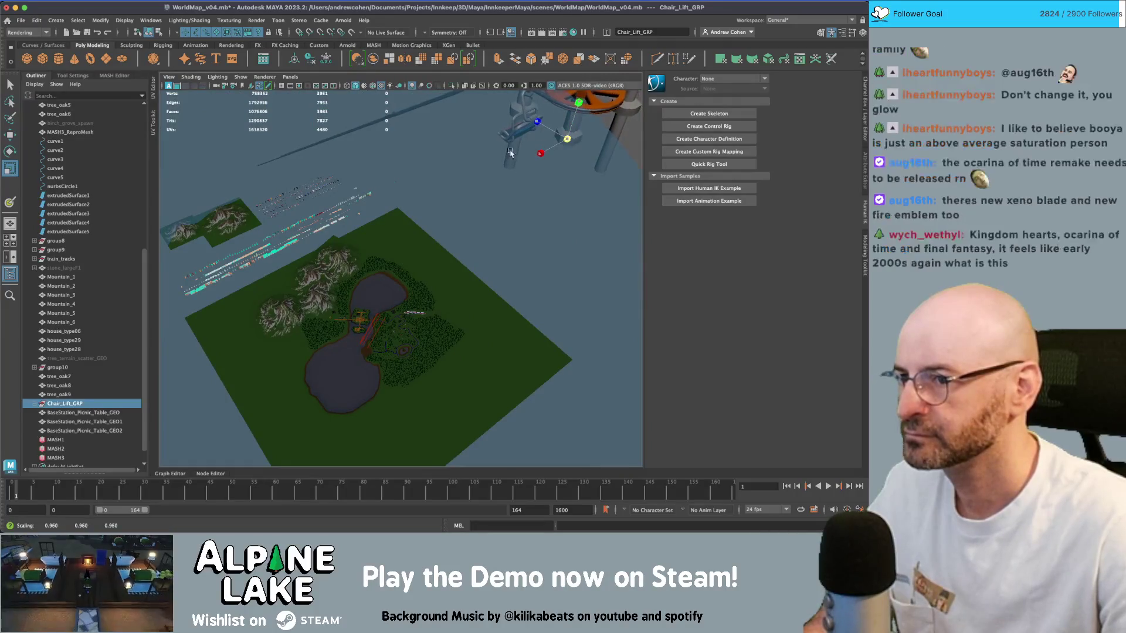
key(w)
drag(528, 140, 234, 356)
key(r)
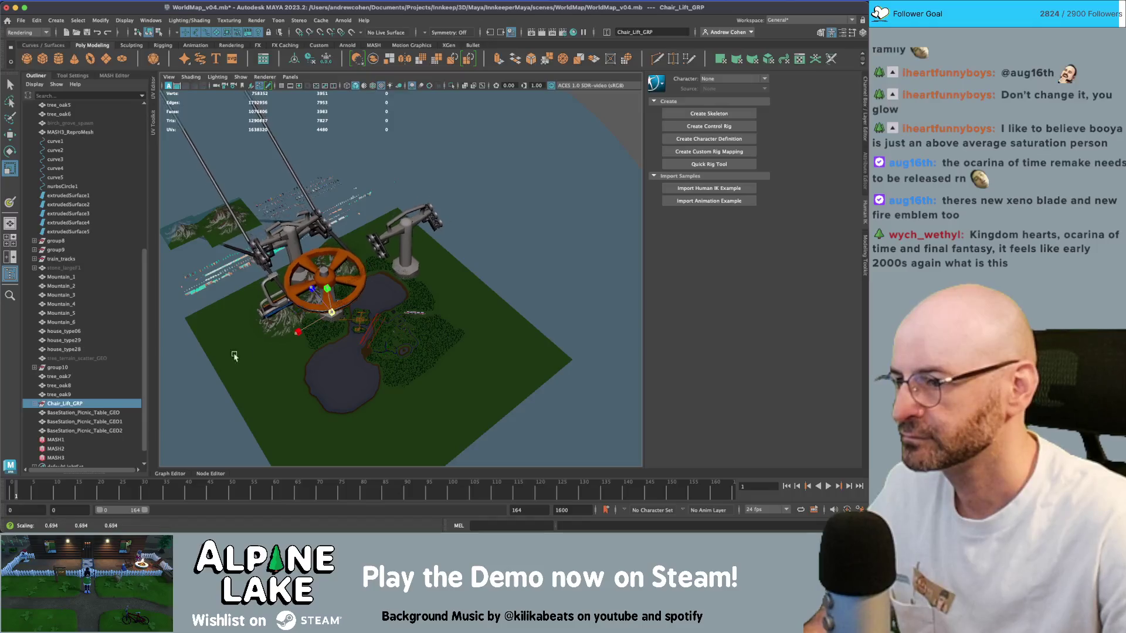
scroll(234, 356, down, 10)
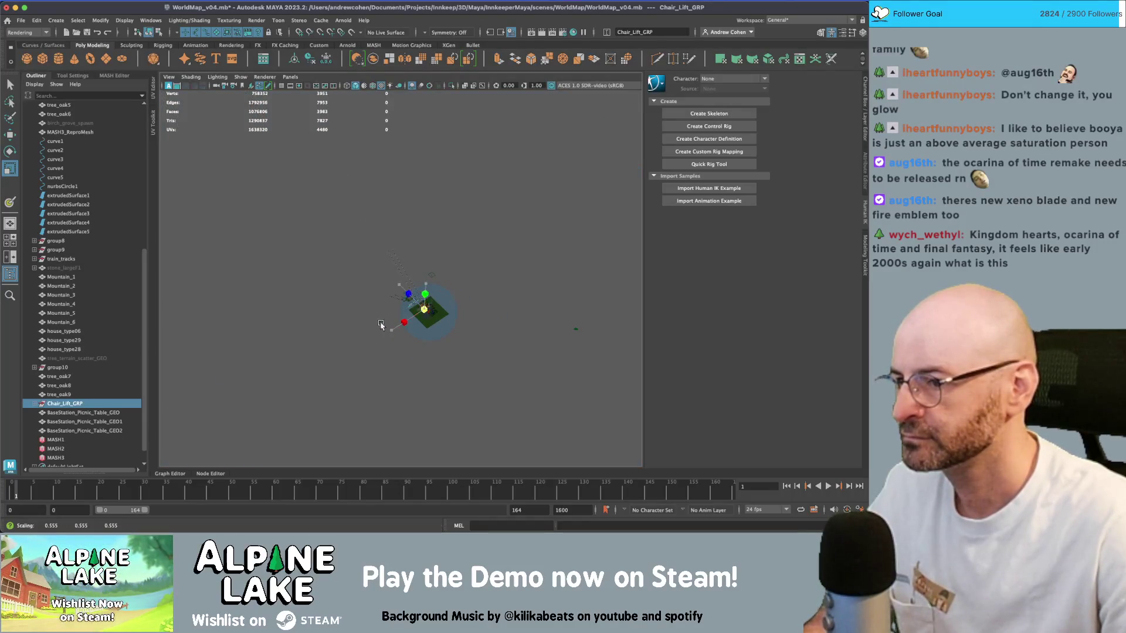
scroll(359, 326, up, 5)
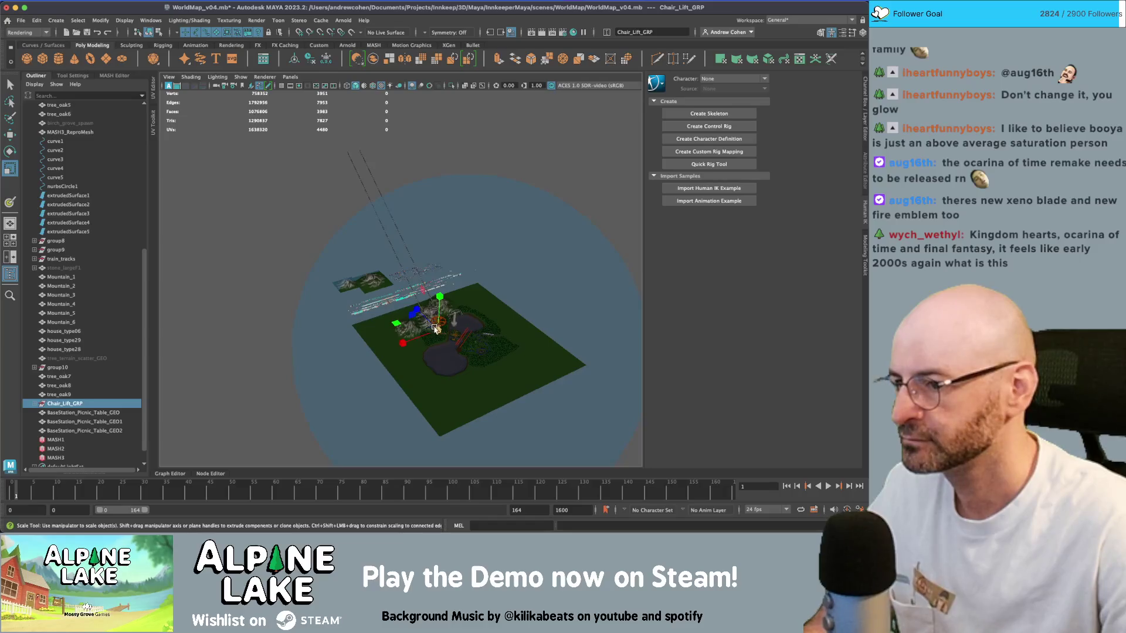
drag(435, 329, 289, 346)
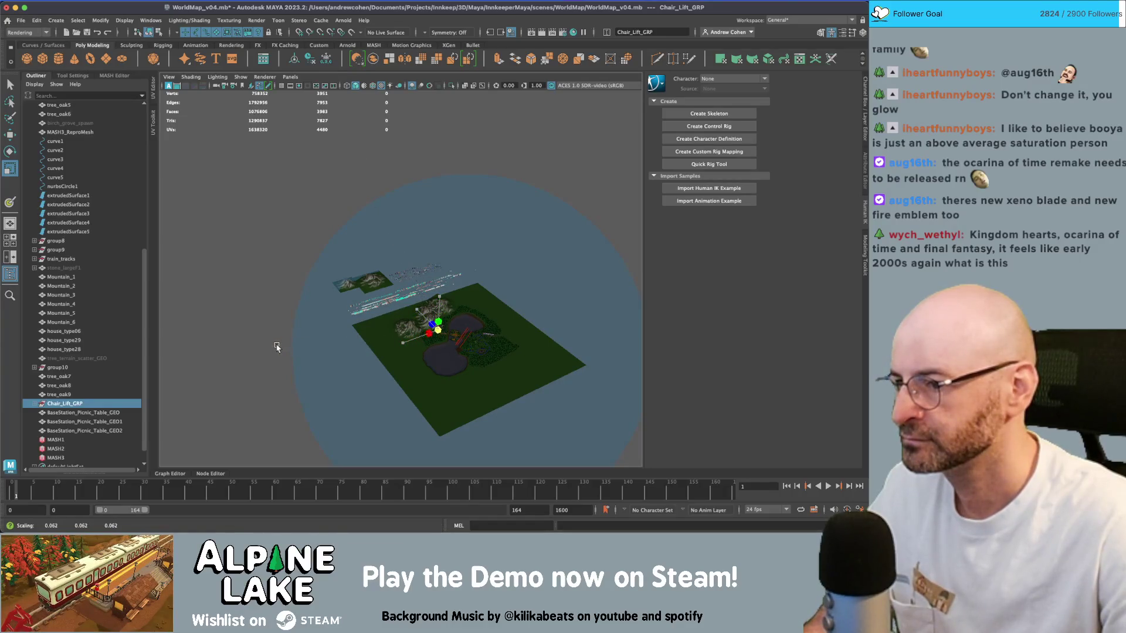
scroll(380, 355, up, 5)
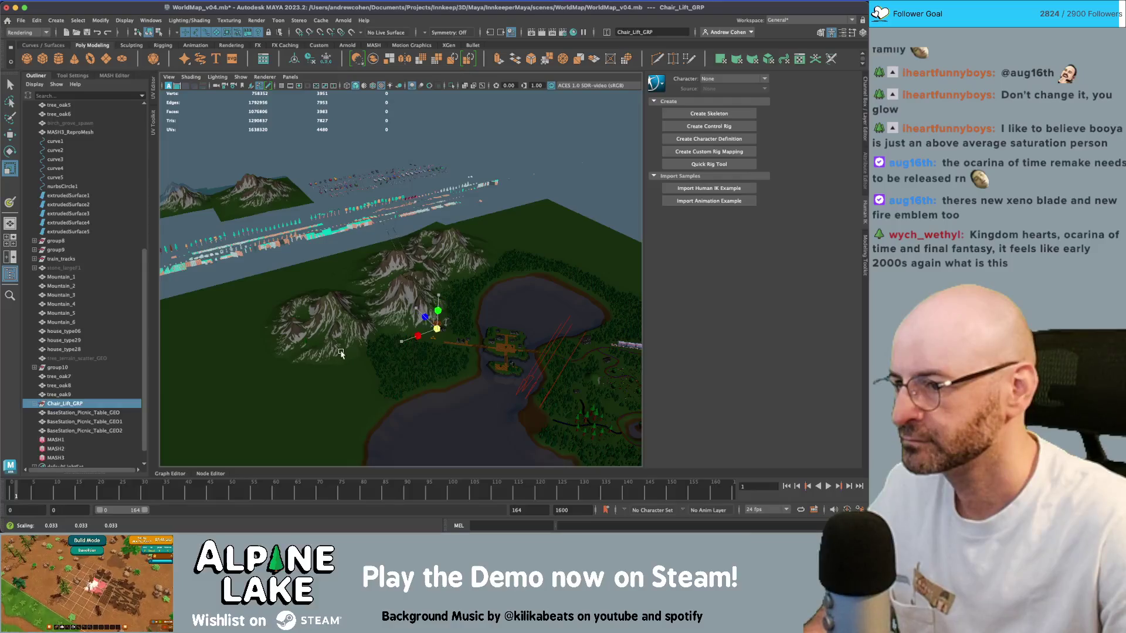
mouse_move(358, 351)
alt+mouse_down()
mouse_move(383, 345)
mouse_move(365, 335)
alt+mouse_up()
scroll(366, 335, up, 3)
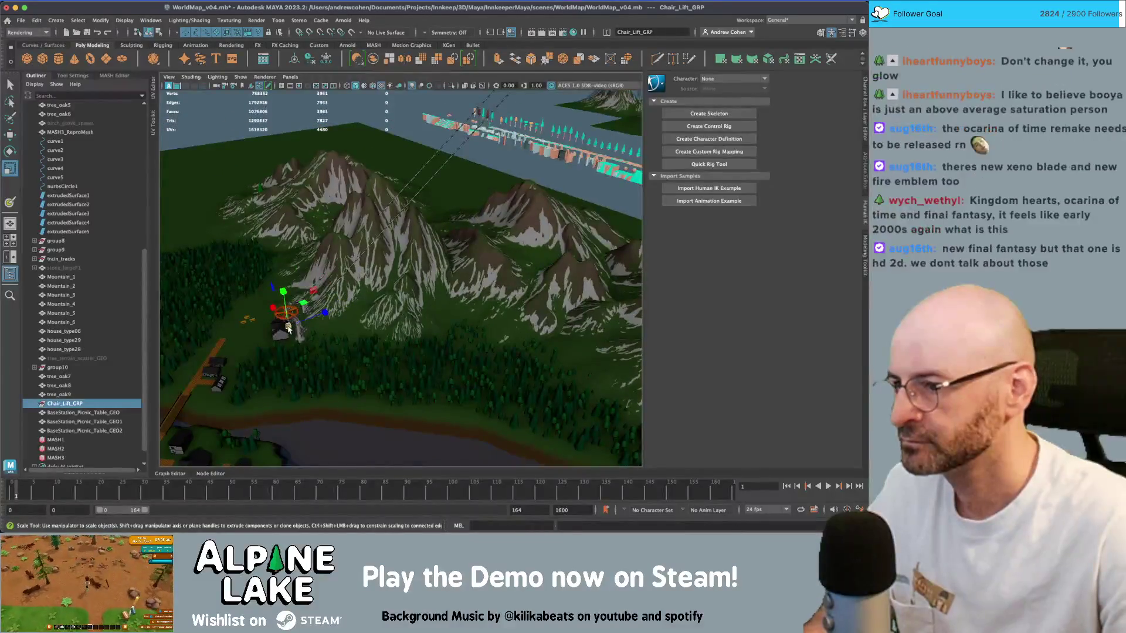
- Move the chair lift to the mountain foot by the cabin and stretch it taller
key(w)
alt+drag(311, 346, 321, 341)
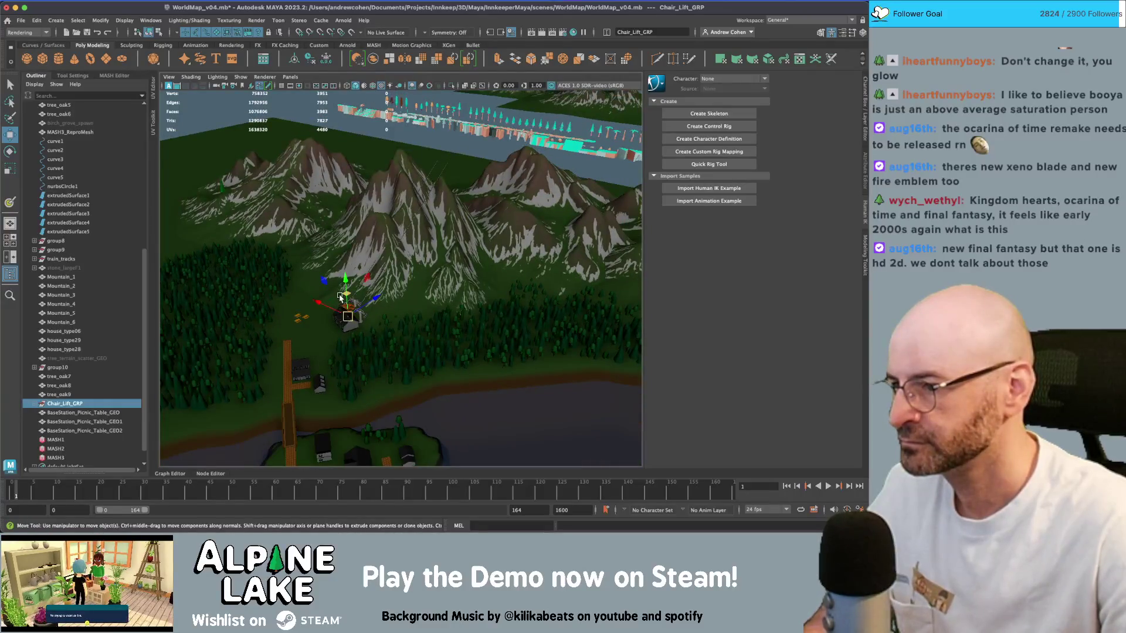
mouse_move(341, 297)
mouse_down()
mouse_move(317, 300)
mouse_move(453, 298)
mouse_up()
key(r)
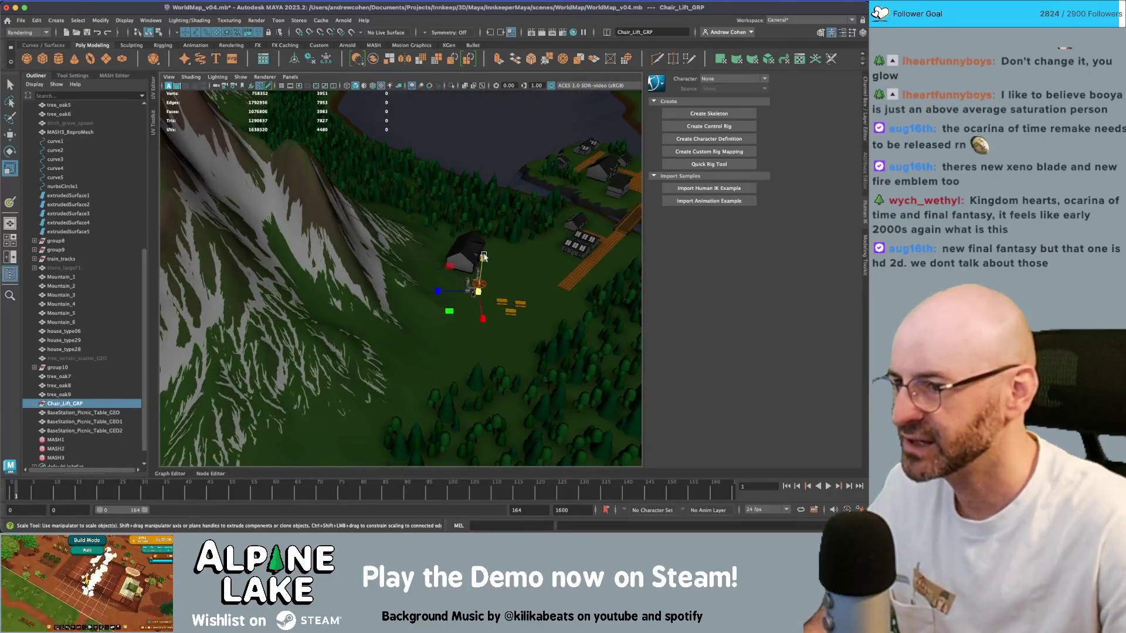
drag(483, 258, 484, 242)
key(q)
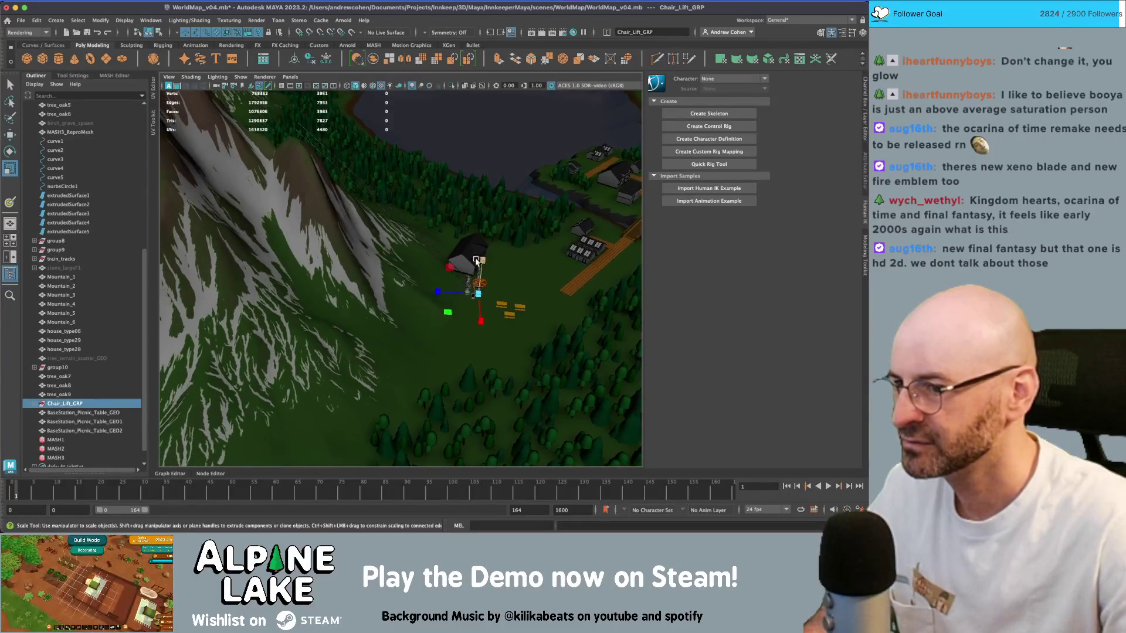
scroll(494, 315, up, 5)
- Browse the Chair_Lift_GRP parts in the Outliner and hide PillarDown_GRP
scroll(494, 315, up, 3)
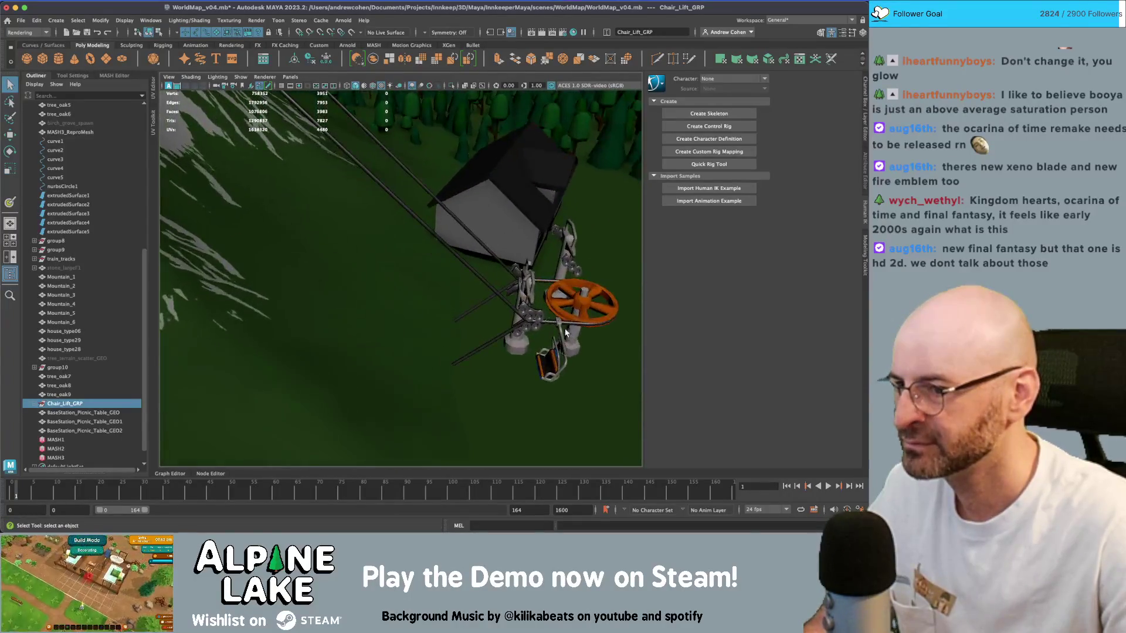
click(503, 338)
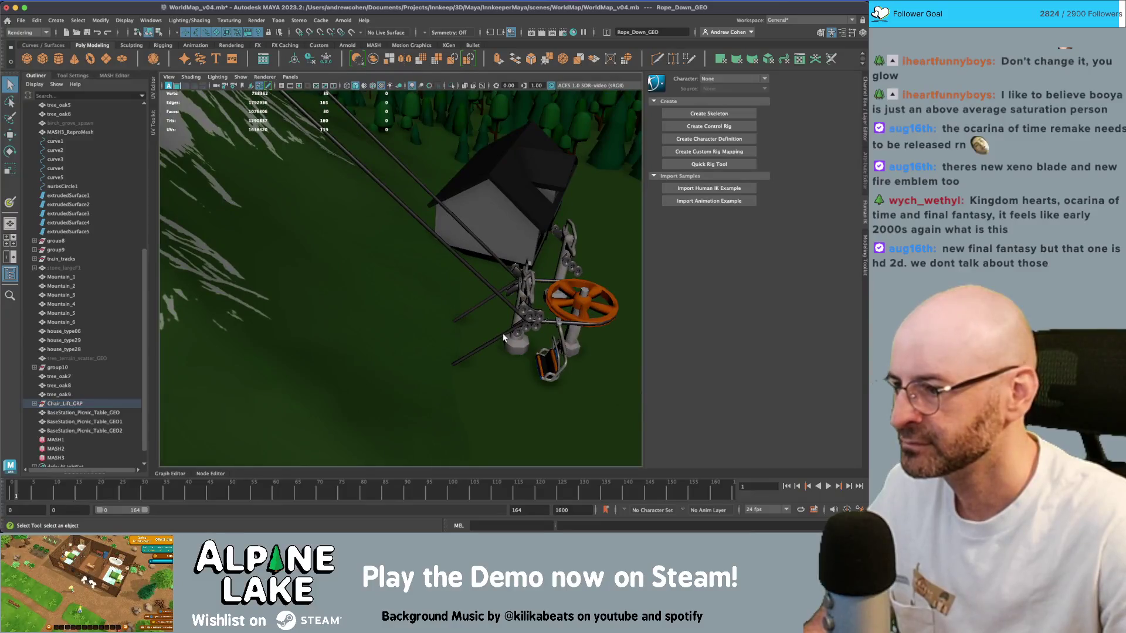
click(575, 326)
click(41, 402)
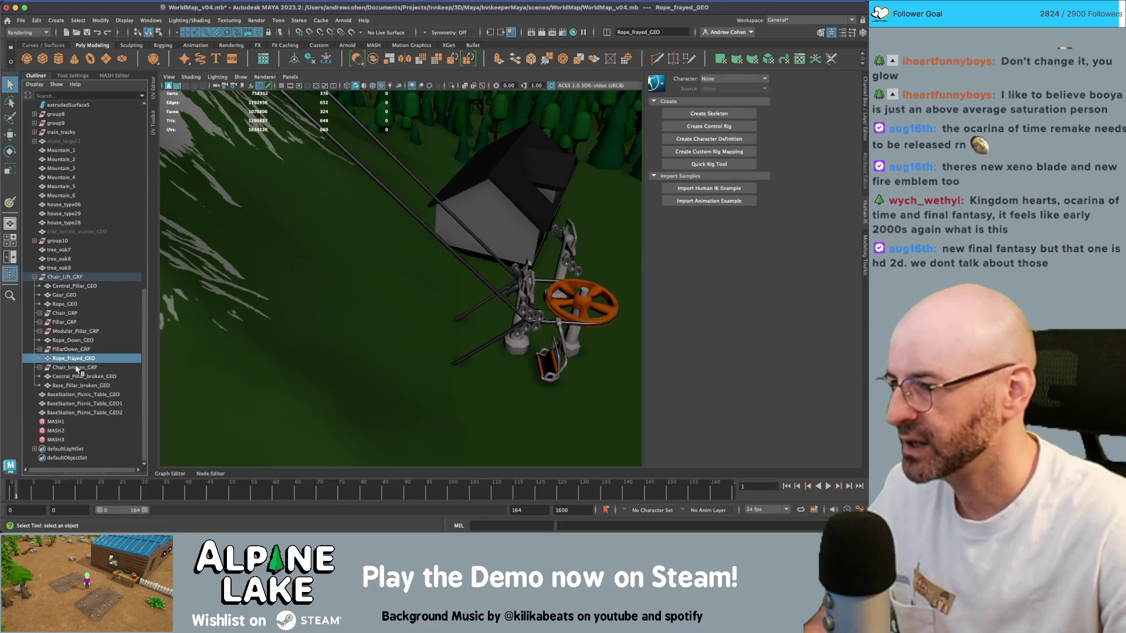
click(77, 368)
click(70, 323)
click(71, 313)
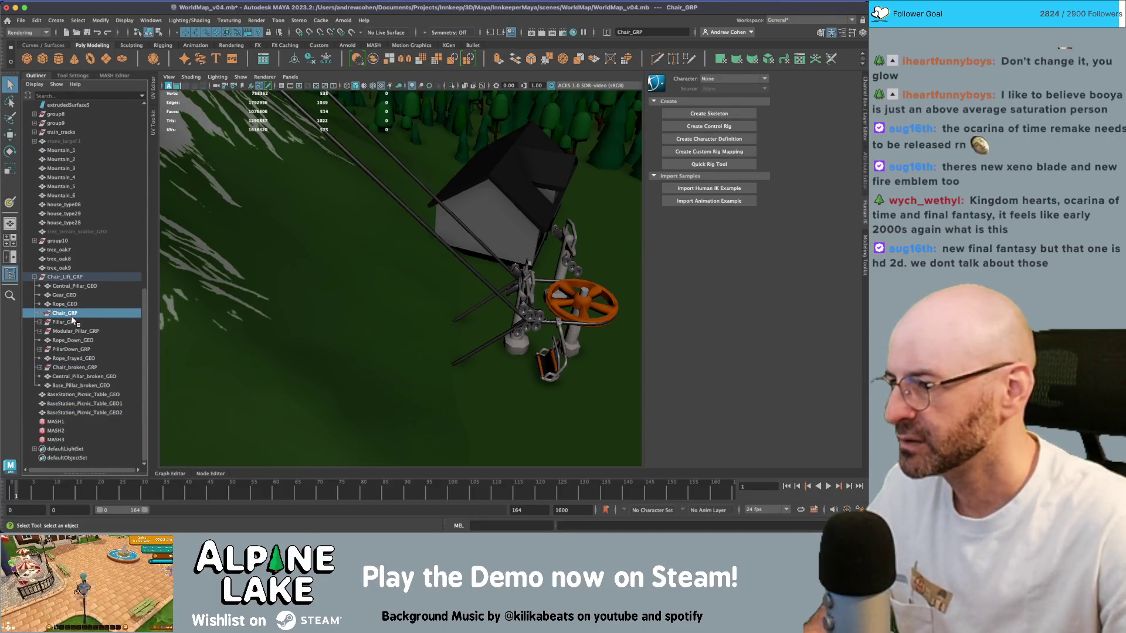
click(74, 332)
click(71, 349)
key(w)
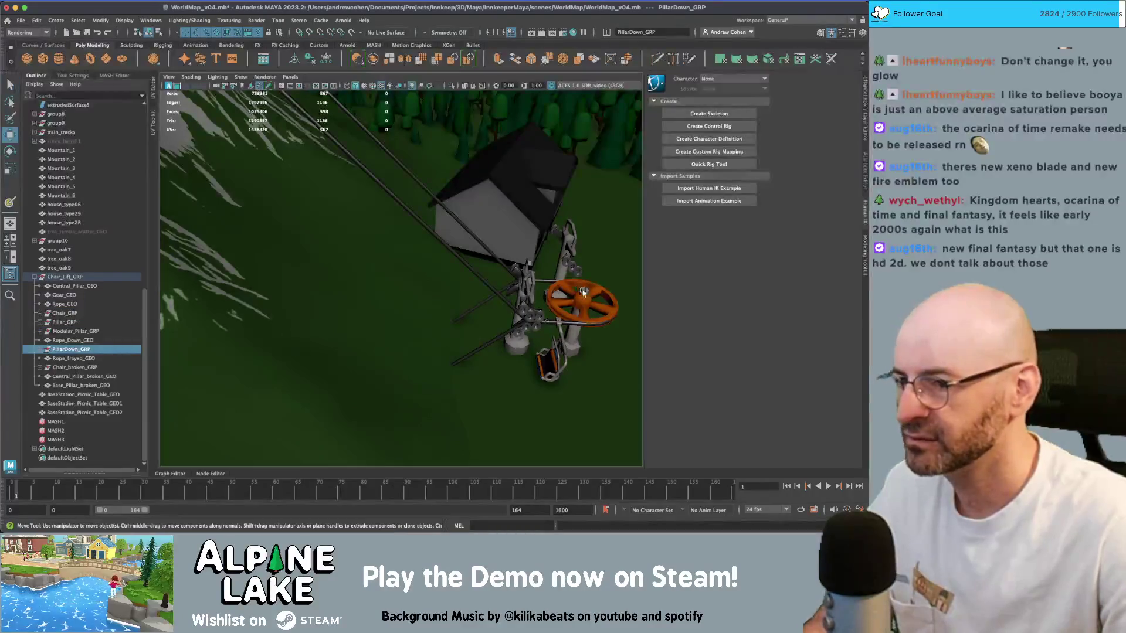
drag(536, 346, 505, 353)
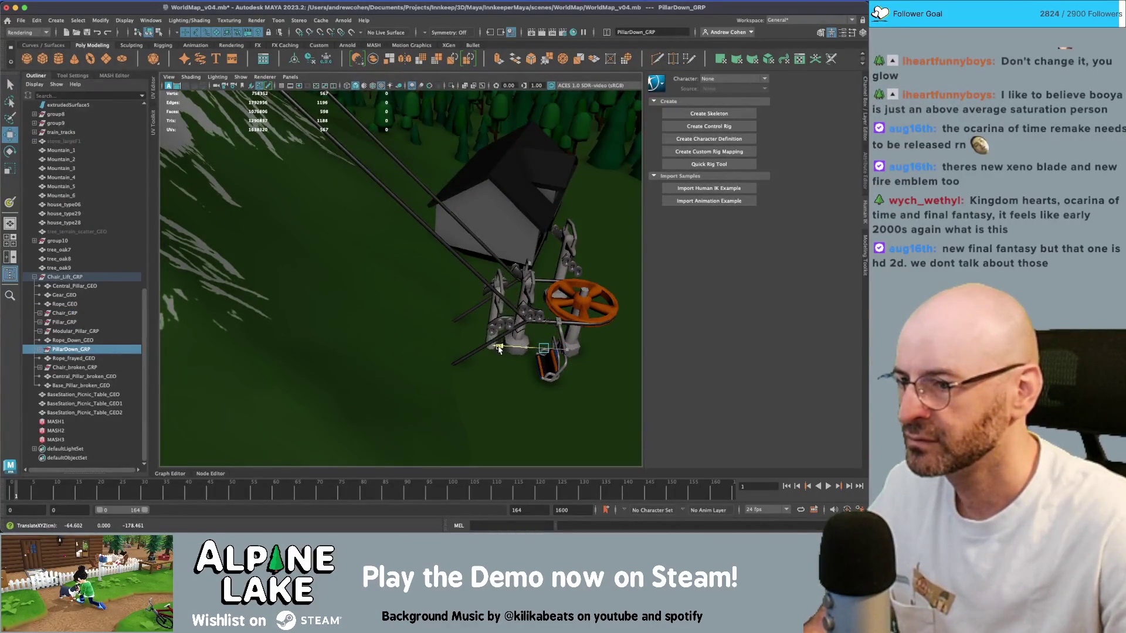
key(ctrl+z)
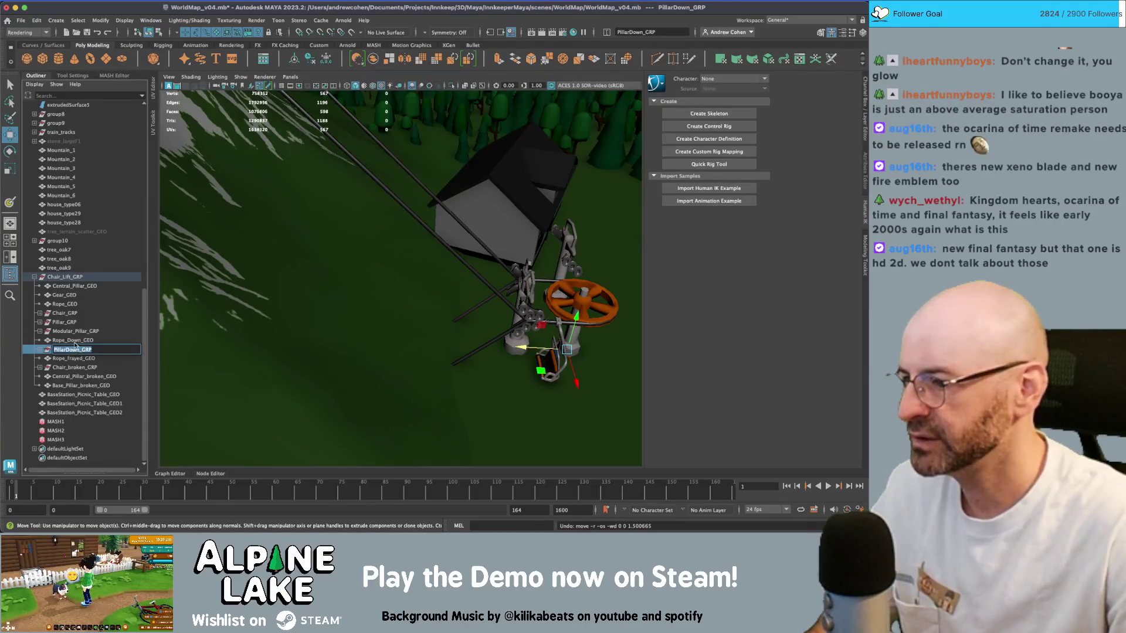
key(ctrl+h)
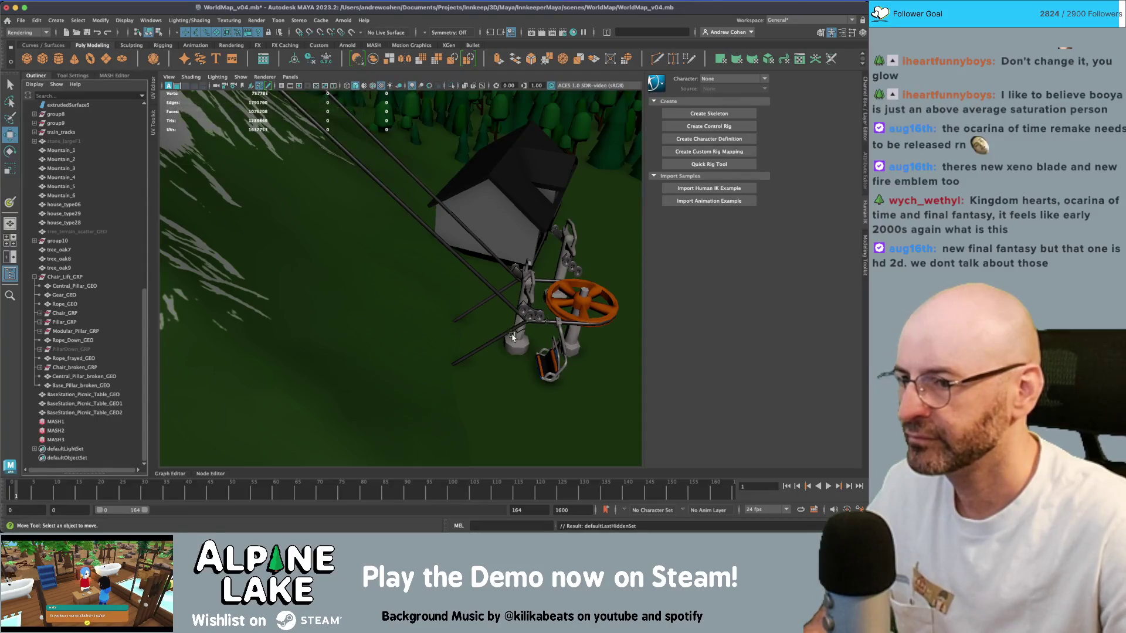
- Set Chair_Lift_GRP's scale to 0.01 in the Attribute Editor, then select Rope_GEO
click(65, 277)
key(ctrl+a)
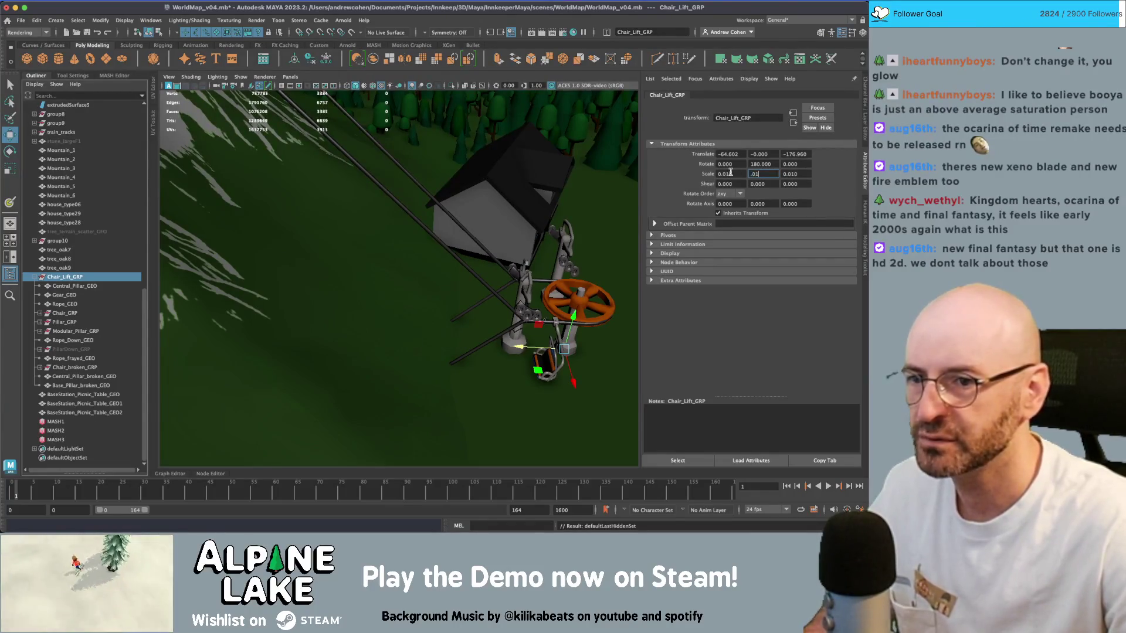
text(0.01)
key(Return)
click(478, 280)
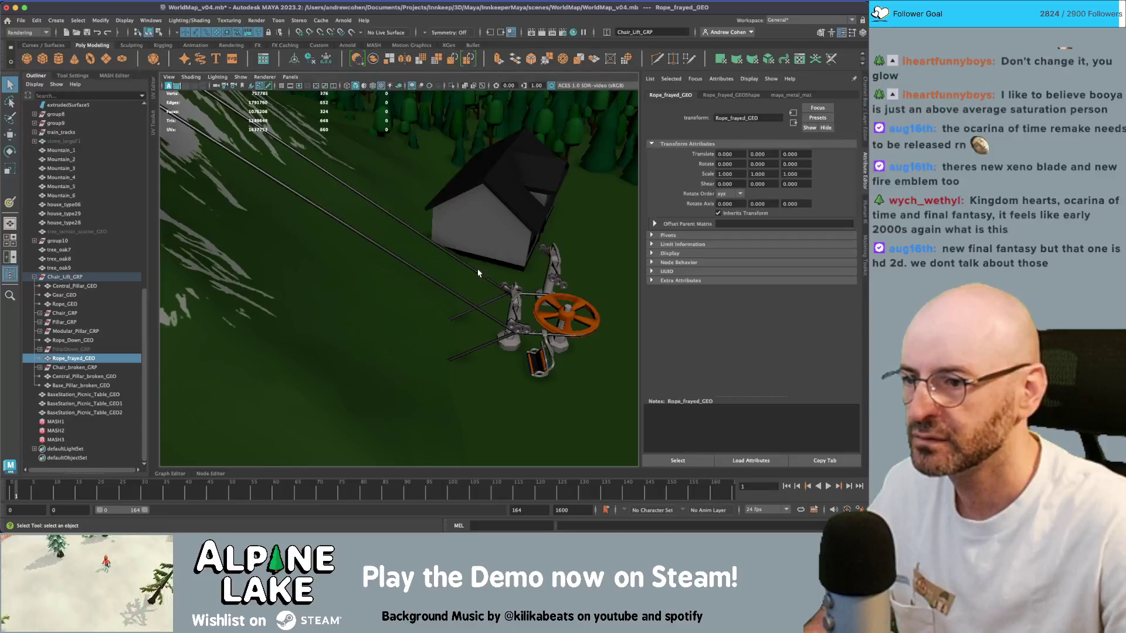
click(477, 269)
- Frame the rope and try raising its upper-end vertices, then undo the move
key(f)
alt+right_drag(372, 269, 241, 173)
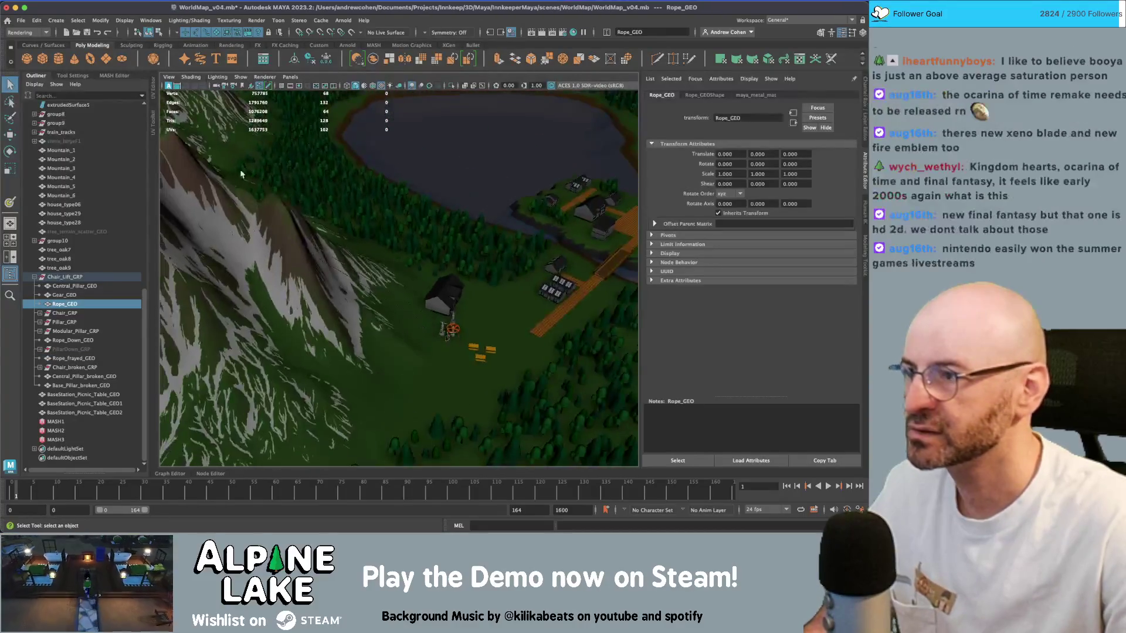
click(158, 32)
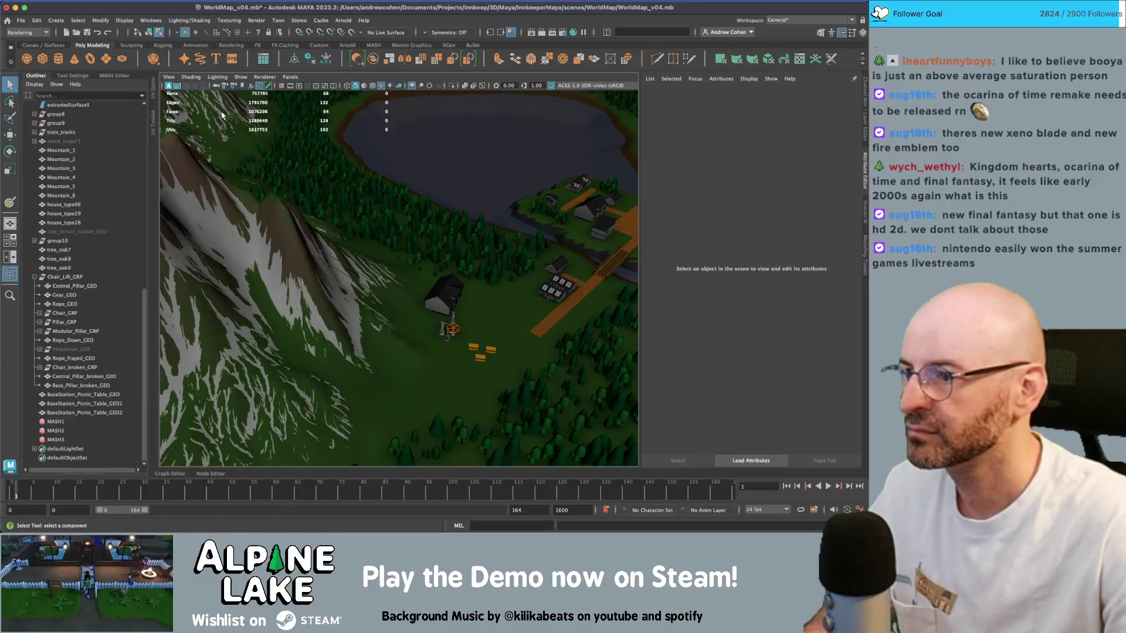
drag(359, 297, 359, 297)
key(w)
drag(278, 208, 280, 158)
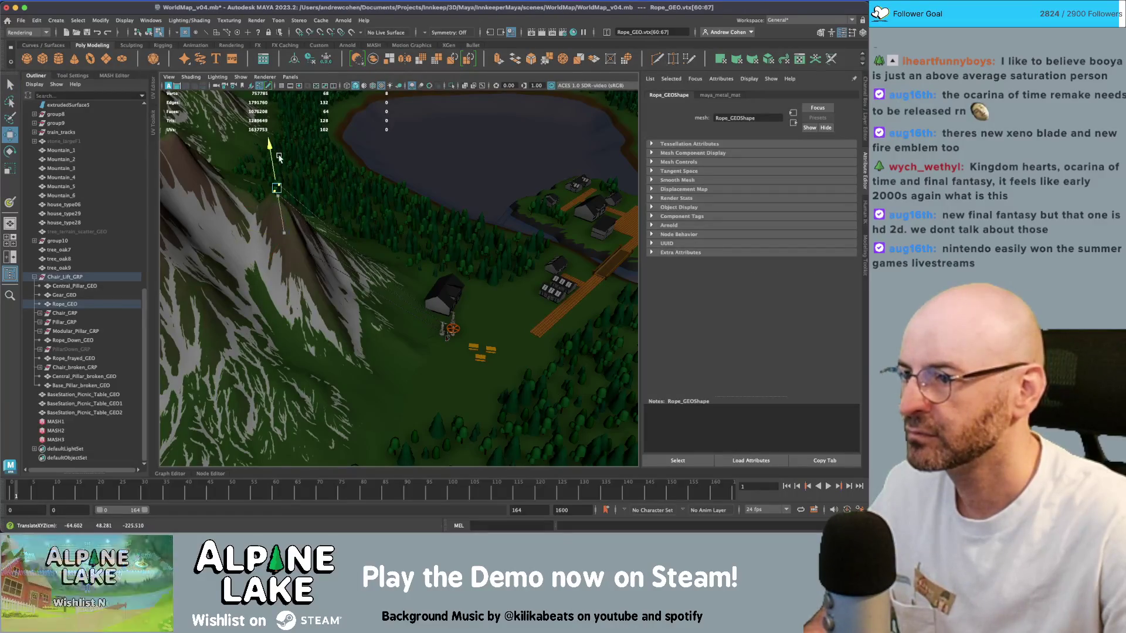
key(z)
key(q)
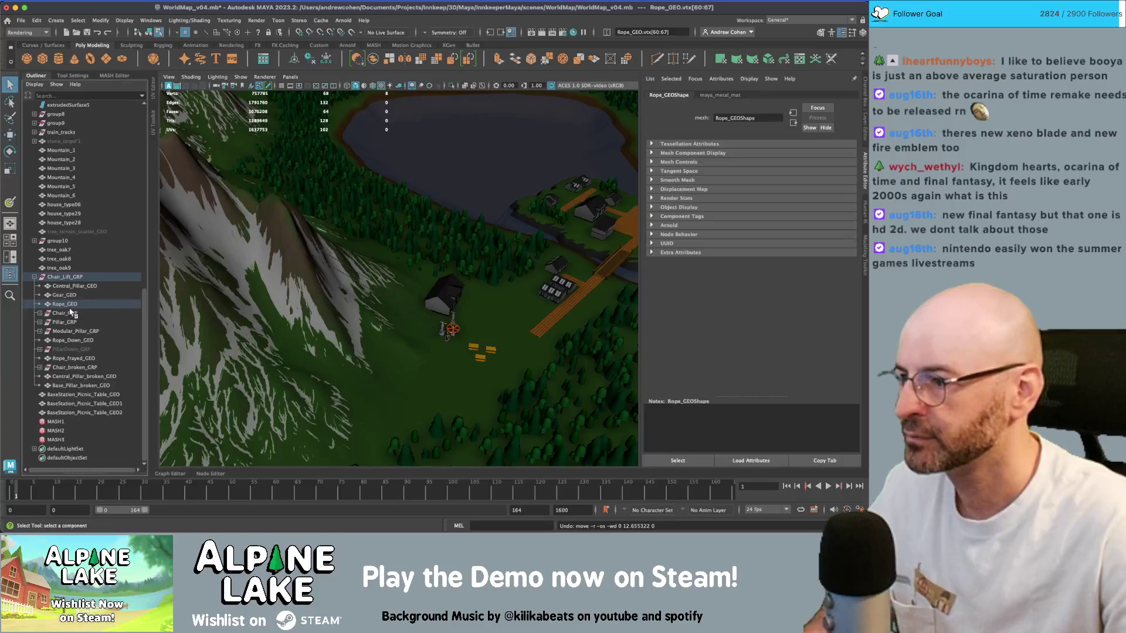
- Inspect Rope_GEO in wireframe from several angles in vertex mode
click(65, 304)
key(4)
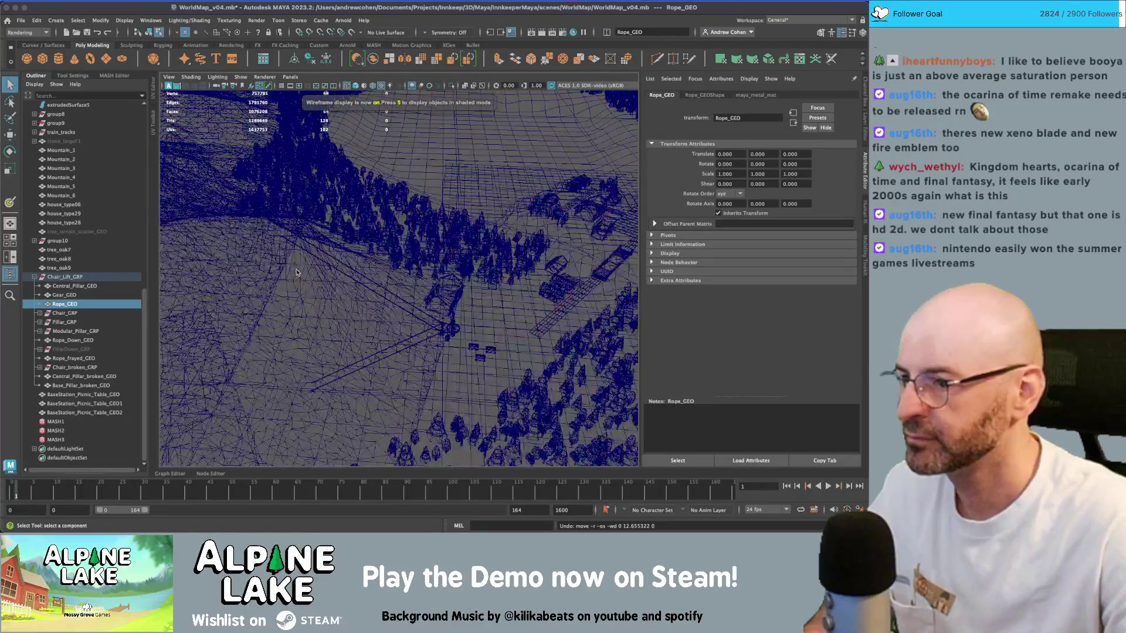
alt+drag(359, 283, 483, 325)
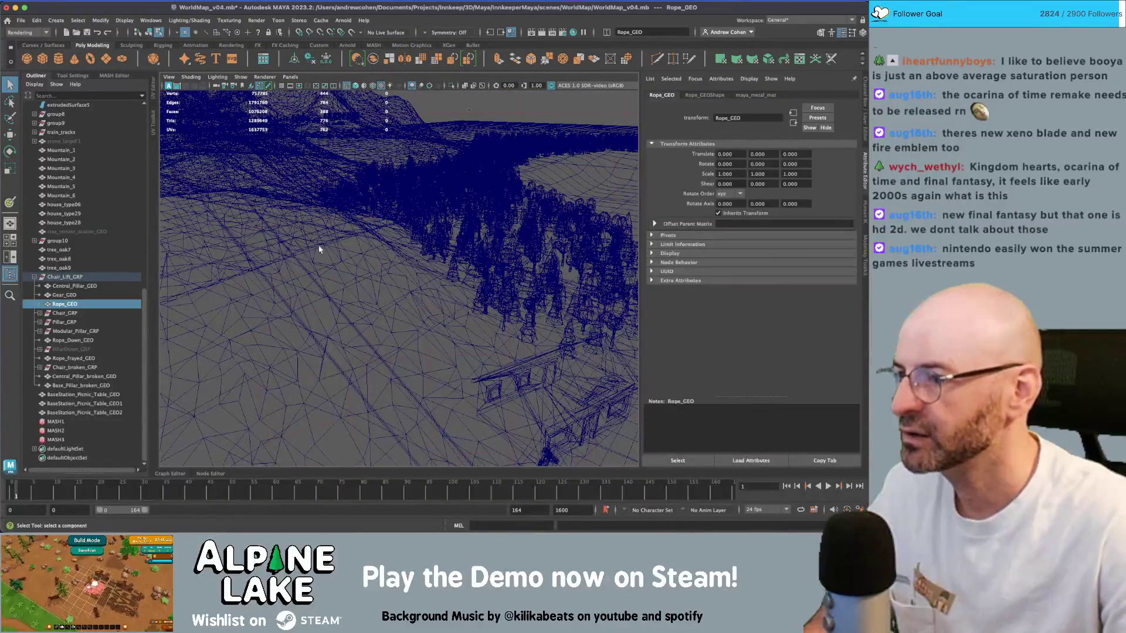
key(F9)
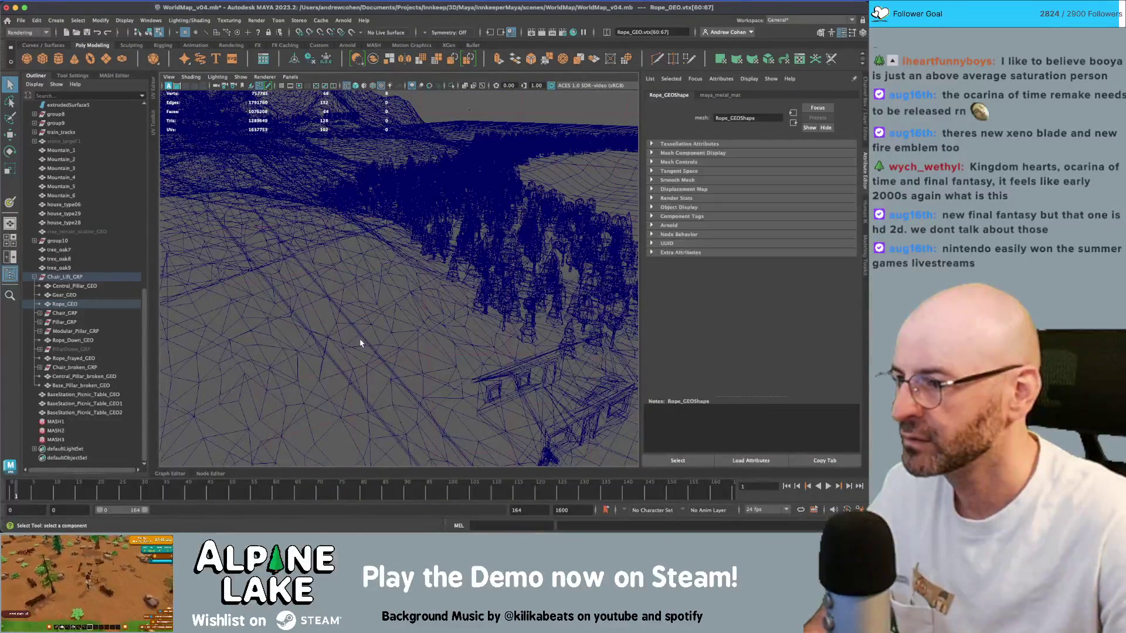
alt+drag(360, 343, 155, 305)
click(68, 298)
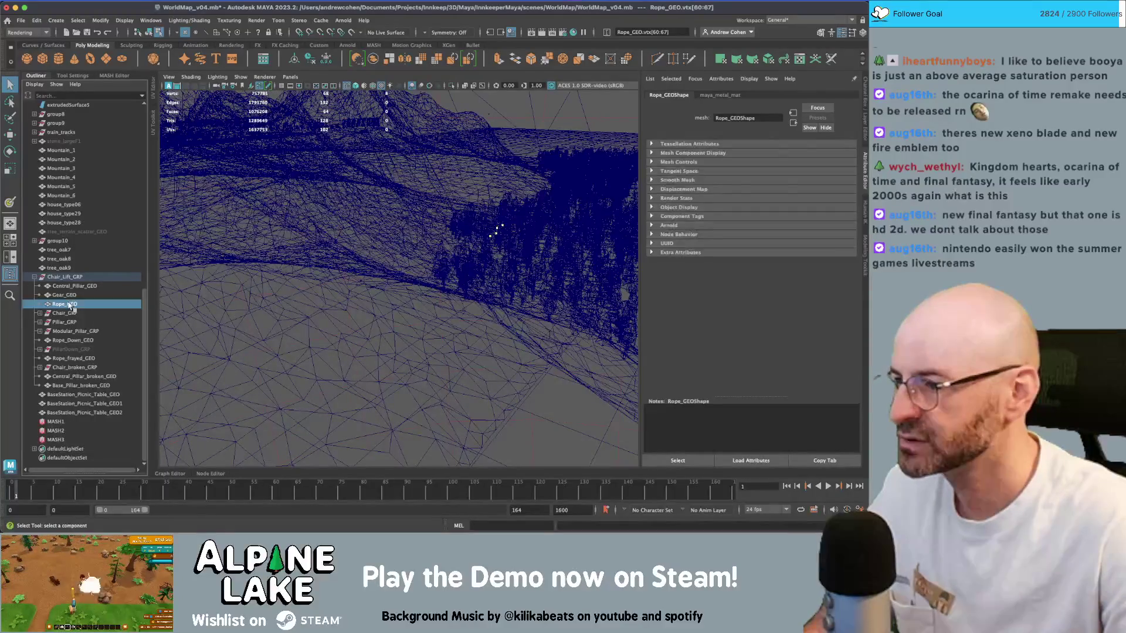
click(68, 304)
- Clear the rope vertex selection, pick the frayed rope, and frame the whole chair lift group
key(w)
mouse_move(370, 281)
alt+right_down()
mouse_move(357, 261)
mouse_move(221, 243)
mouse_move(448, 224)
mouse_move(487, 364)
alt+right_up()
key(q)
click(492, 362)
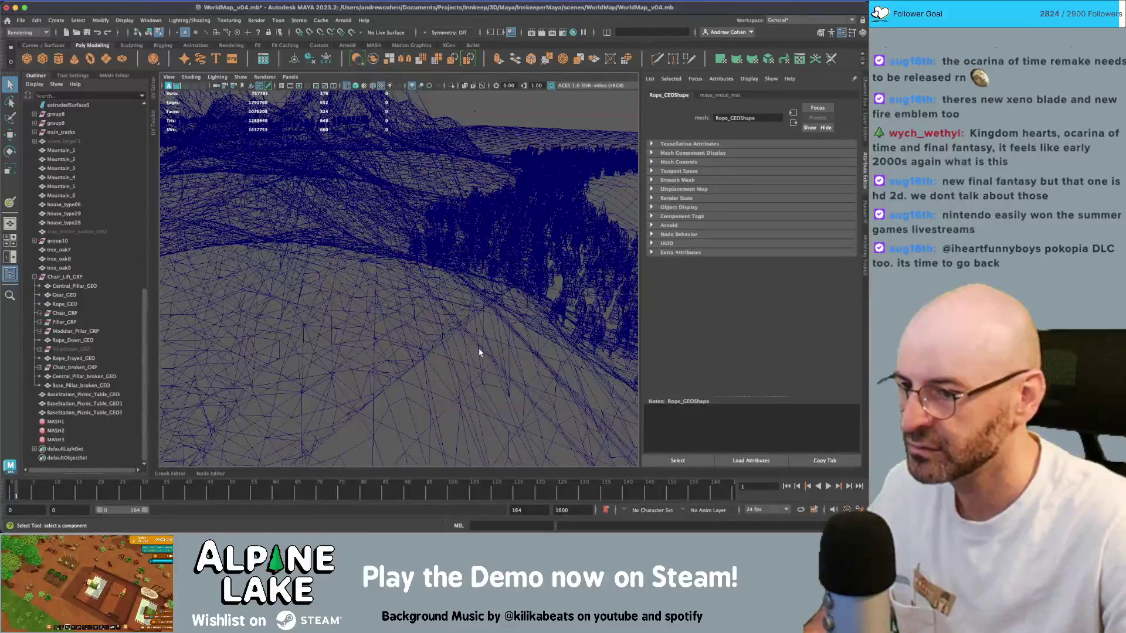
click(470, 318)
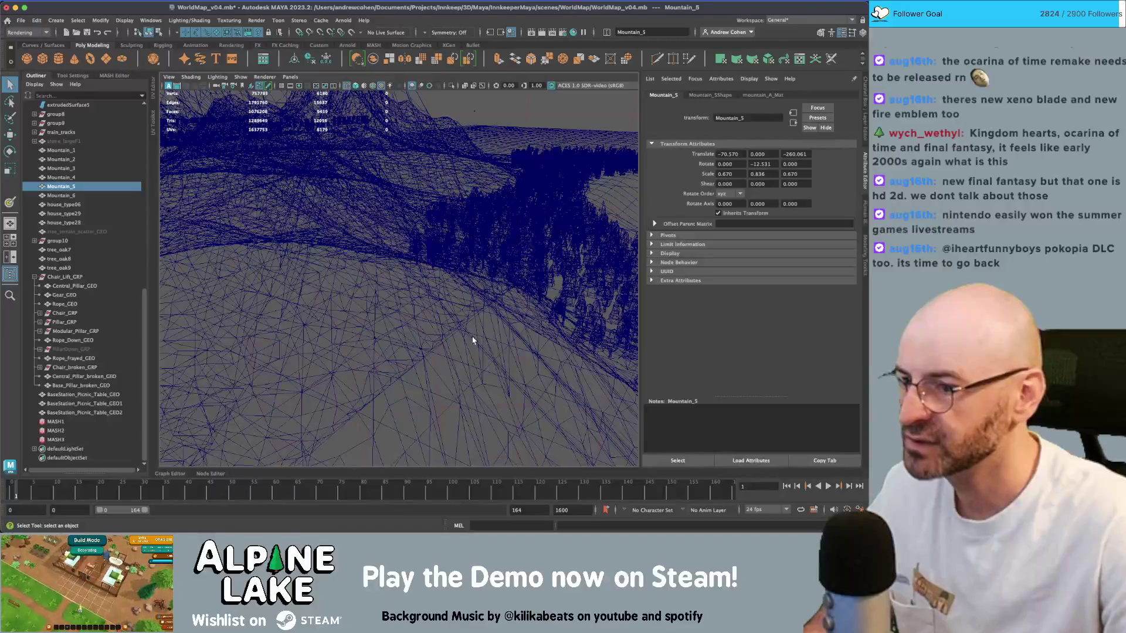
click(473, 340)
click(98, 280)
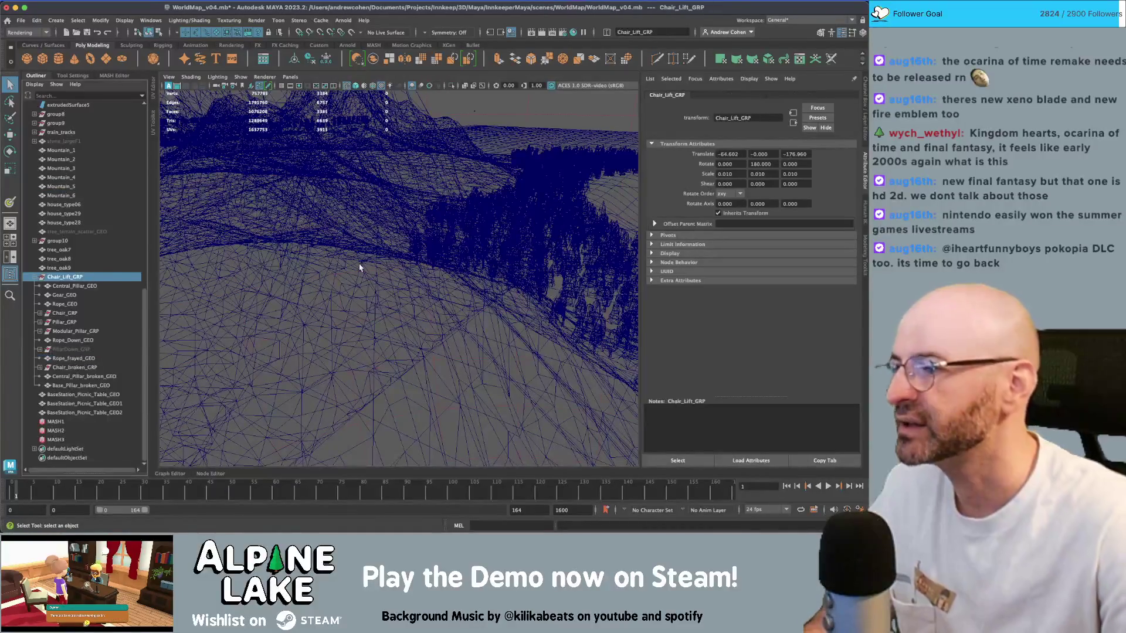
key(f)
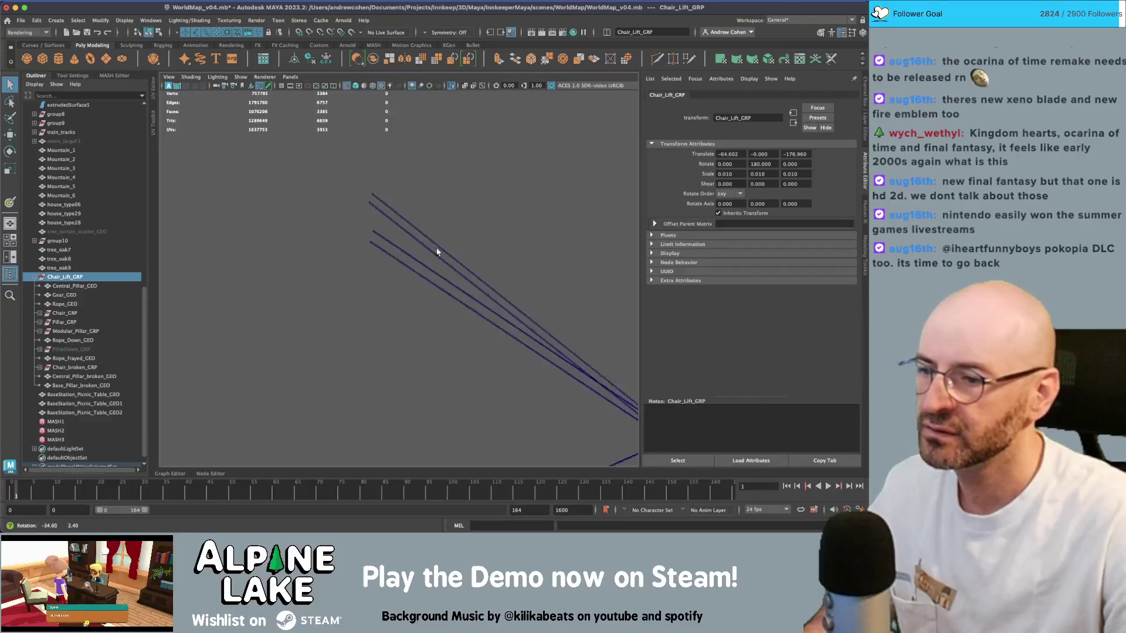
- Delete Rope_frayed_GEO and the broken chair group
click(354, 269)
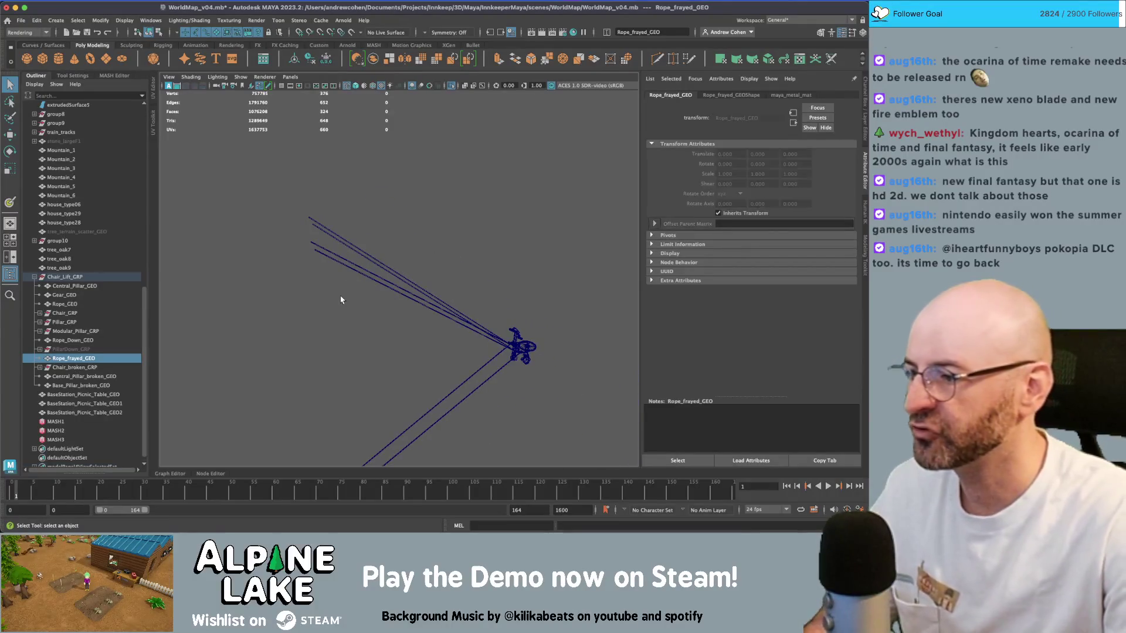
key(Delete)
click(78, 358)
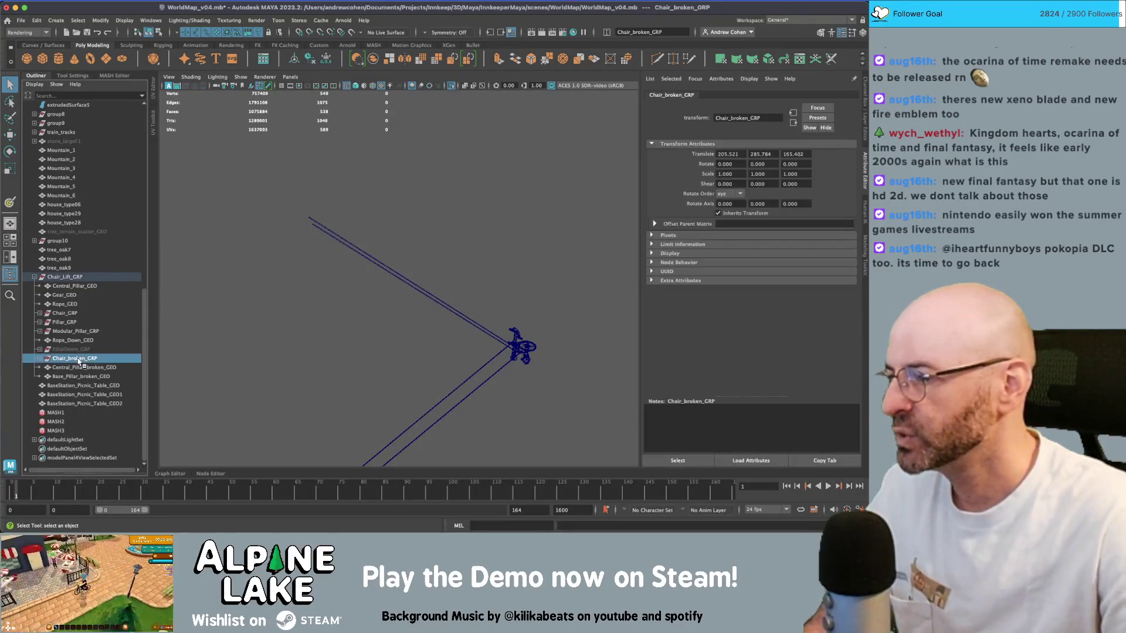
key(Delete)
- Check Pillar_GRP and Modular_Pillar_GRP, then deselect and show the whole scene
click(65, 332)
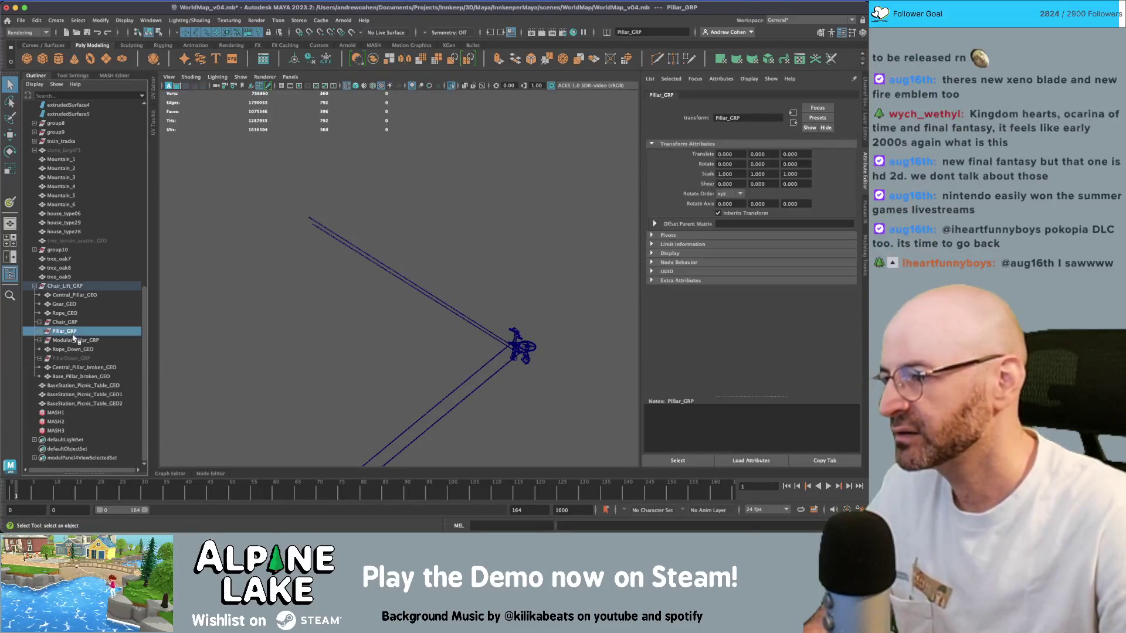
click(57, 340)
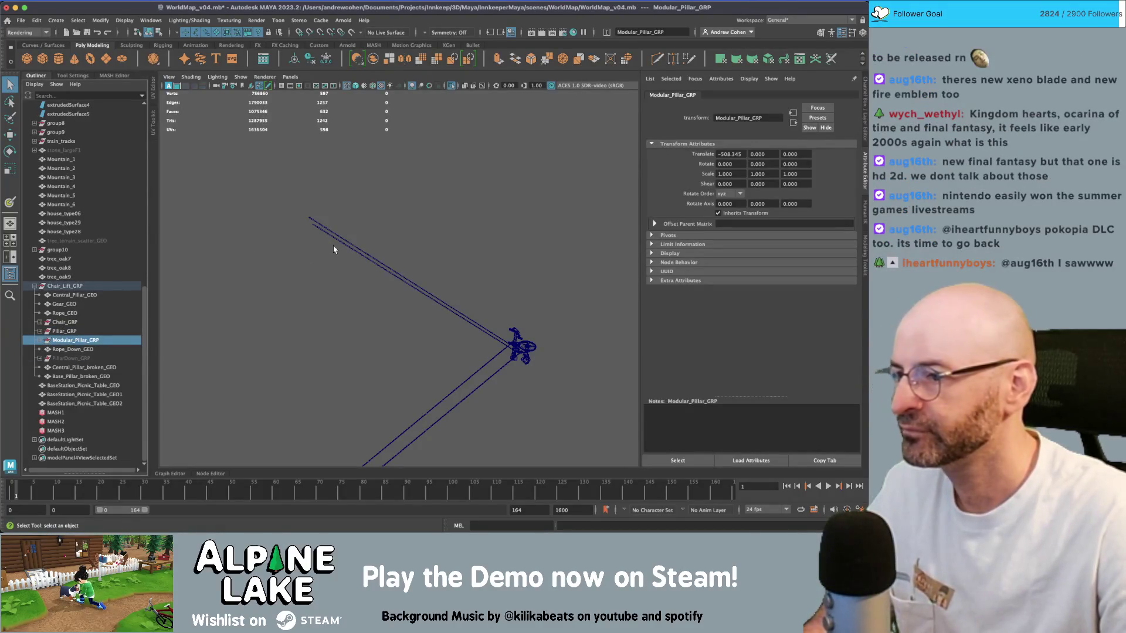
click(387, 202)
key(ctrl+1)
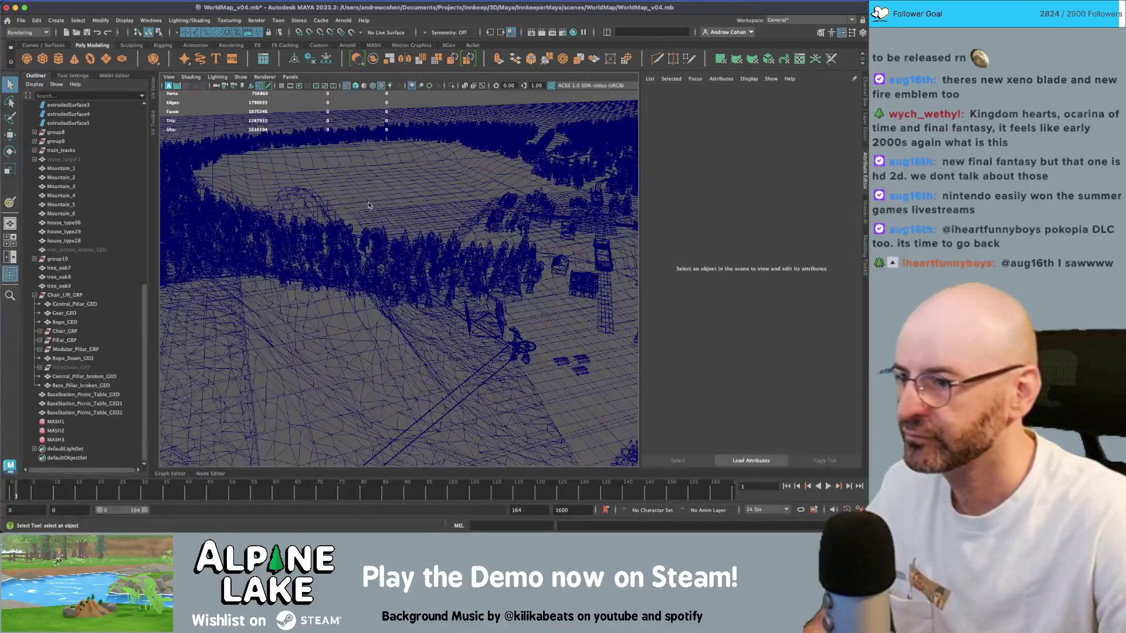
- Bring the mountain and cables into a shaded side view, selecting the main rope
key(4)
mouse_move(369, 205)
alt+right_down()
mouse_move(375, 235)
mouse_move(410, 272)
alt+right_up()
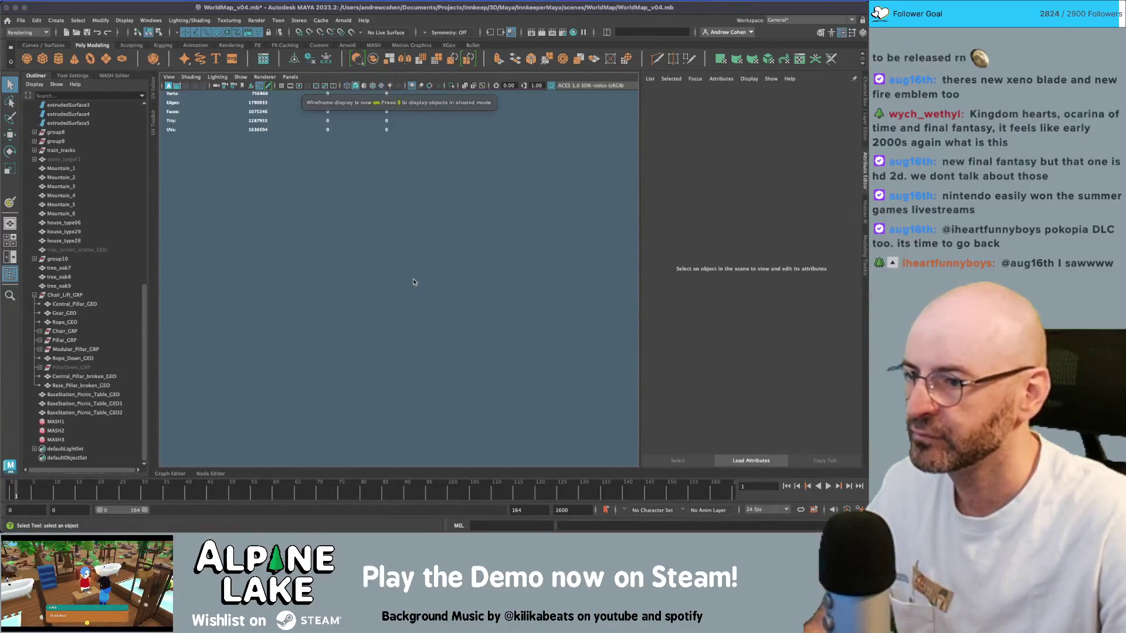
key(5)
alt+right_drag(496, 289, 410, 269)
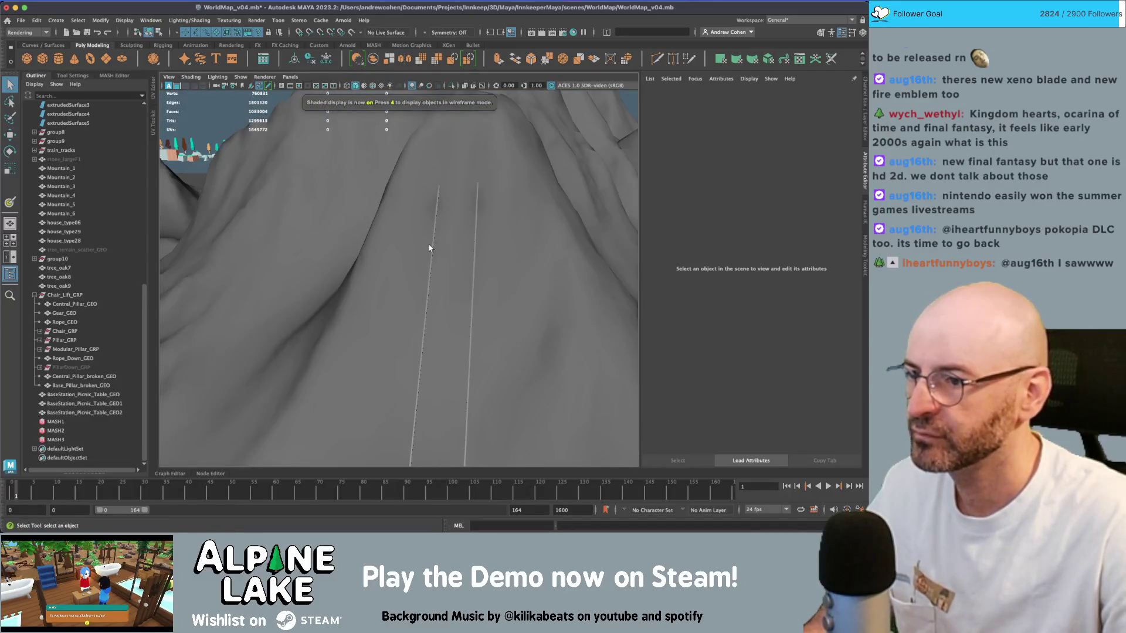
click(429, 248)
mouse_move(432, 244)
alt+mouse_down()
mouse_move(422, 238)
mouse_move(471, 236)
mouse_move(492, 252)
alt+mouse_up()
- Delete the broken central pillar and the broken pillar base
click(590, 447)
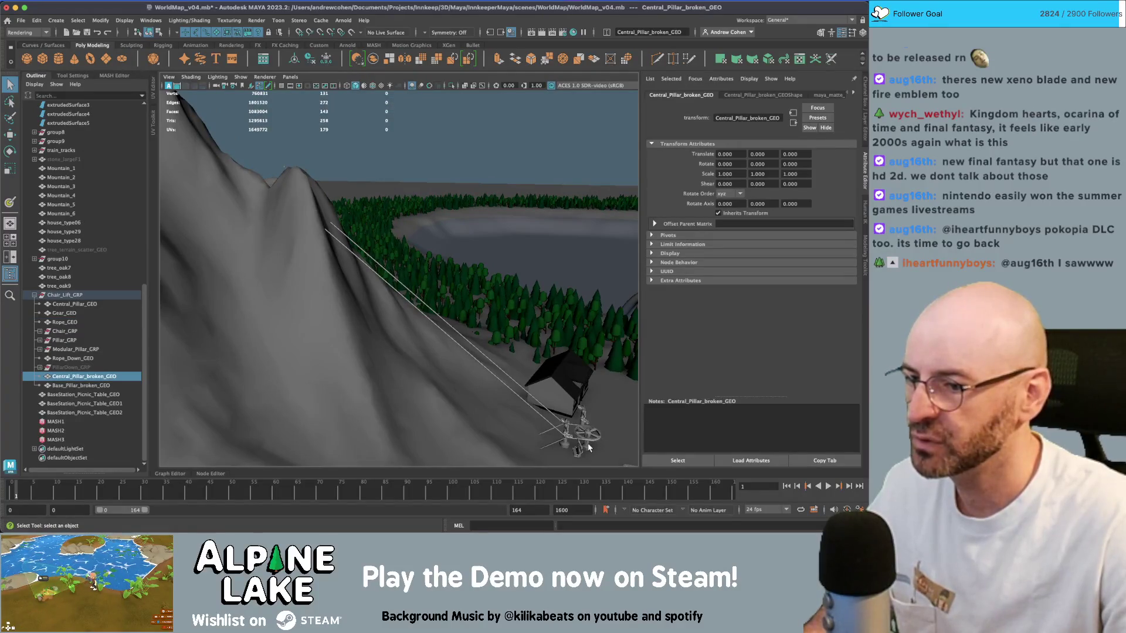
key(Delete)
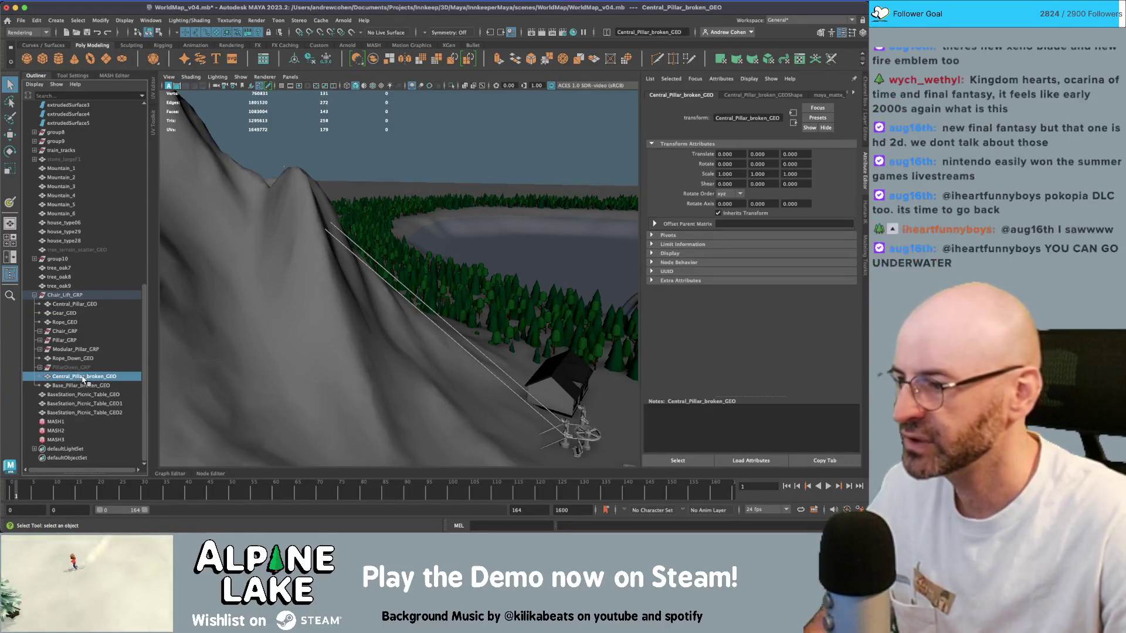
click(83, 384)
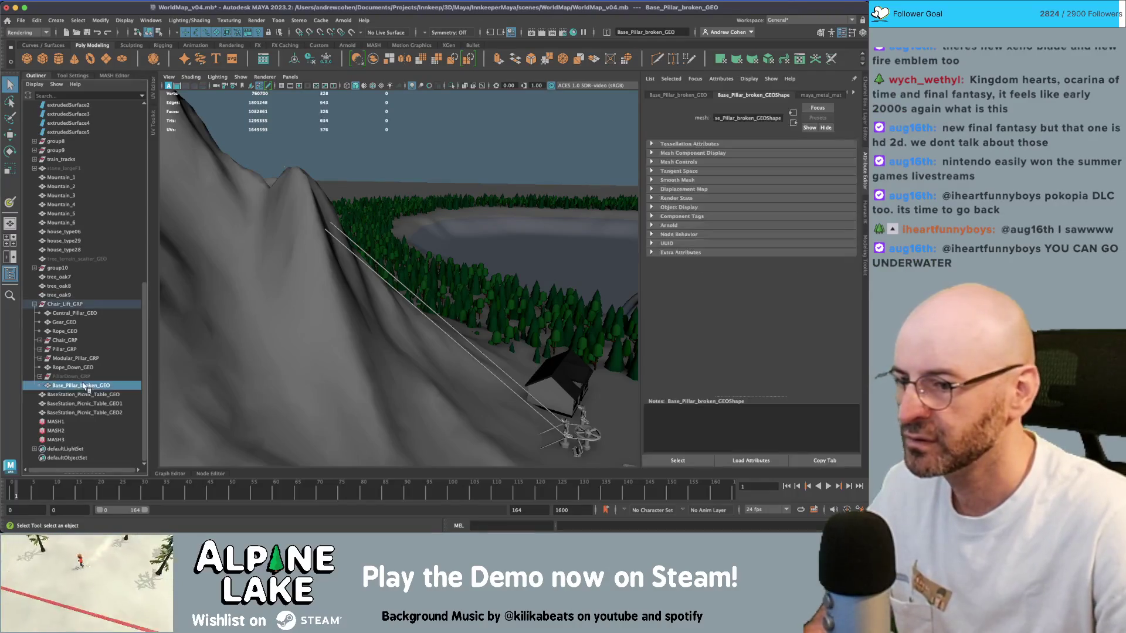
key(Delete)
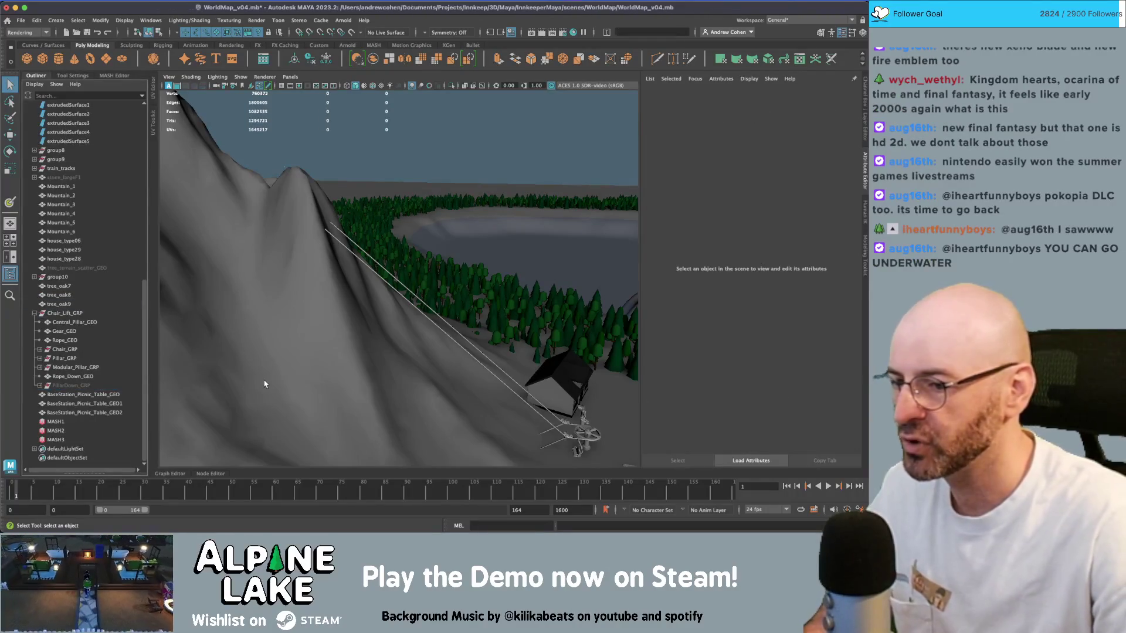
- Frame the modular pillar group, then undo to restore the broken central pillar
click(67, 368)
key(f)
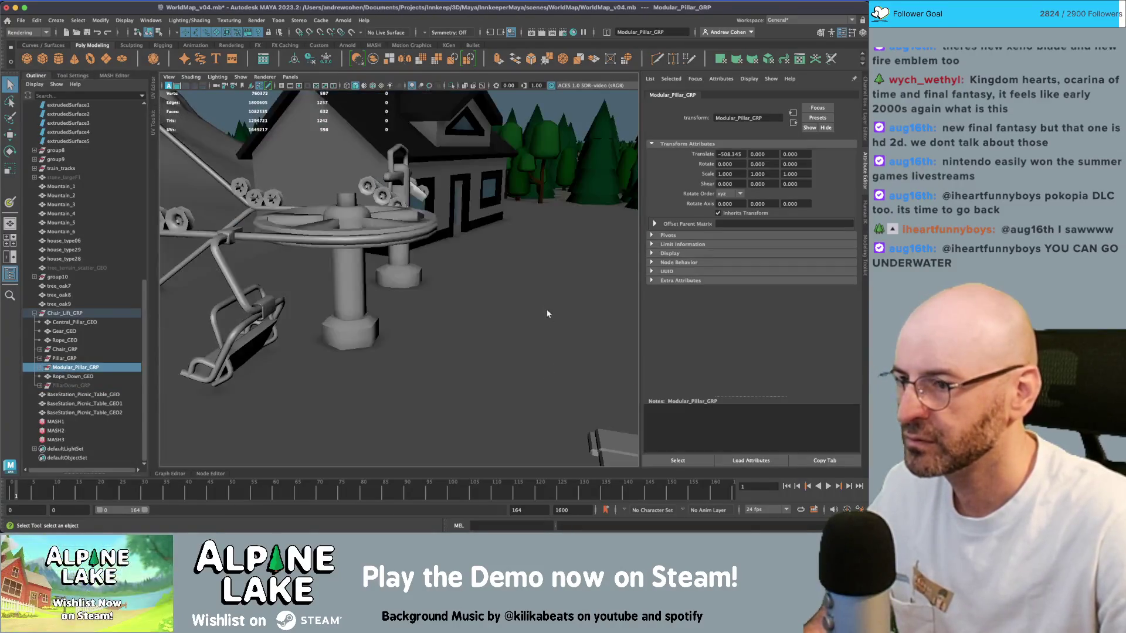
mouse_move(434, 289)
alt+mouse_down()
mouse_move(450, 294)
mouse_move(439, 312)
mouse_move(262, 276)
alt+mouse_up()
key(w)
key(ctrl+z)
key(ctrl+z)
key(ctrl+z)
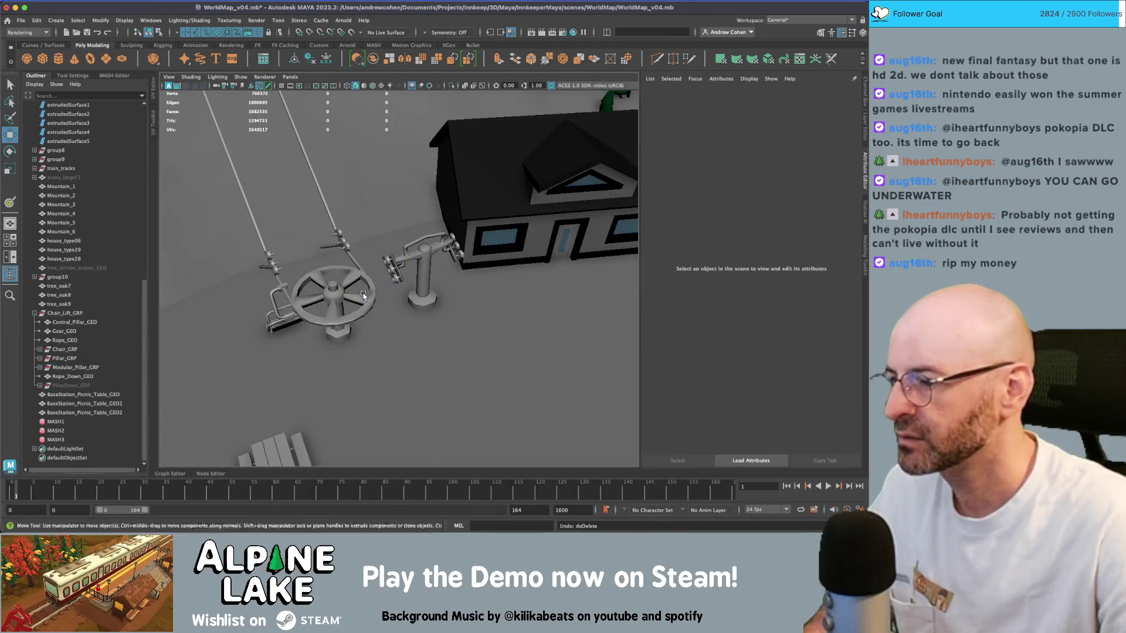
key(ctrl+z)
key(ctrl+z)
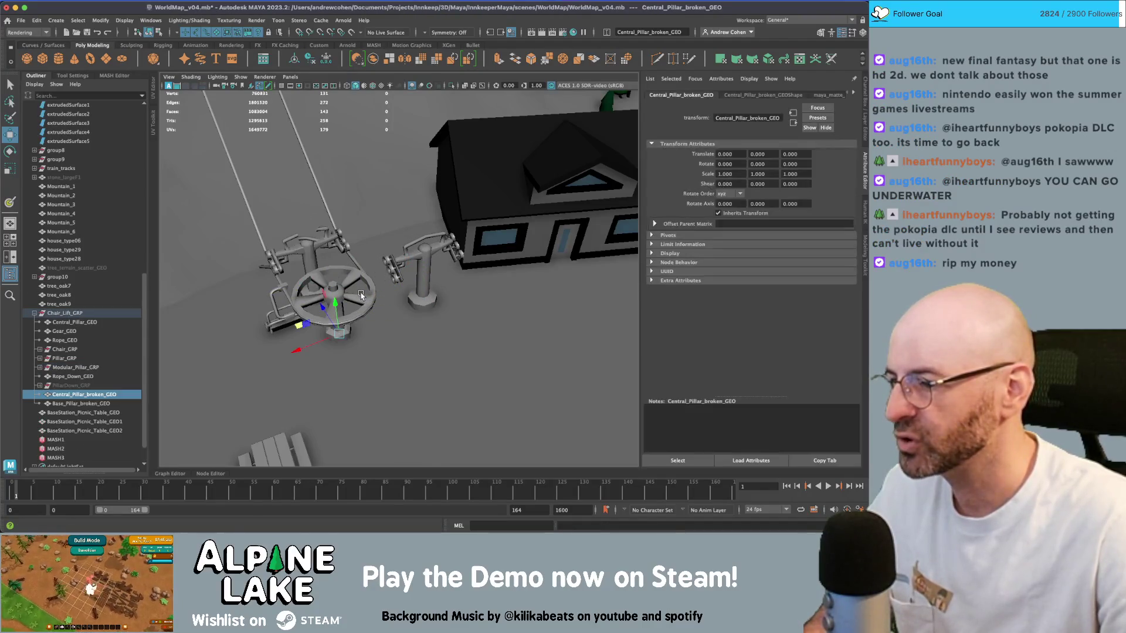
- Select the broken pillar base and compare Antiques_A and Base_Station_Exterior_Props in Unity
mouse_move(361, 295)
alt+mouse_down()
mouse_move(370, 275)
mouse_move(329, 280)
mouse_move(383, 293)
alt+mouse_up()
key(q)
click(383, 291)
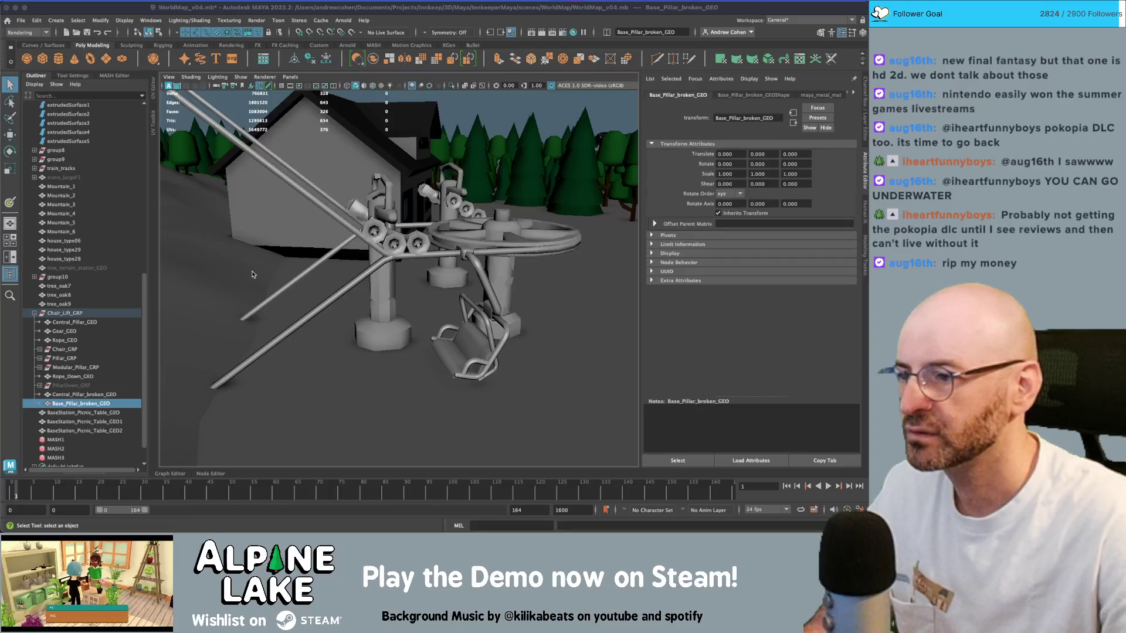
key(super+Tab)
click(147, 367)
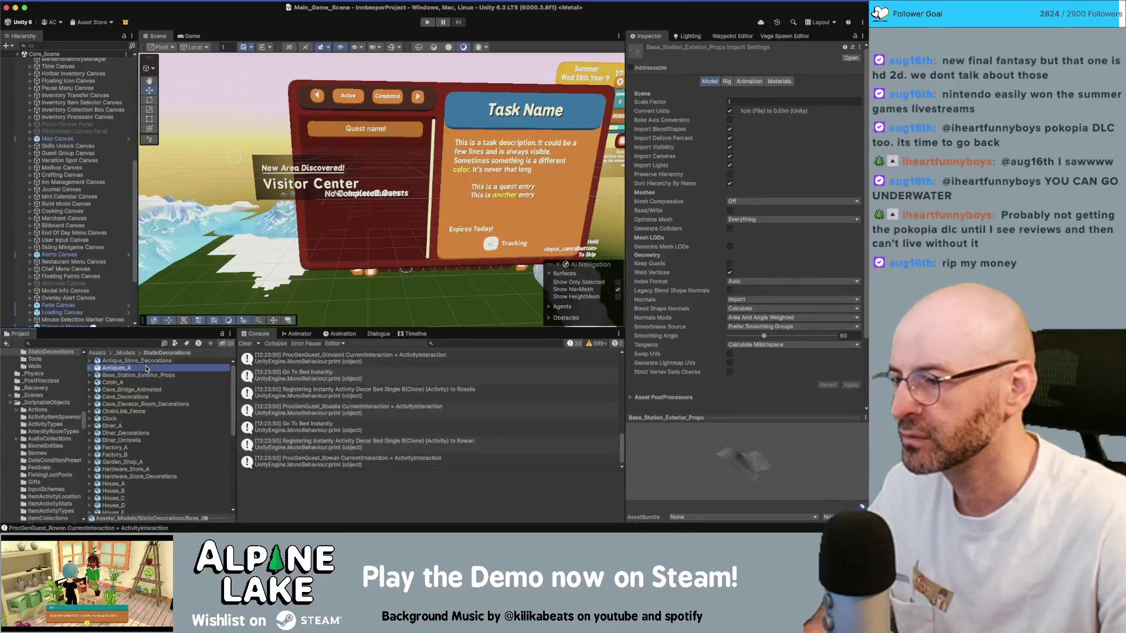
click(154, 377)
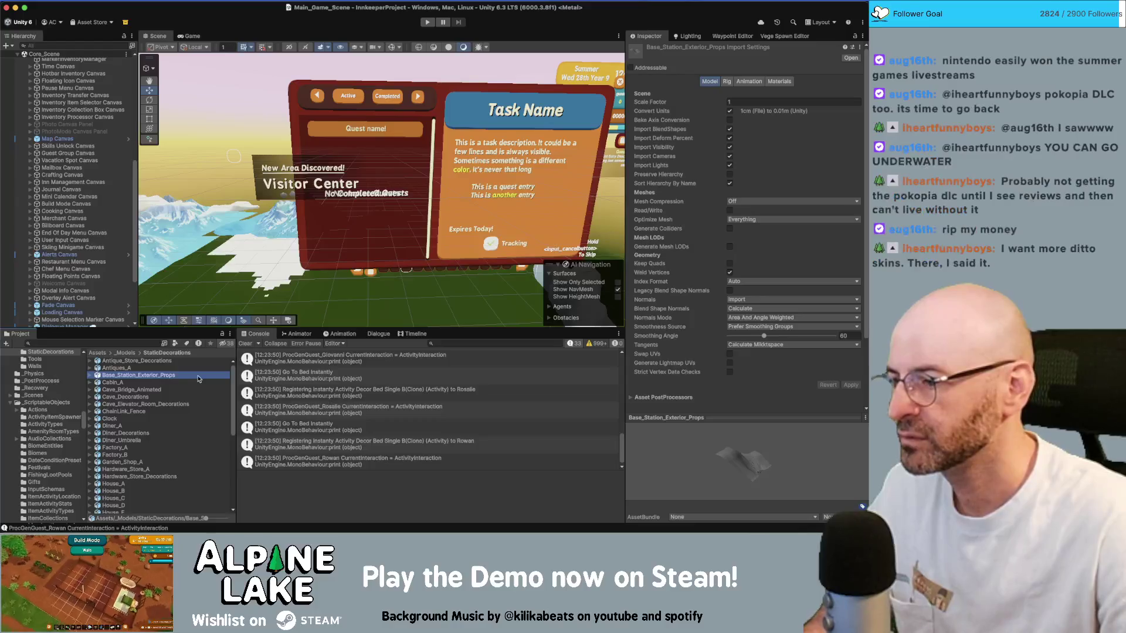
key(super+Tab)
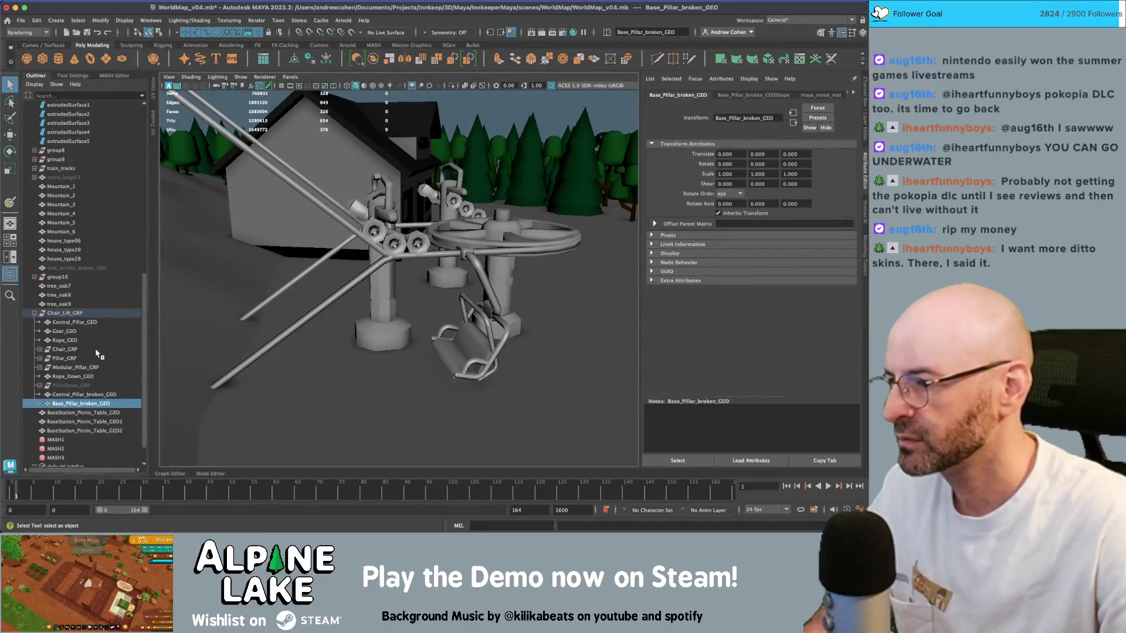
- Expand Pillar_GRP in the Outliner and reveal all hidden objects
click(89, 324)
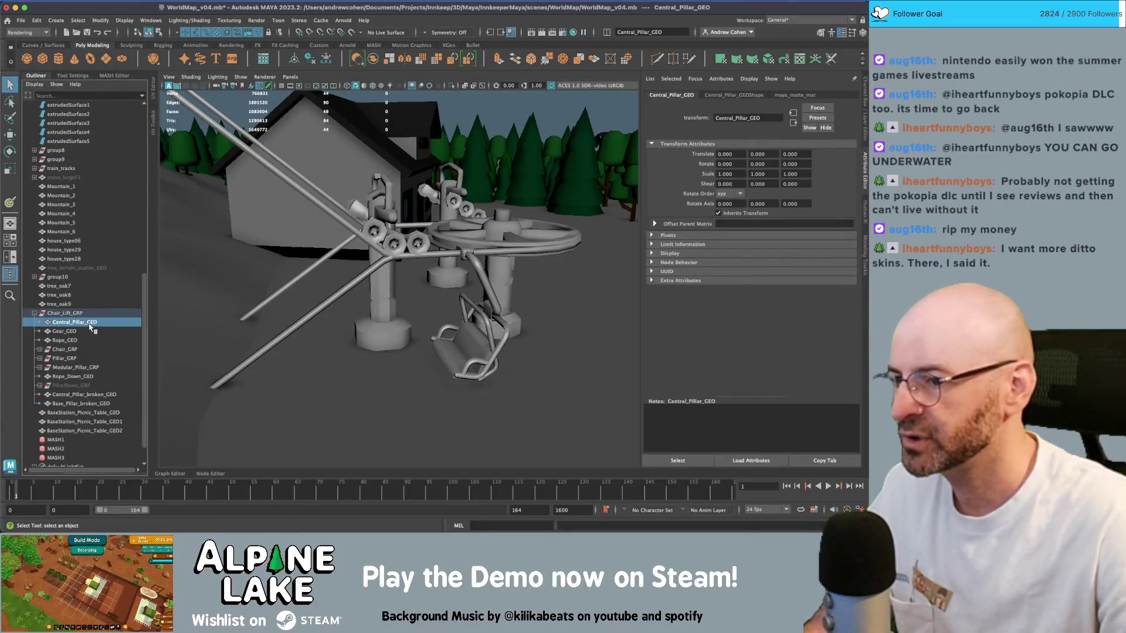
click(389, 313)
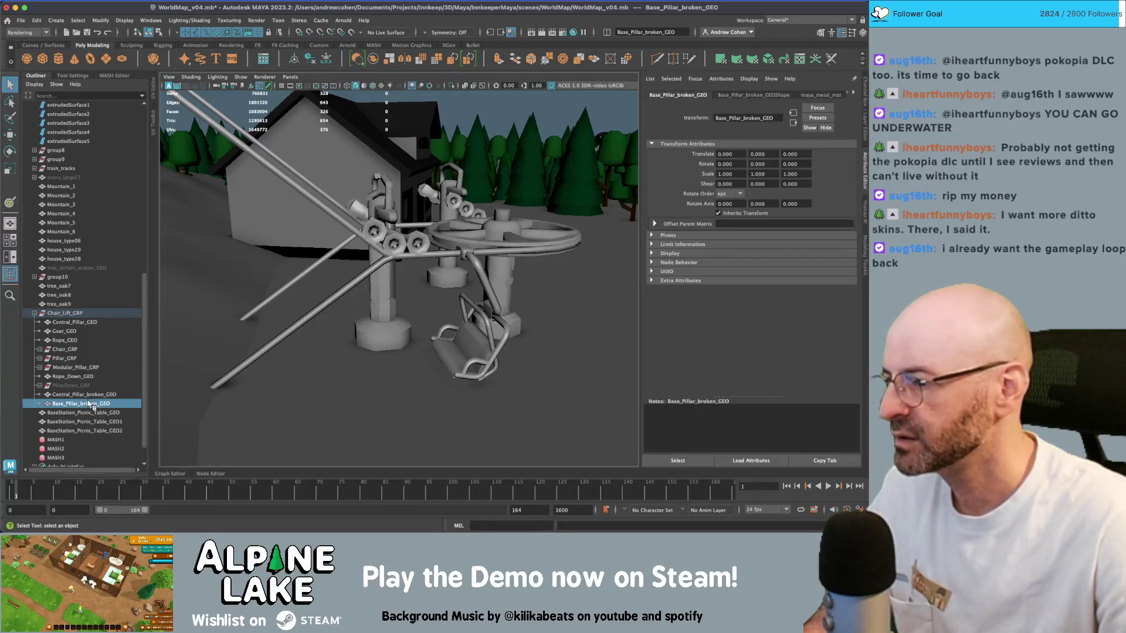
click(54, 359)
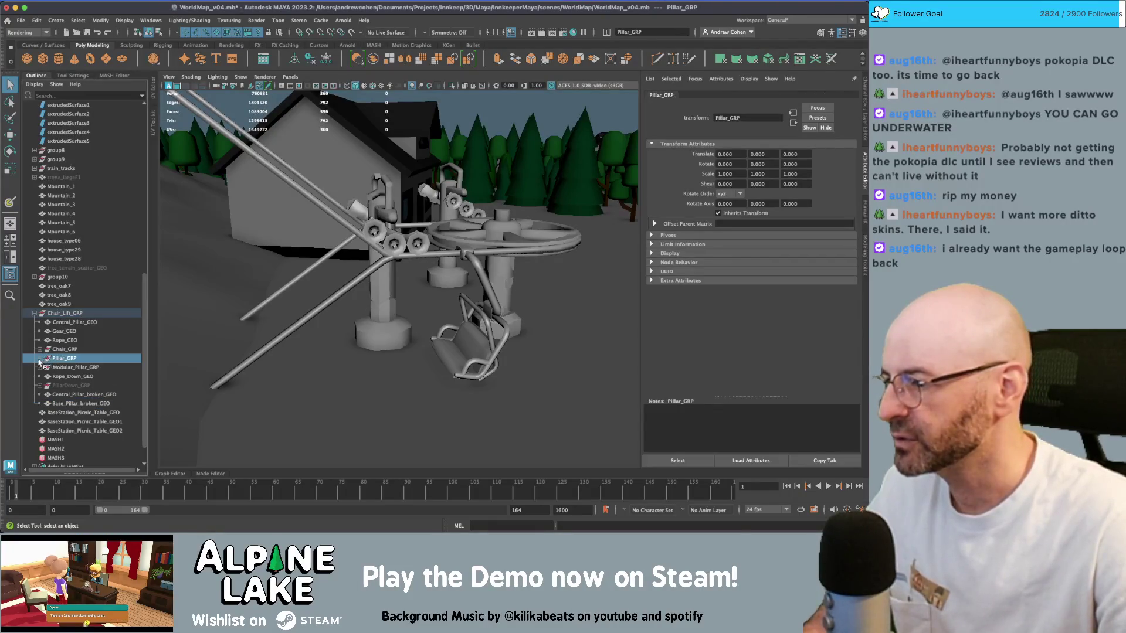
click(39, 358)
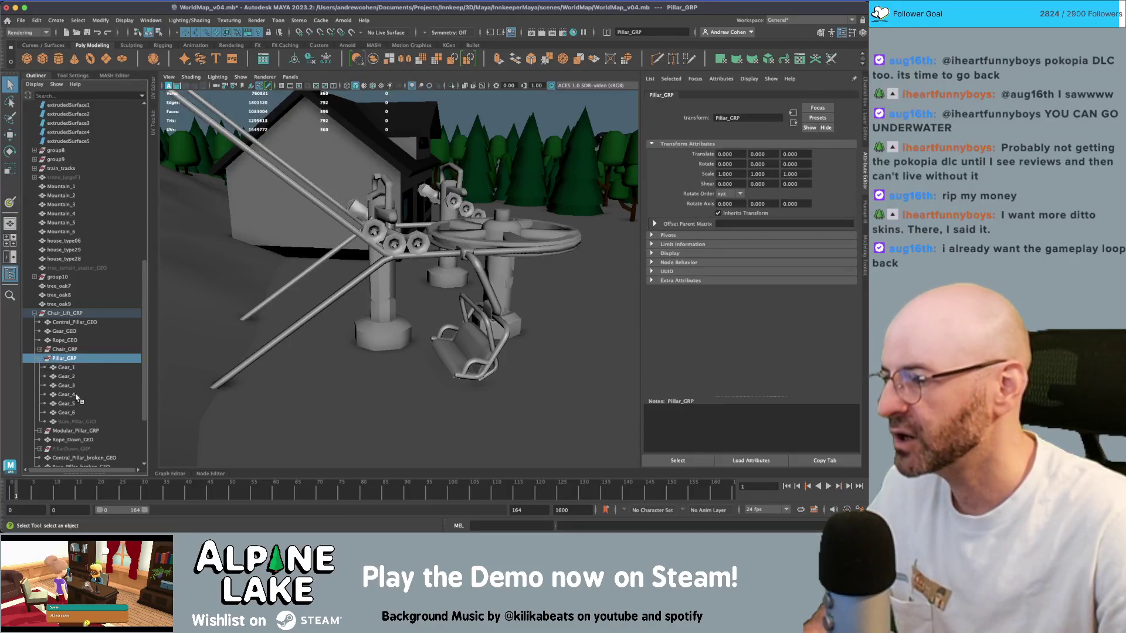
click(81, 422)
key(shift+h)
scroll(132, 373, down, 3)
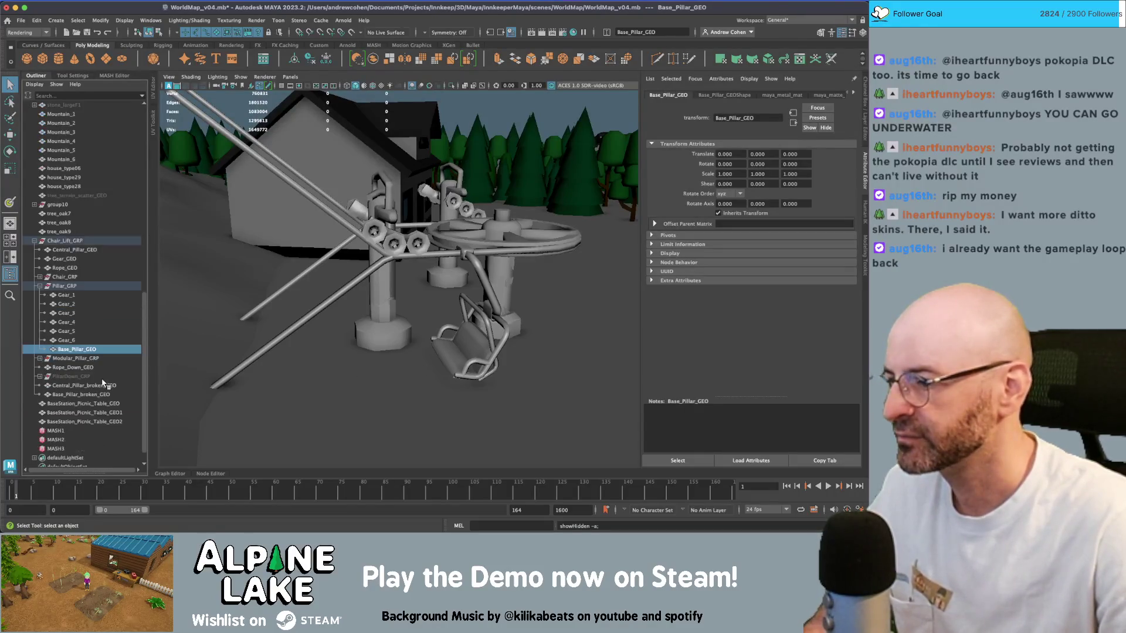
- Delete Base_Pillar_broken_GEO and Central_Pillar_broken_GEO
click(104, 394)
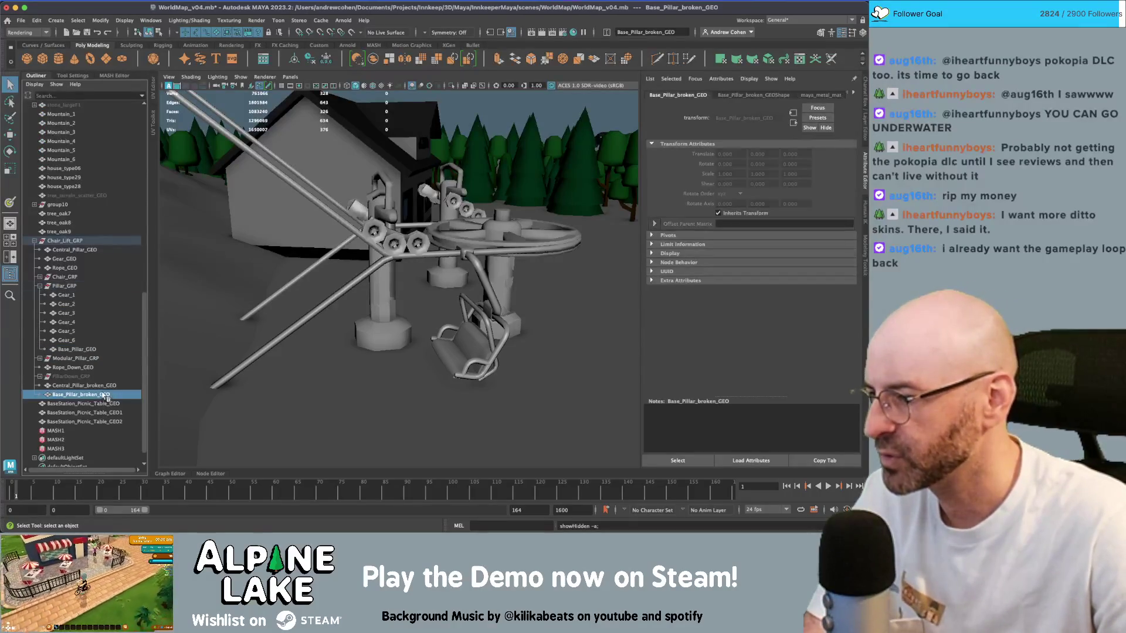
key(Delete)
click(104, 386)
key(Delete)
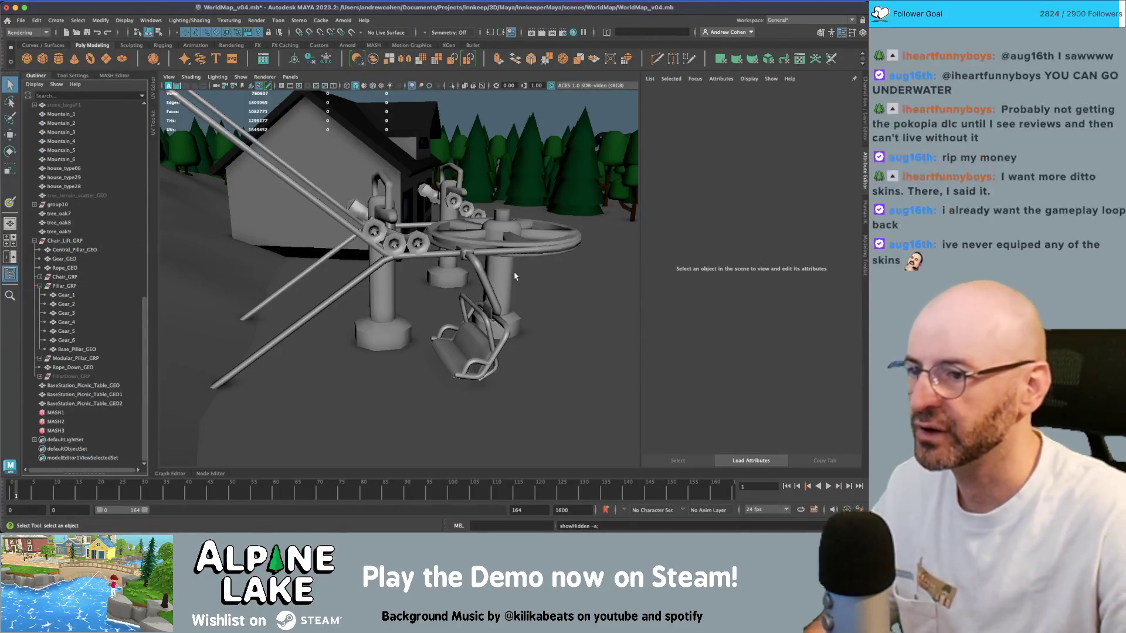
- Group Central_Pillar_GEO and Gear_GEO into the new group11
click(508, 272)
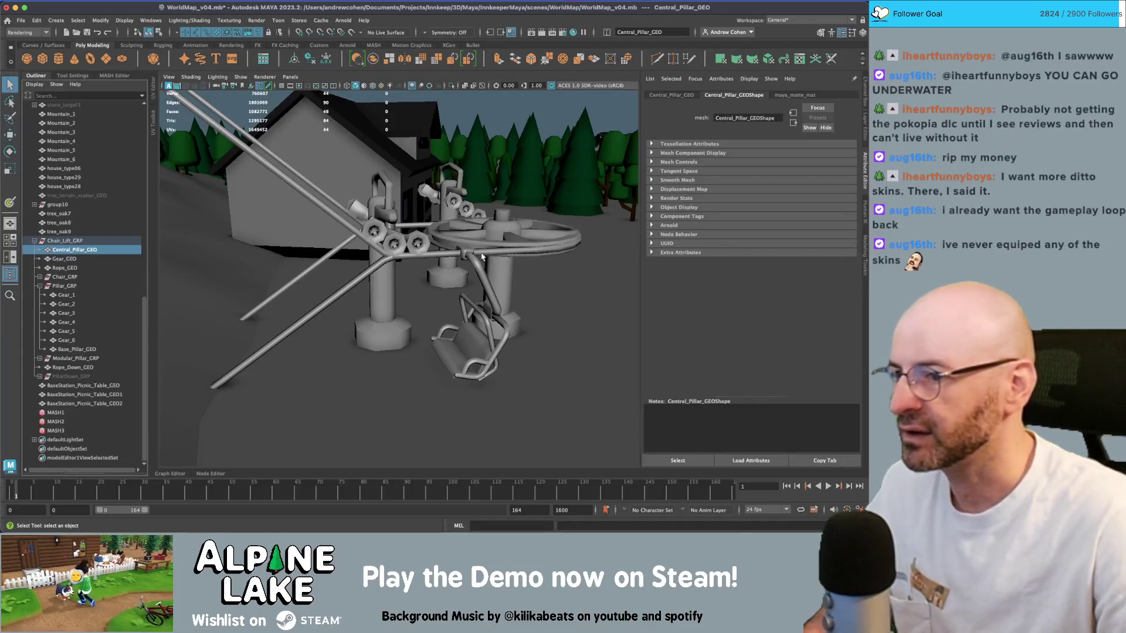
key(w)
mouse_move(457, 334)
mouse_down()
mouse_move(504, 317)
mouse_move(565, 319)
mouse_up()
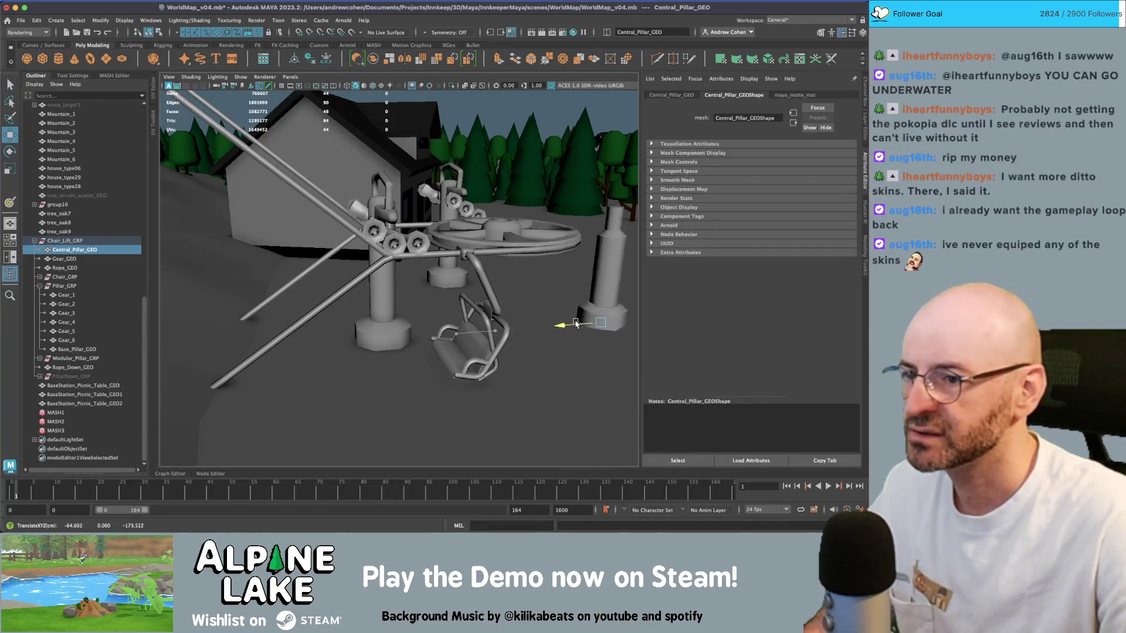
key(ctrl+z)
shift+click(513, 232)
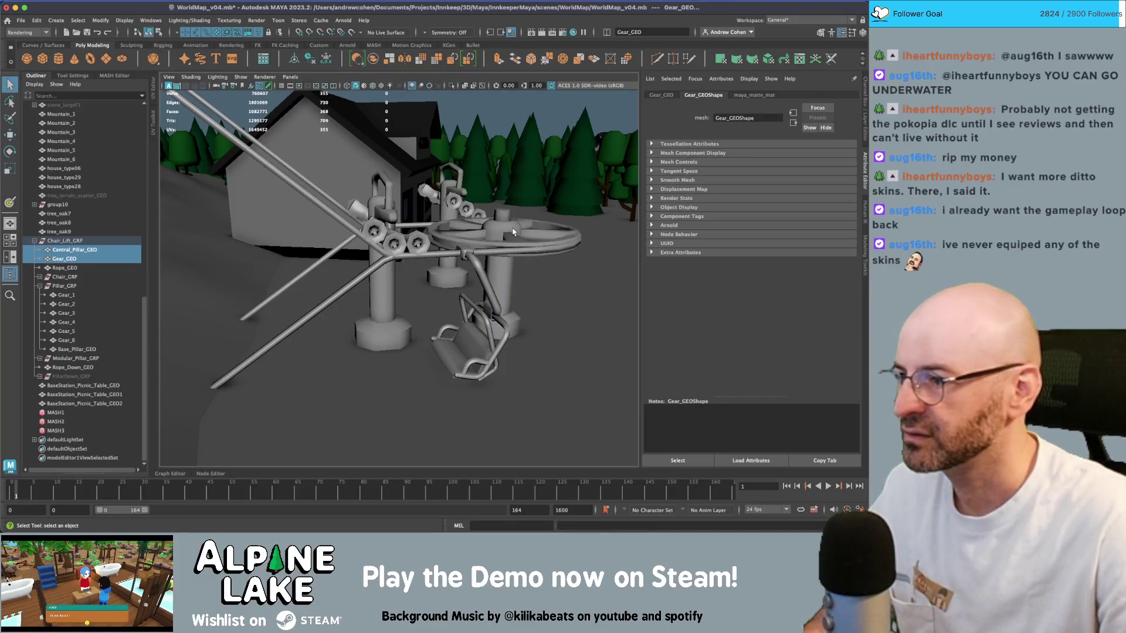
shift+click(73, 251)
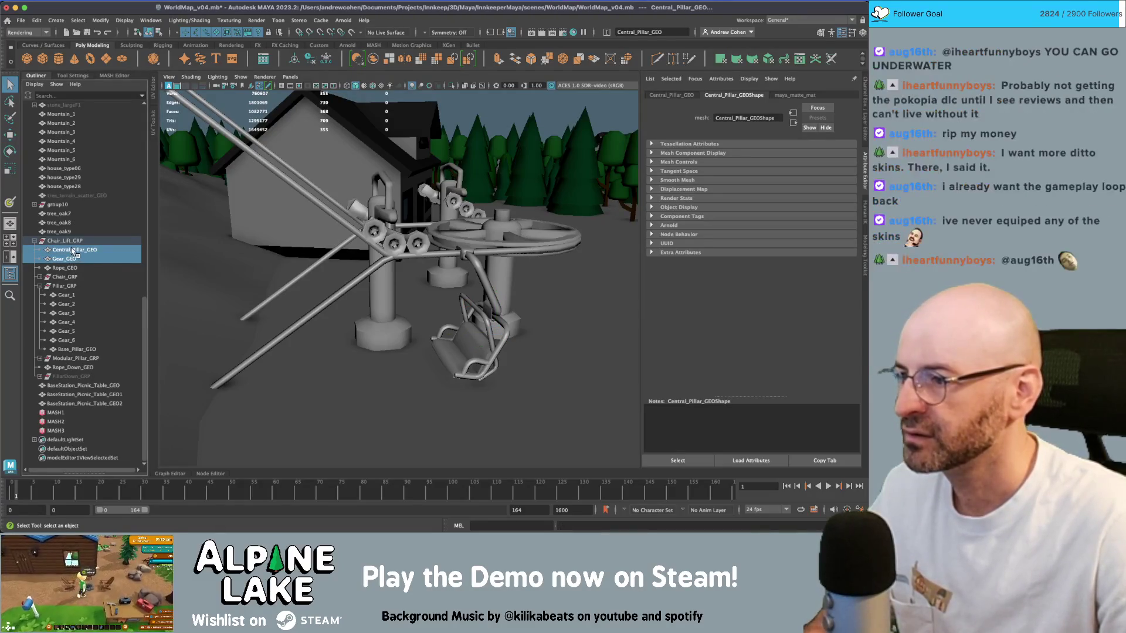
key(ctrl+g)
- Duplicate group11 as group12 and move the copy far up the slope onto the cable
key(w)
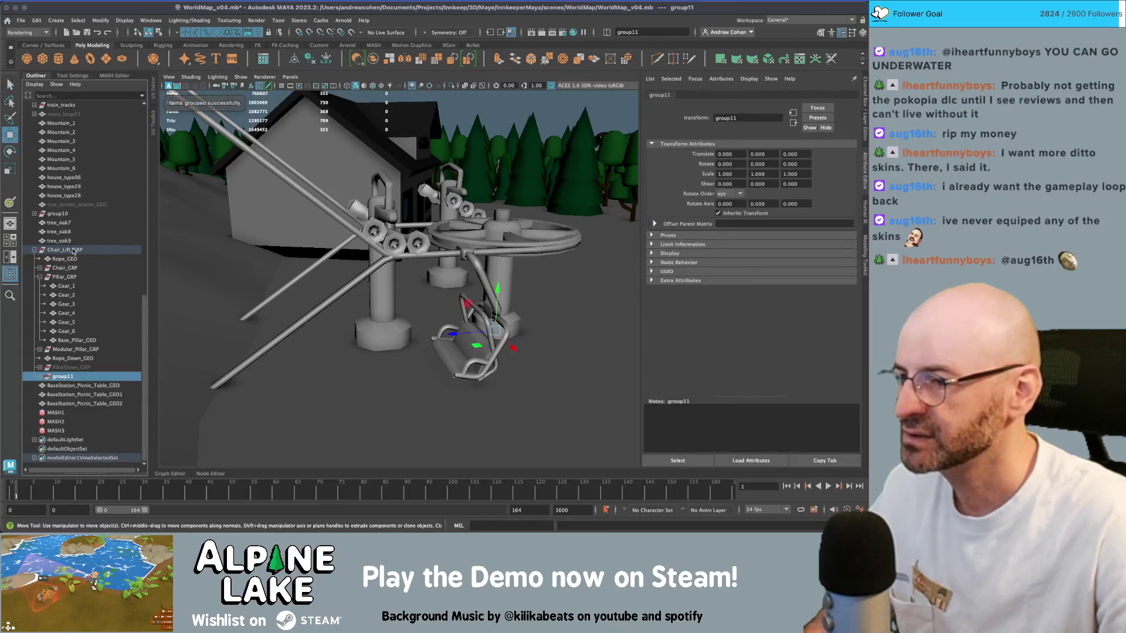
alt+drag(507, 312, 495, 315)
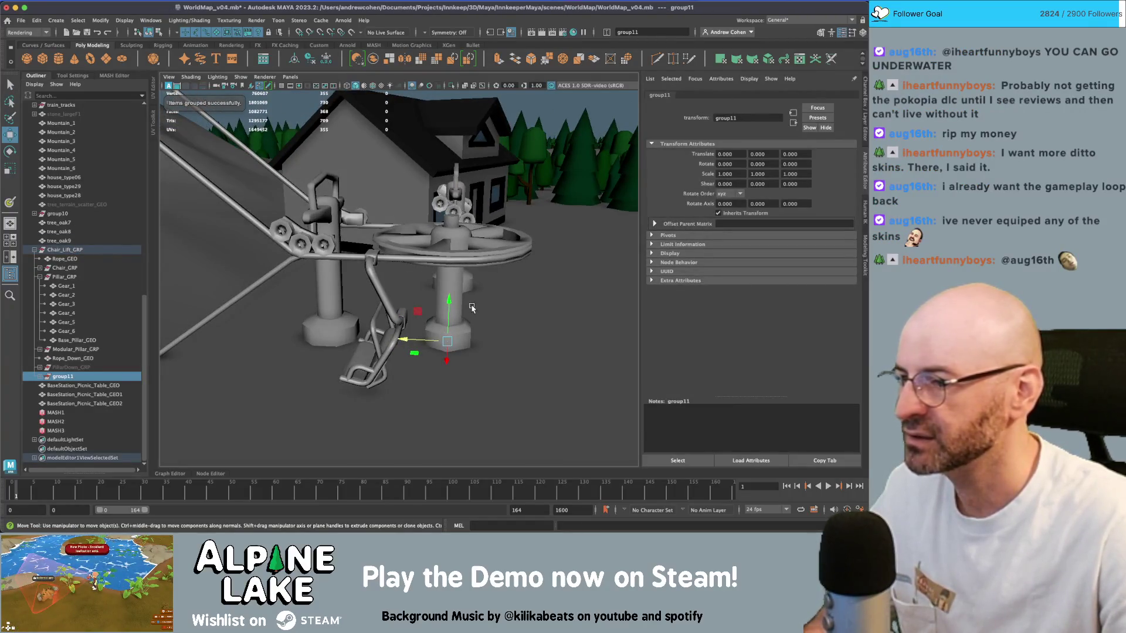
key(ctrl+d)
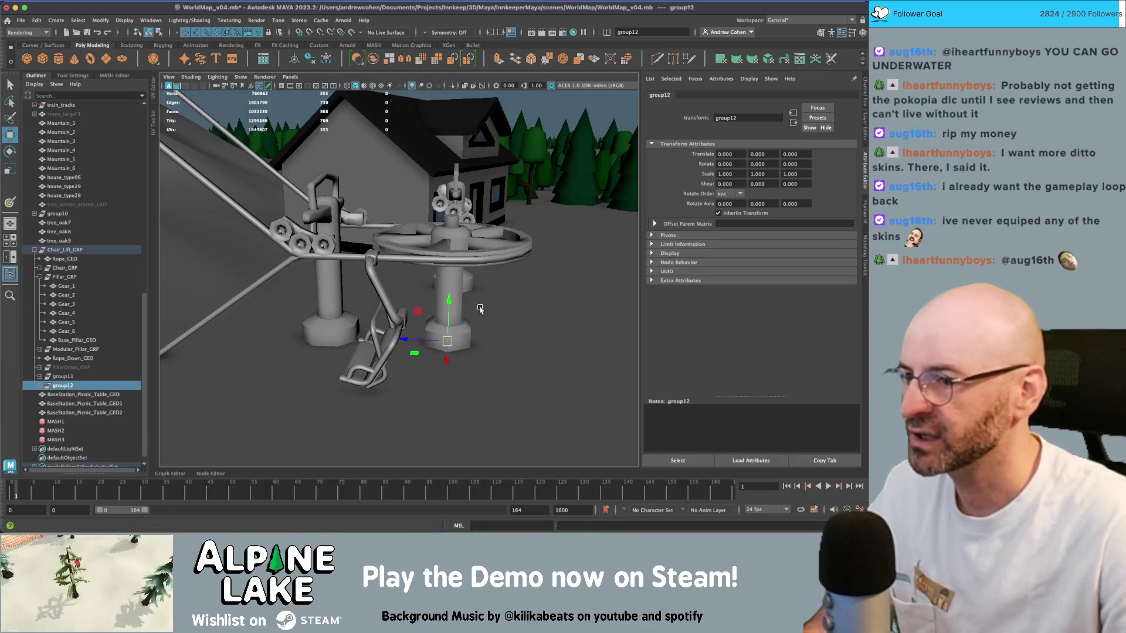
scroll(463, 311, down, 6)
mouse_move(447, 299)
mouse_down()
mouse_move(297, 193)
mouse_move(282, 170)
mouse_up()
key(f)
drag(394, 258, 261, 141)
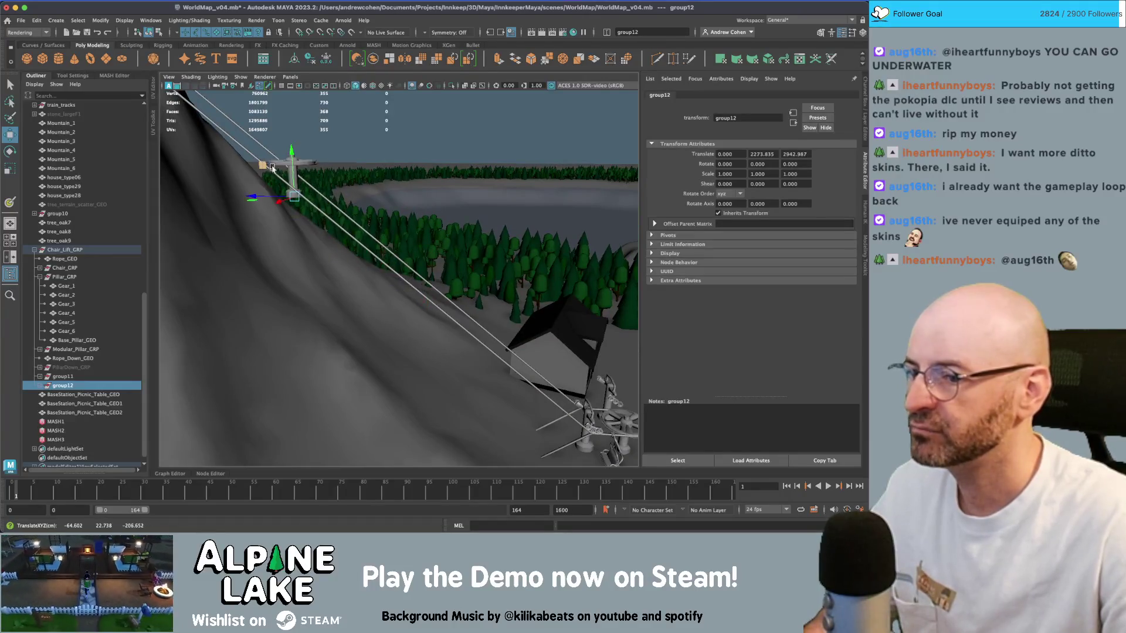
key(f)
mouse_move(366, 241)
mouse_down()
mouse_move(347, 197)
mouse_move(264, 93)
mouse_move(352, 282)
mouse_up()
- Select Rope_GEO's upper-end vertices for moving, then clear the selection
key(q)
click(351, 286)
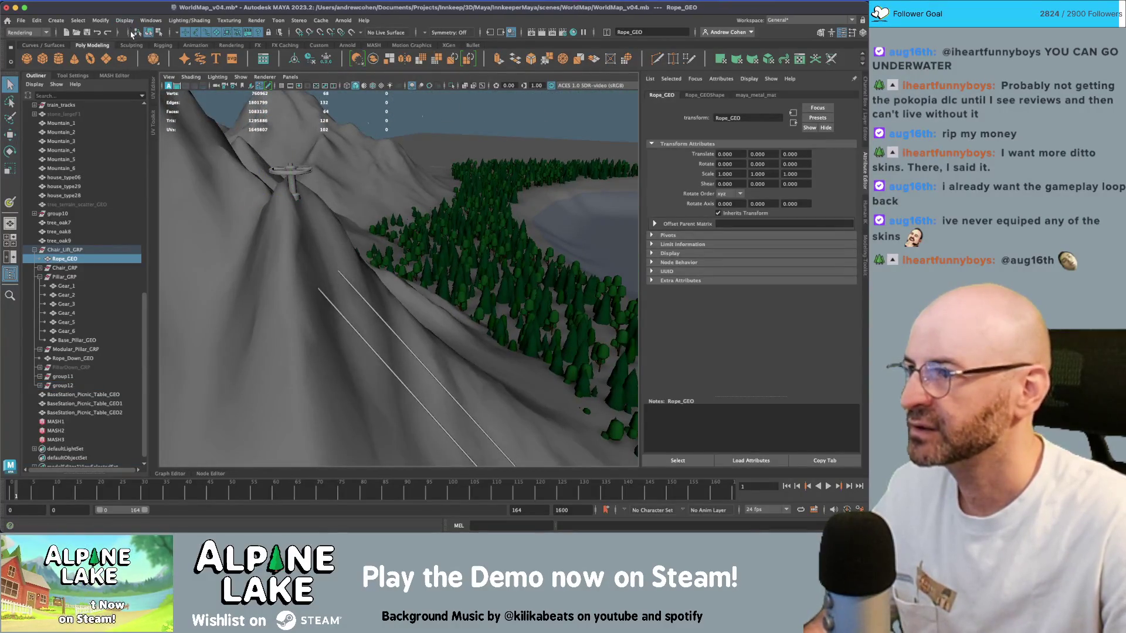
click(159, 34)
mouse_move(273, 217)
mouse_down()
mouse_move(302, 246)
mouse_move(280, 135)
mouse_move(327, 146)
mouse_up()
key(w)
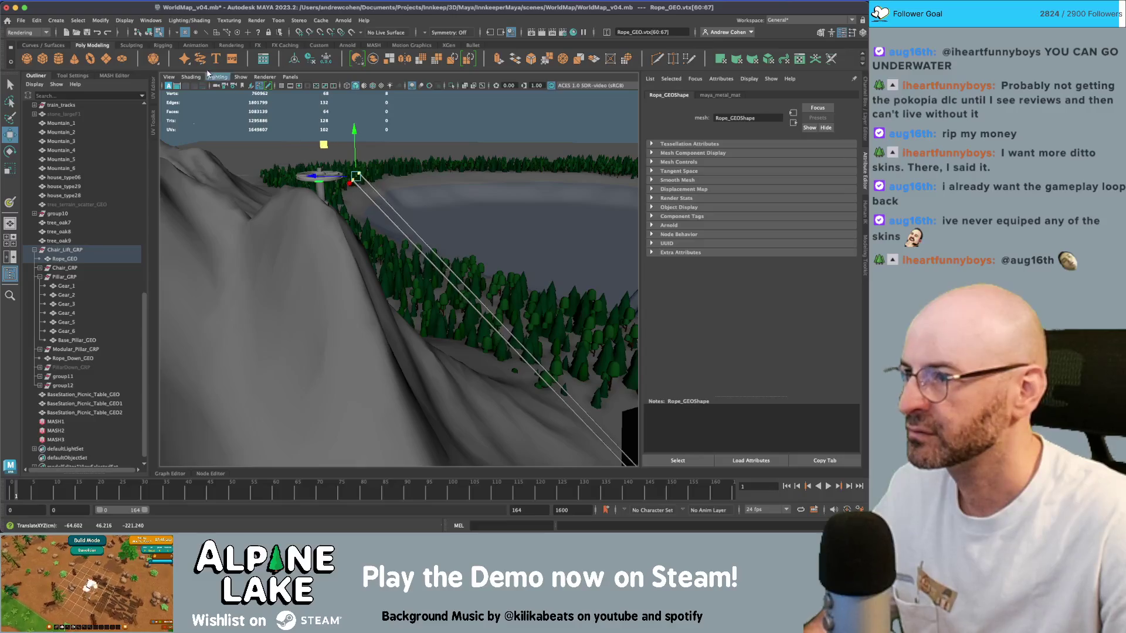
click(217, 32)
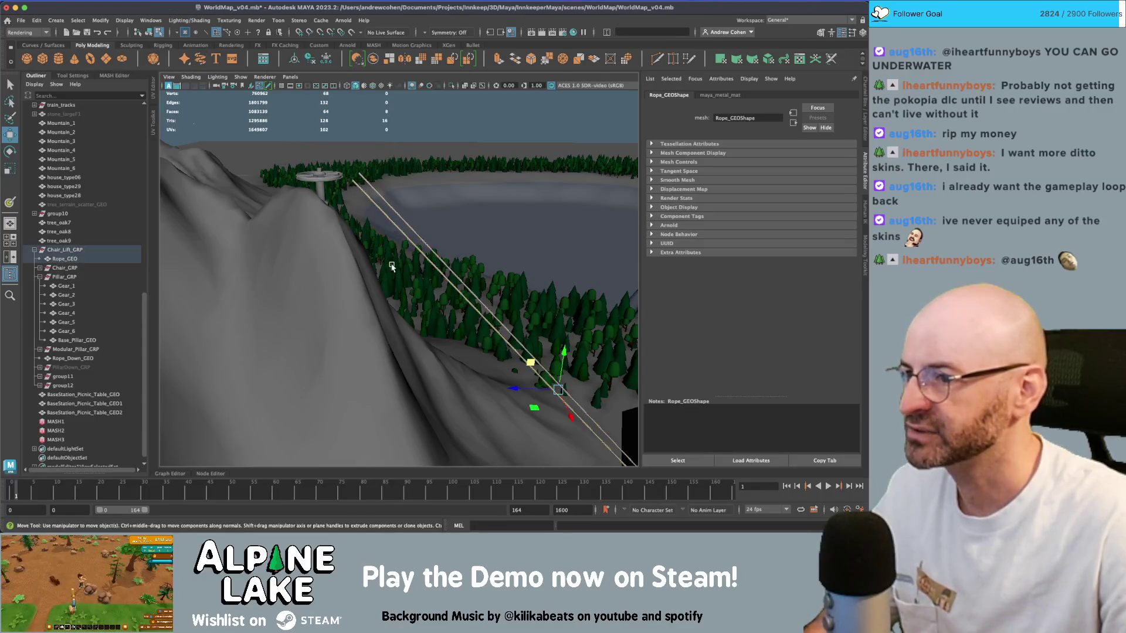
click(384, 237)
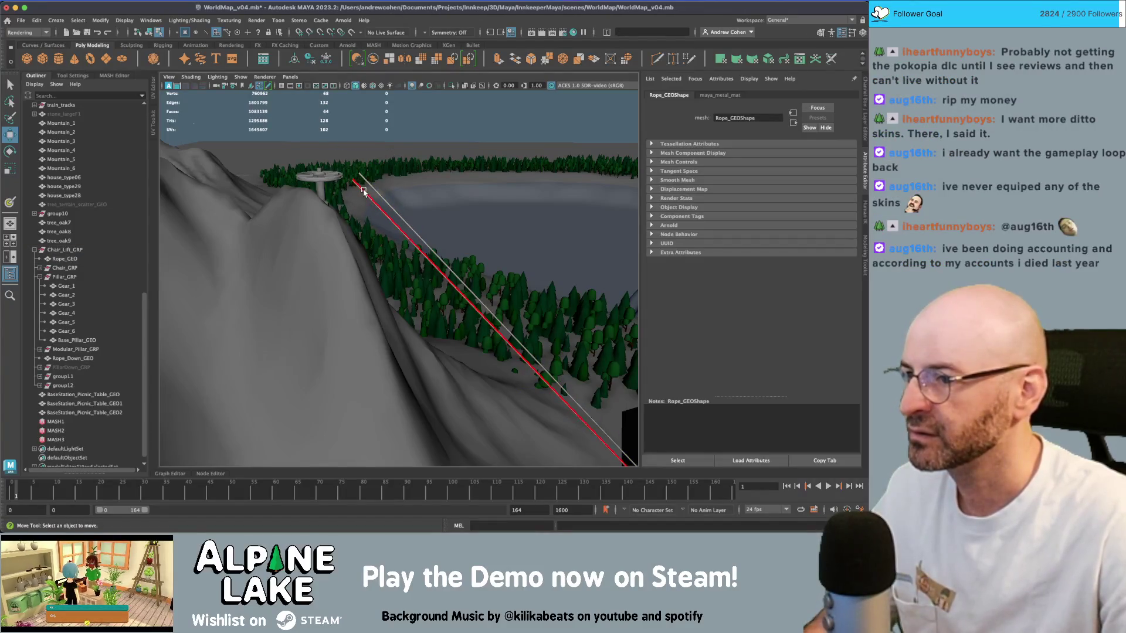
key(q)
- Extrude the rope's upper-end edges around the top wheel and scale them
alt+drag(352, 188, 278, 100)
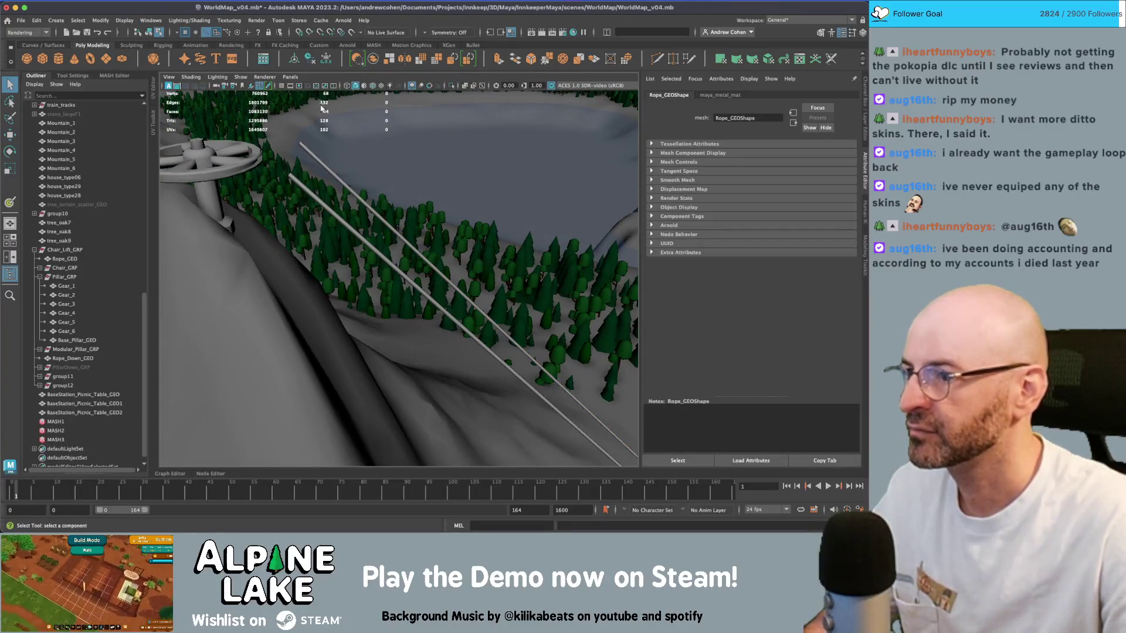
click(296, 147)
key(w)
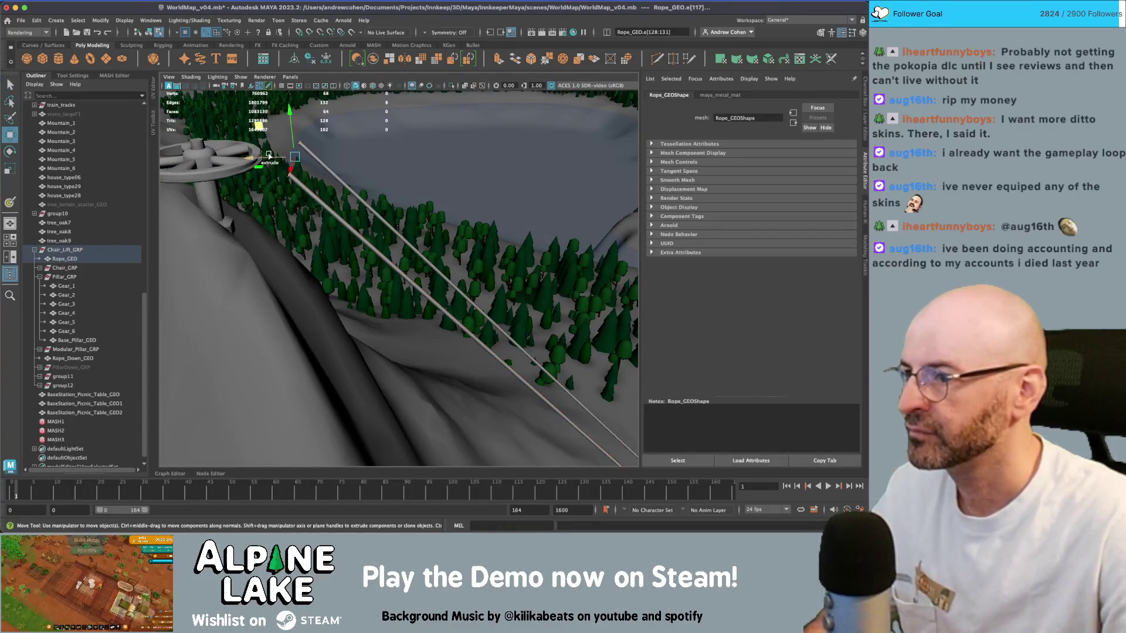
shift+drag(269, 155, 230, 155)
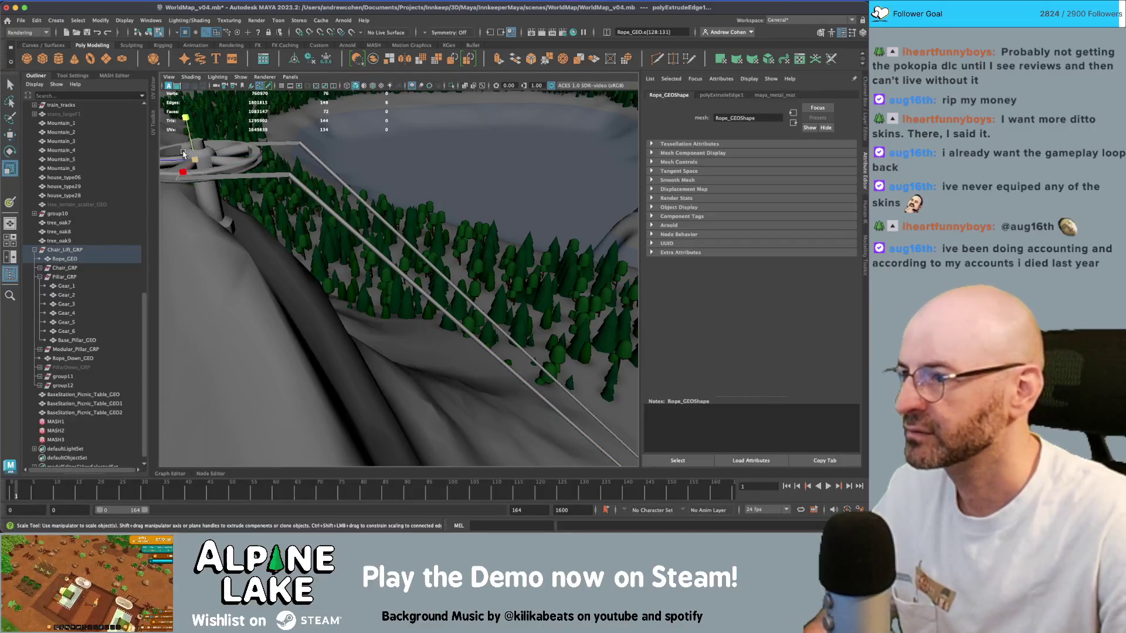
key(r)
alt+drag(335, 186, 296, 276)
click(151, 33)
- Reveal hidden objects and move PillarDown_GRP up the slope along the cable
key(q)
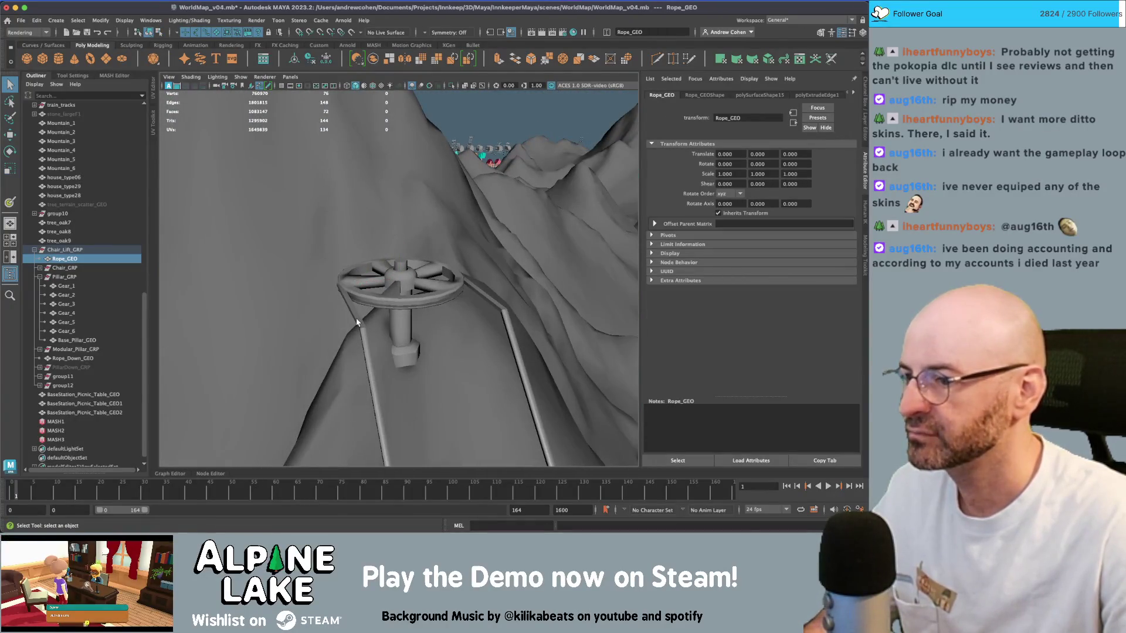
scroll(380, 336, down, 10)
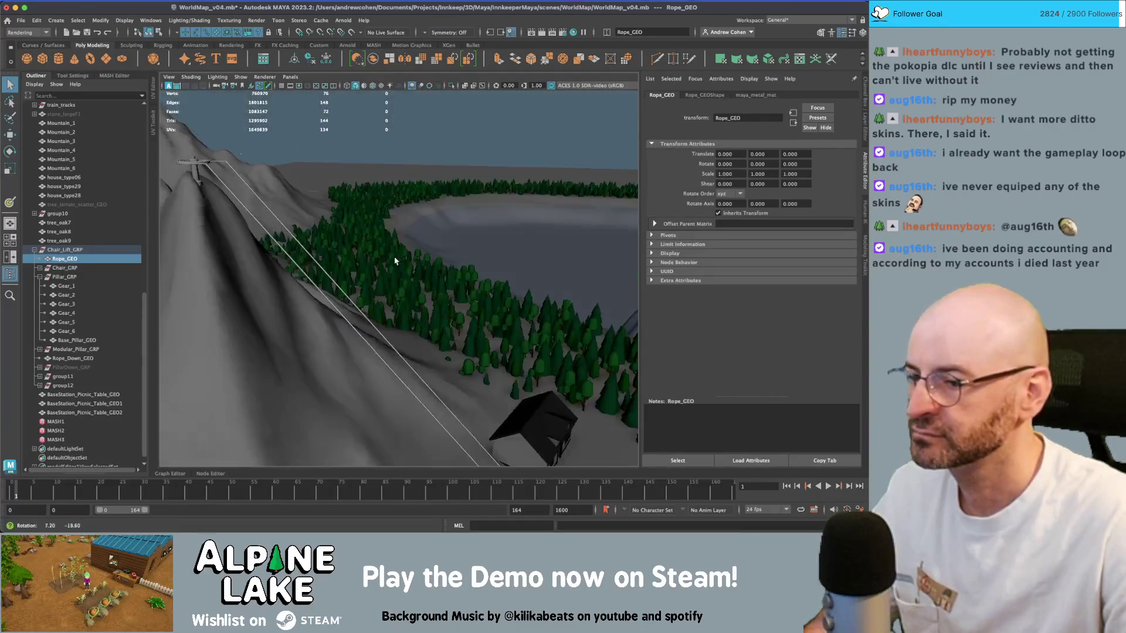
scroll(506, 350, up, 3)
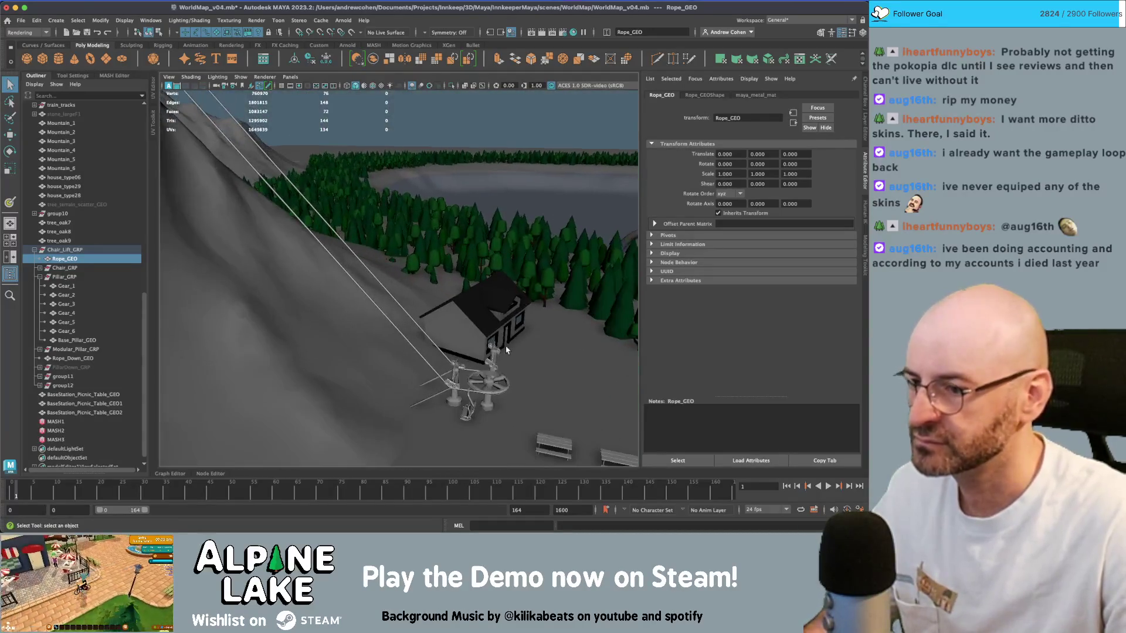
click(453, 404)
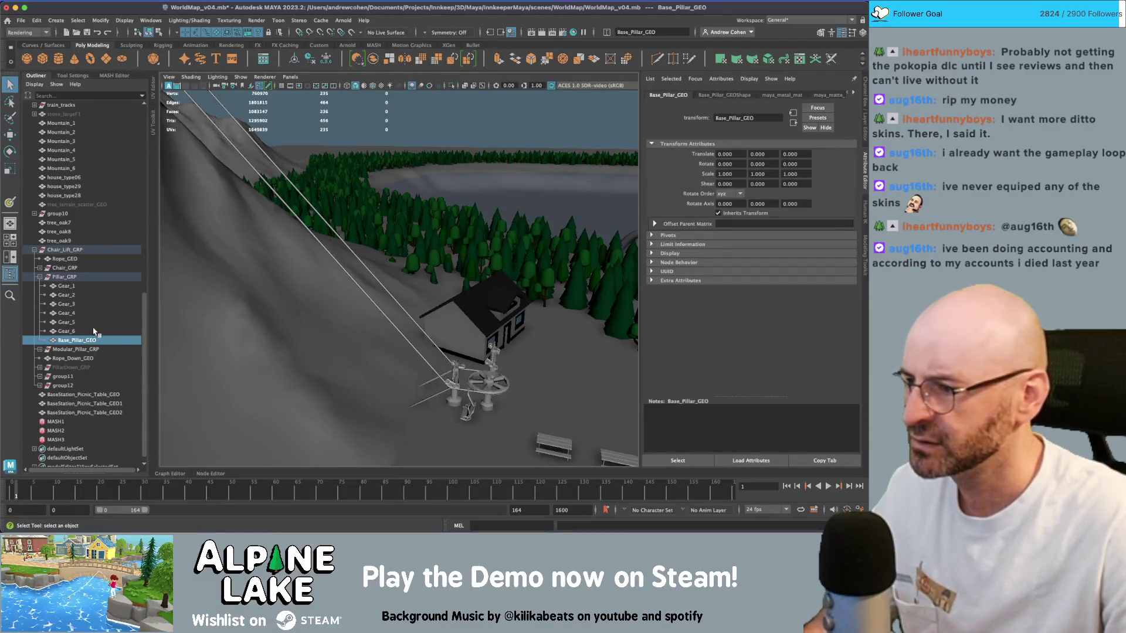
click(82, 367)
key(shift+h)
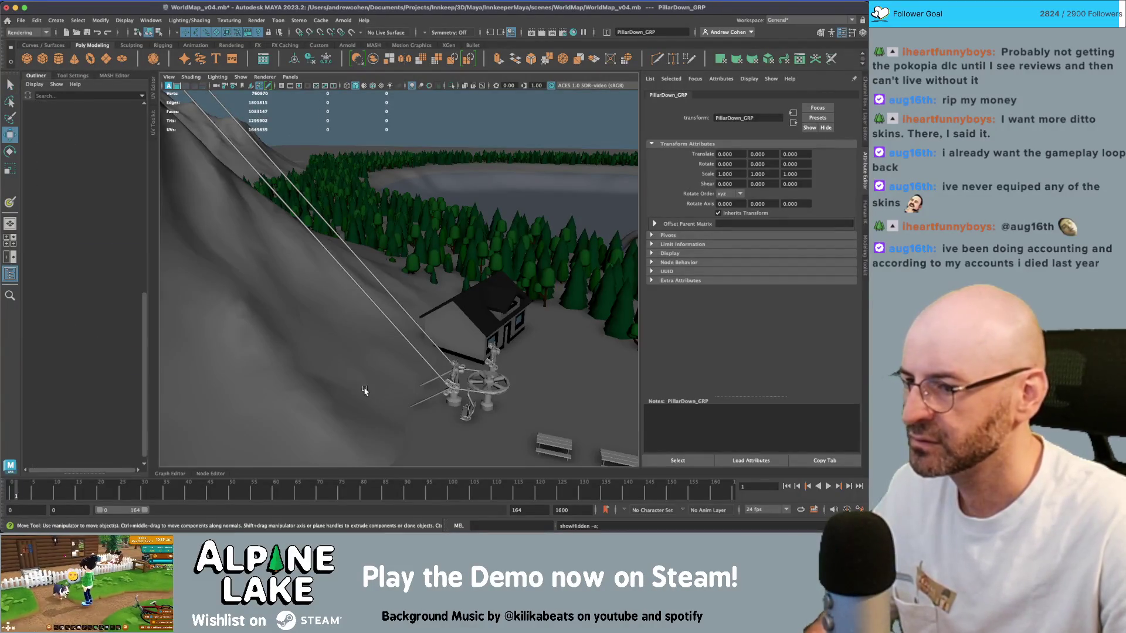
key(w)
drag(461, 380, 258, 199)
key(f)
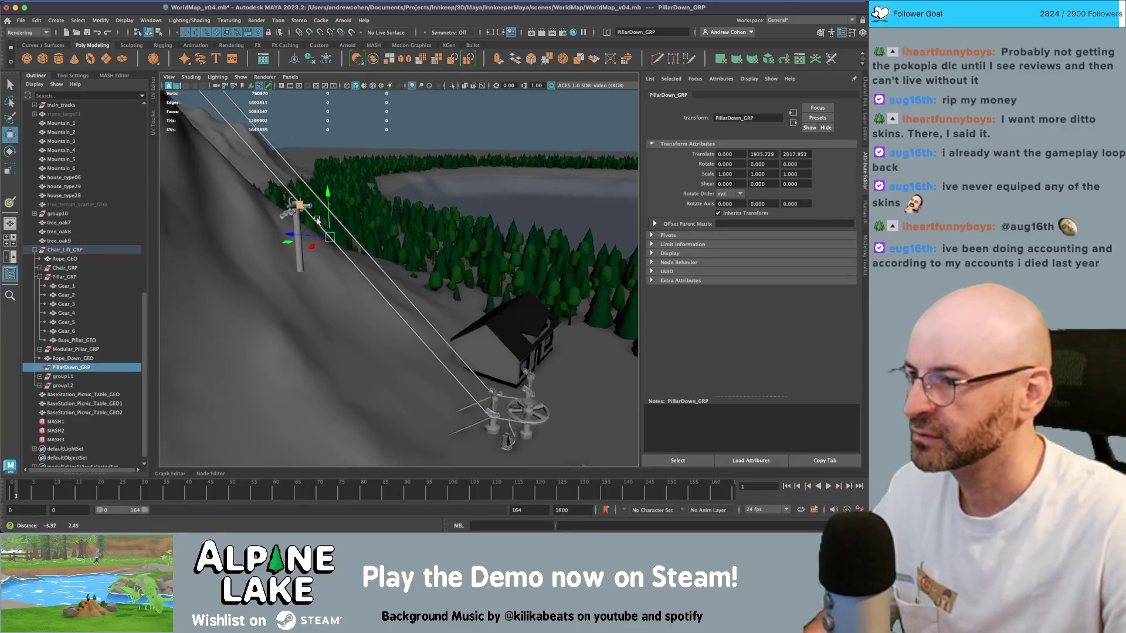
drag(378, 282, 287, 176)
key(f)
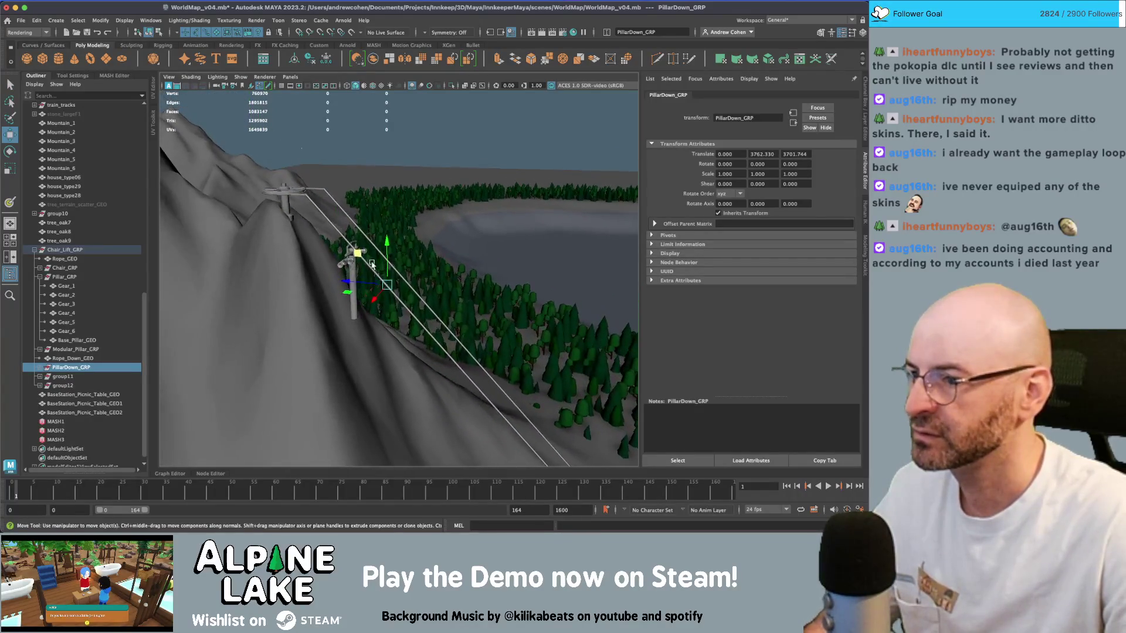
drag(352, 241, 324, 209)
- Rotate the pillar to line up with the cable and slide it further along
key(e)
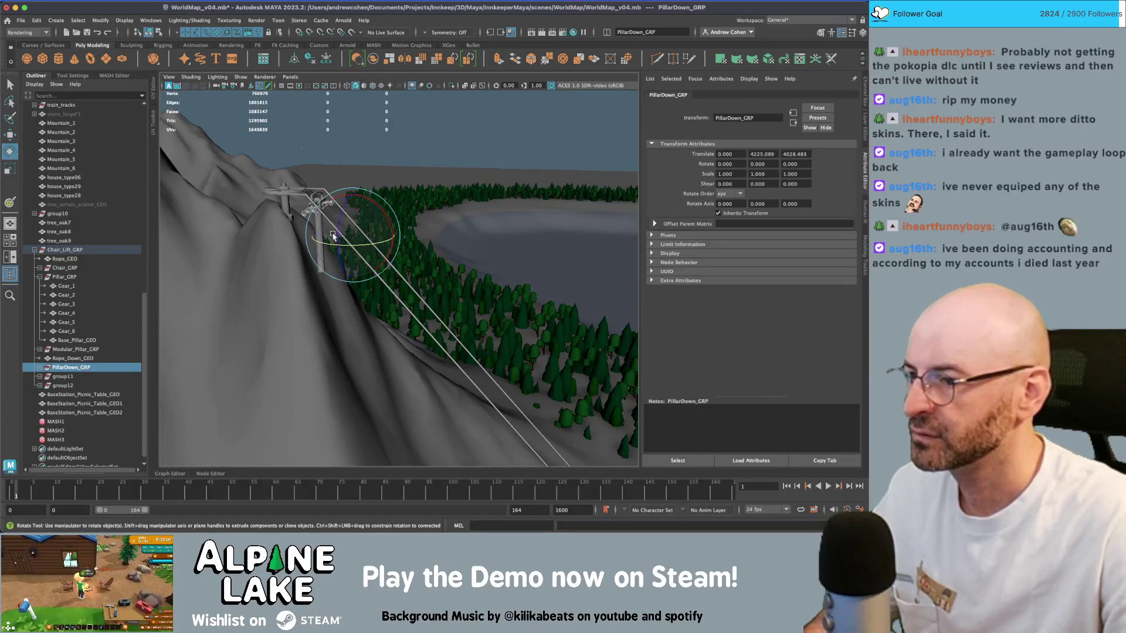
drag(368, 246, 258, 243)
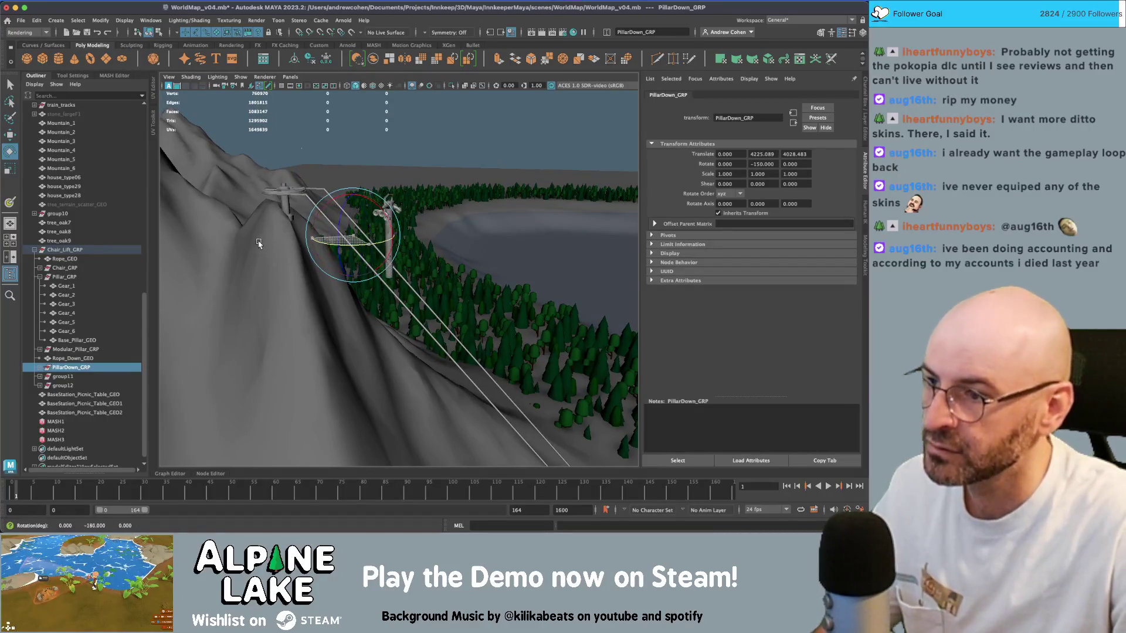
alt+drag(327, 243, 328, 275)
key(w)
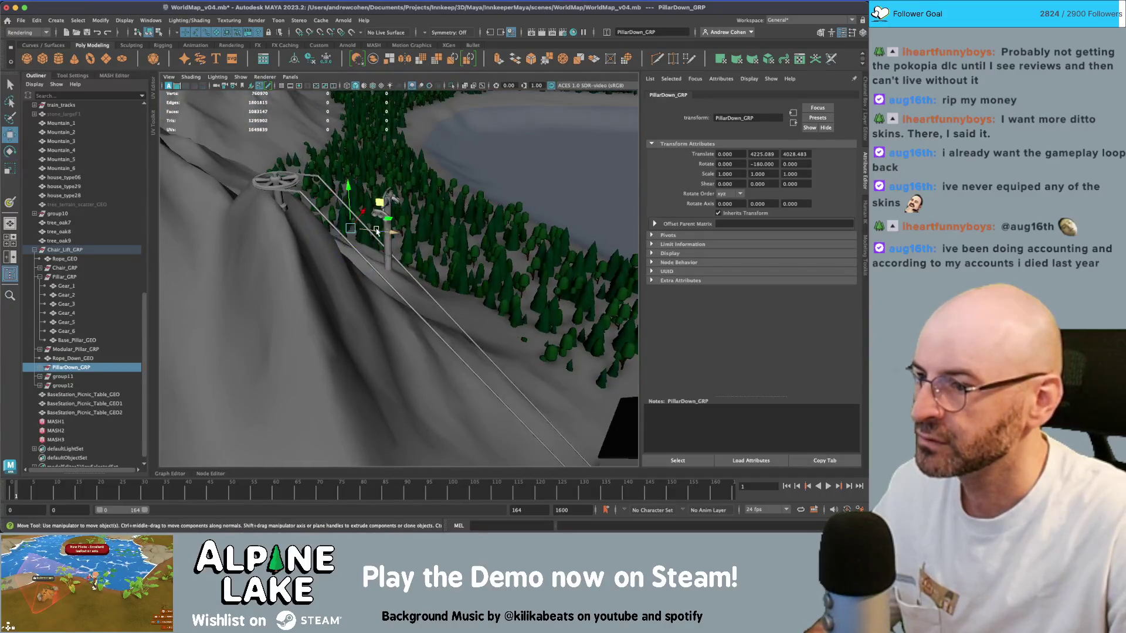
mouse_move(373, 225)
mouse_down()
mouse_move(310, 217)
mouse_move(304, 199)
mouse_move(263, 183)
mouse_move(328, 229)
mouse_move(516, 238)
mouse_up()
- Parent PillarDown_GRP under group12 and adjust its position
key(q)
click(516, 237)
alt+middle_drag(516, 237, 369, 247)
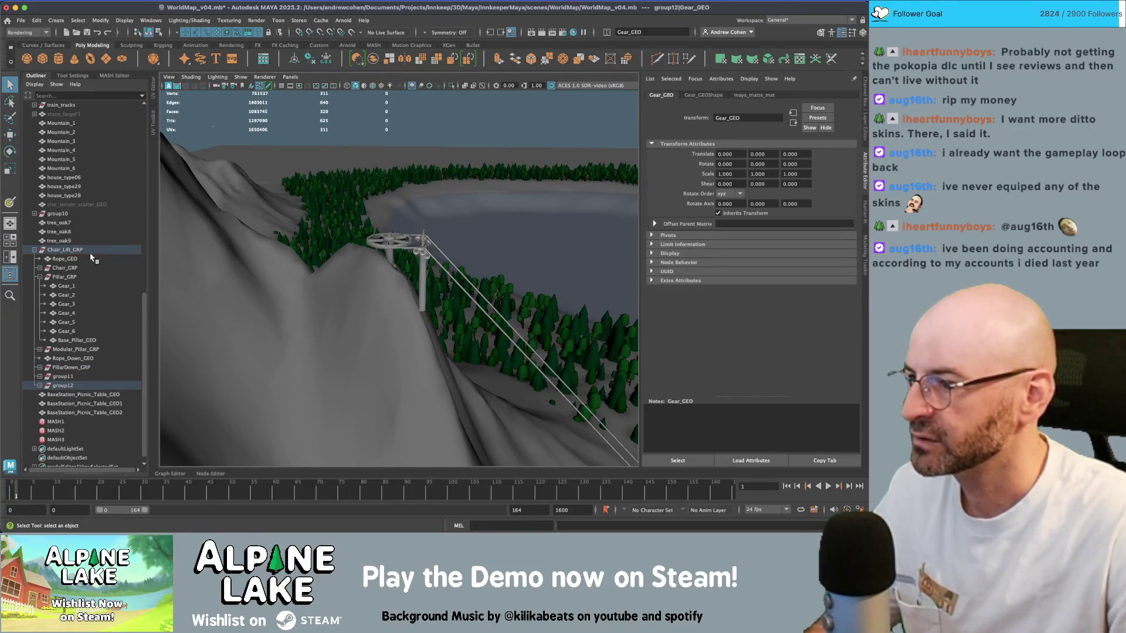
click(80, 385)
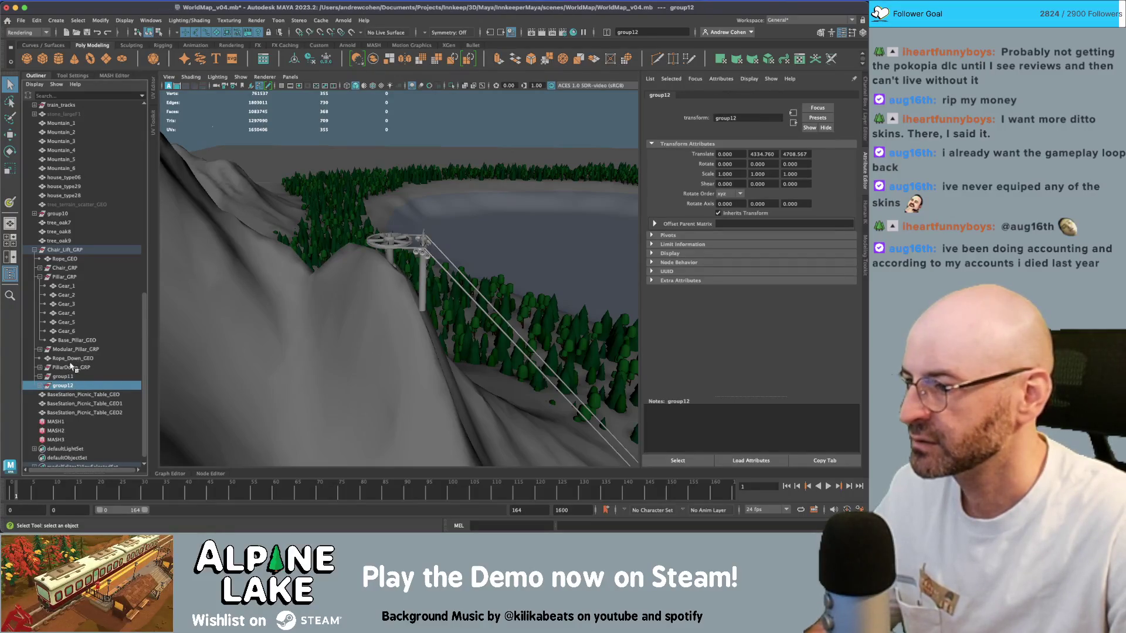
drag(70, 367, 63, 385)
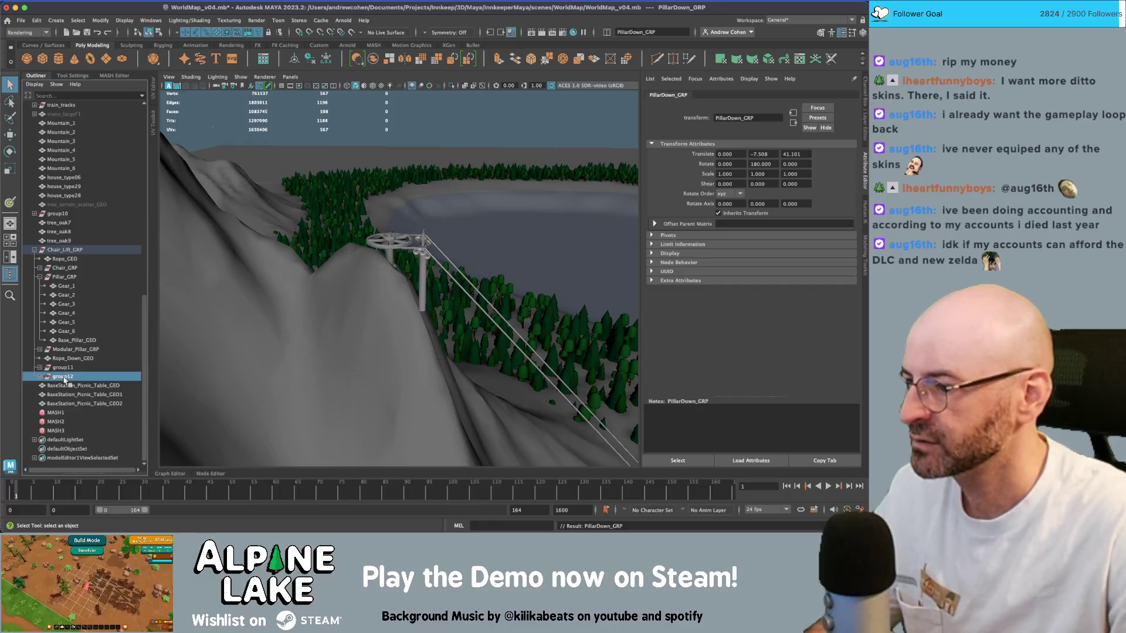
key(w)
mouse_move(358, 241)
mouse_down()
mouse_move(278, 207)
mouse_move(298, 222)
mouse_move(436, 219)
mouse_up()
- Lower group12 on the slope
scroll(332, 220, up, 3)
key(q)
key(w)
key(q)
- Select Rope_GEO's end edge loop and raise its vertices up to the top wheel
click(435, 218)
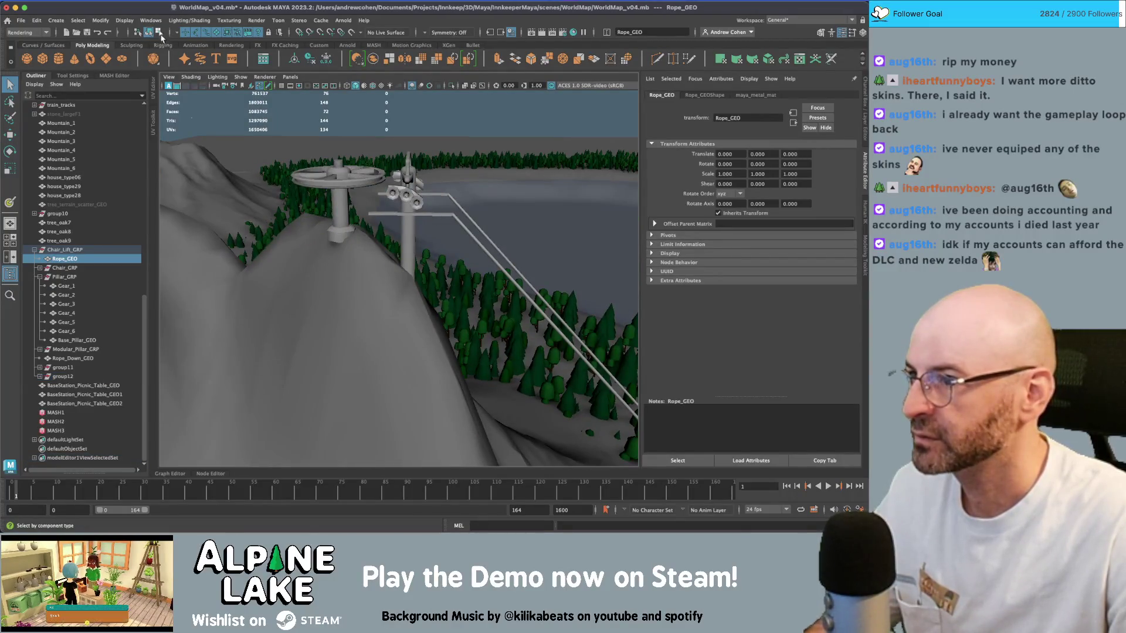
key(F8)
double_click(412, 187)
key(w)
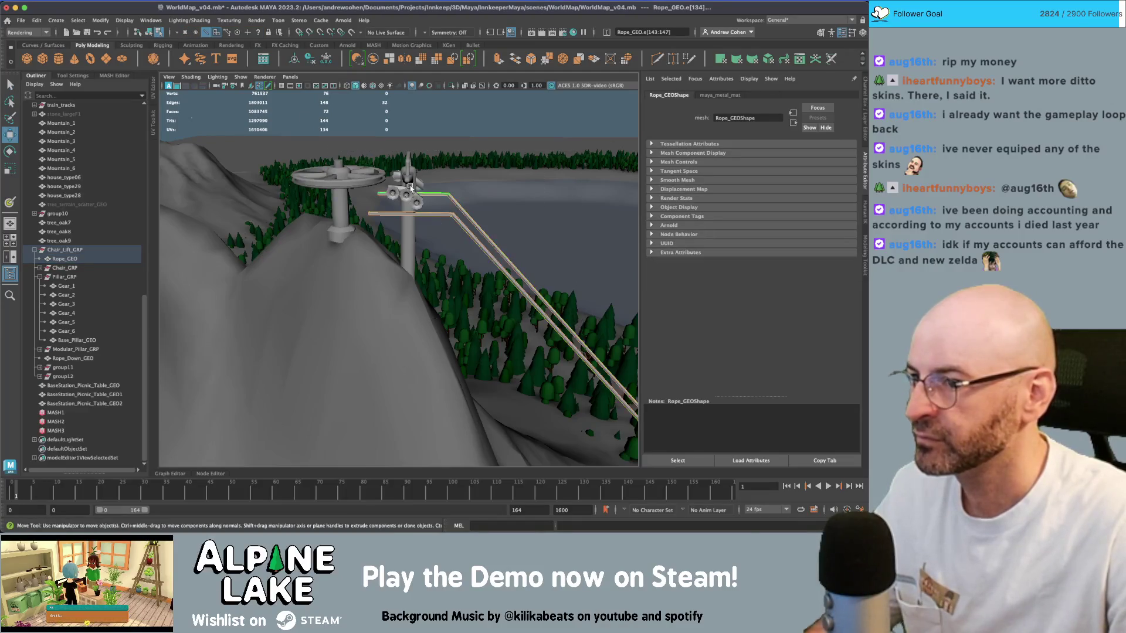
click(186, 33)
drag(301, 146, 428, 276)
drag(405, 176, 341, 147)
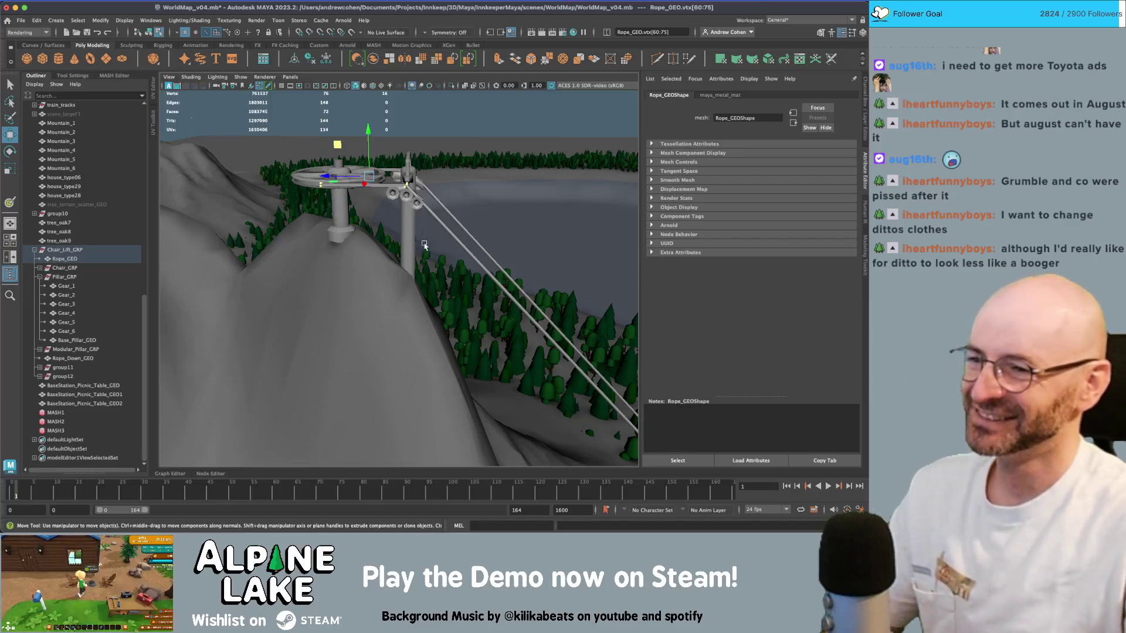
- Clear the rope selection and select the Mountain_5 mountain in object mode
alt+right_drag(452, 245, 458, 249)
mouse_move(458, 250)
alt+mouse_down()
mouse_move(496, 276)
mouse_move(399, 279)
alt+mouse_up()
key(q)
click(382, 279)
click(150, 33)
click(314, 223)
- Soft-select a slope vertex under the cable, widen the falloff radius and move the patch
mouse_move(434, 315)
alt+mouse_down()
mouse_move(355, 269)
mouse_move(322, 266)
mouse_move(406, 295)
alt+mouse_up()
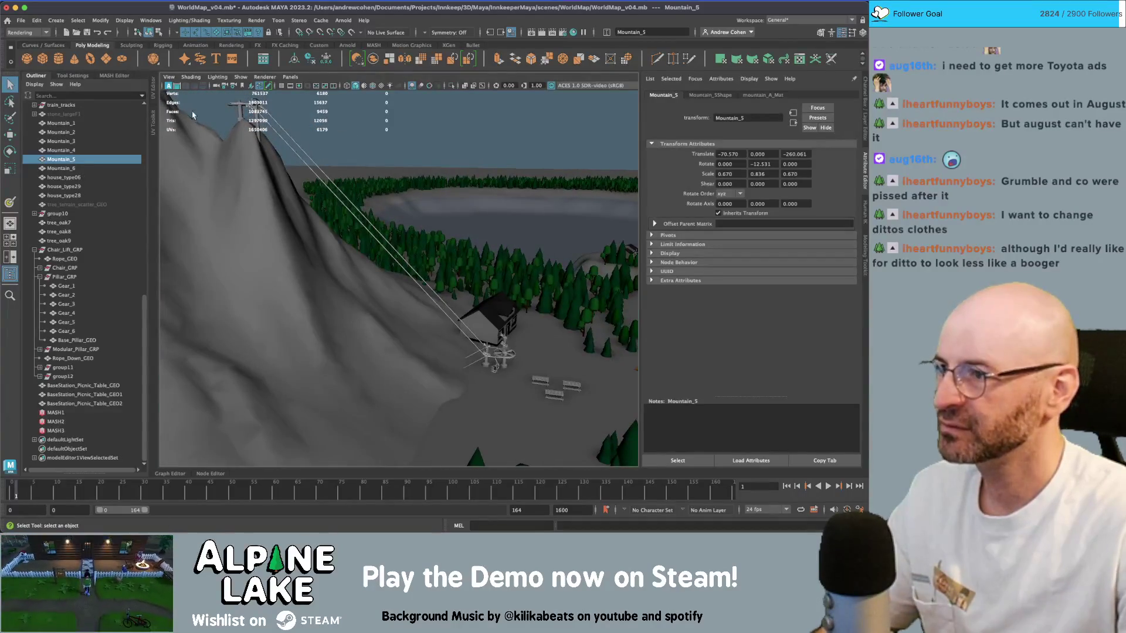
right_click(340, 282)
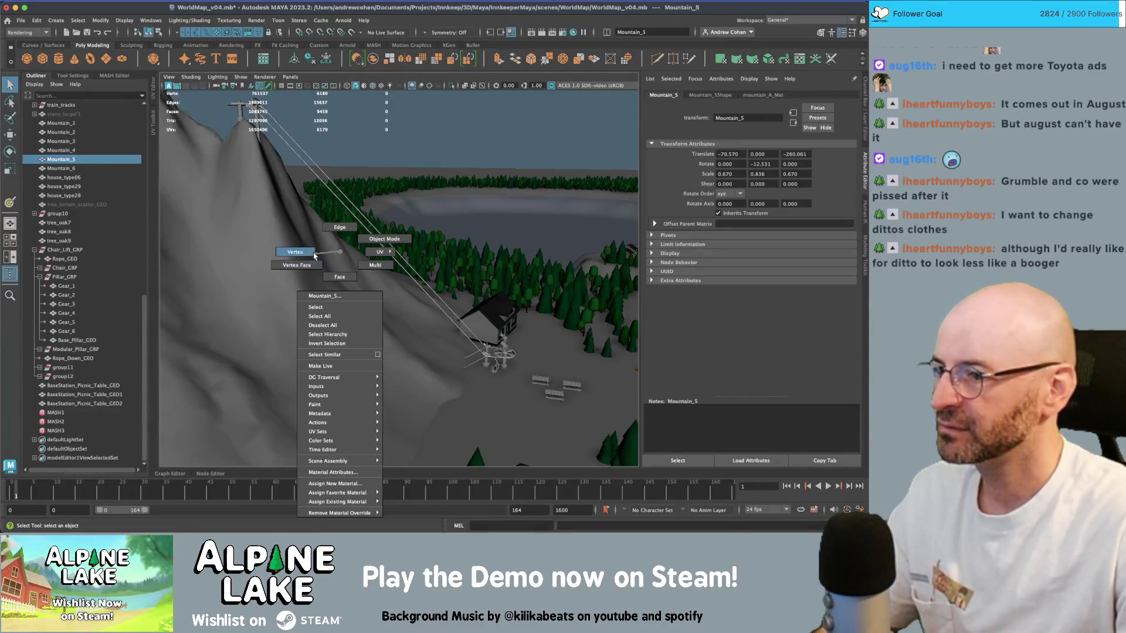
click(327, 269)
click(332, 282)
key(b)
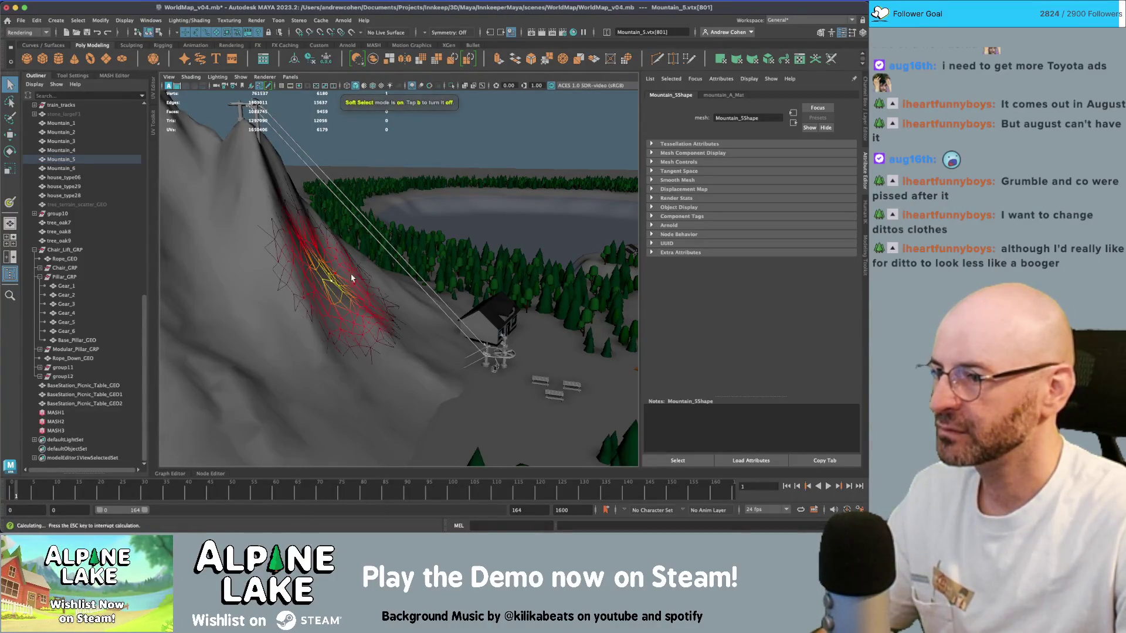
mouse_move(351, 280)
mouse_down()
mouse_move(396, 275)
mouse_move(385, 229)
mouse_move(166, 219)
mouse_move(211, 170)
mouse_up()
key(w)
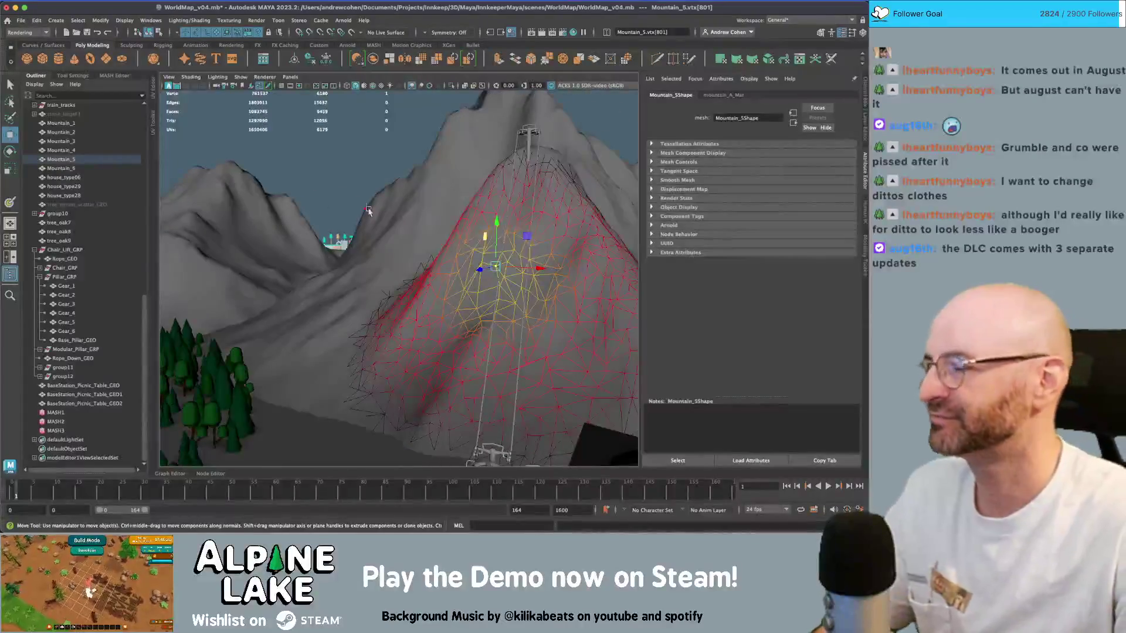
scroll(245, 119, up, 3)
key(q)
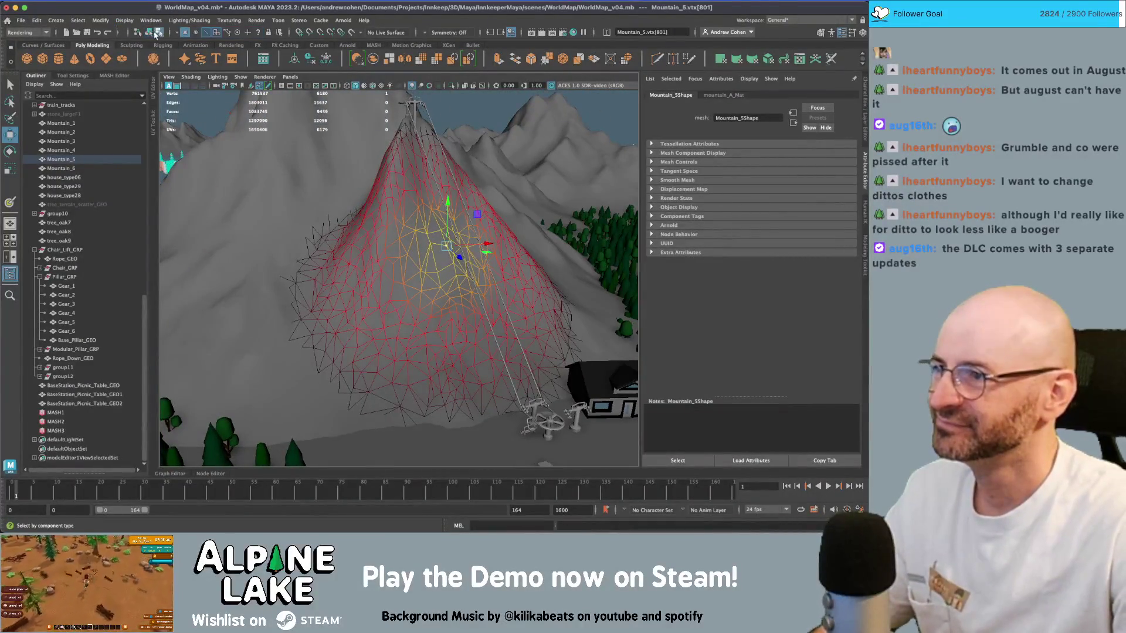
- Return to object selection and select the lift chair
key(F8)
alt+drag(532, 340, 499, 281)
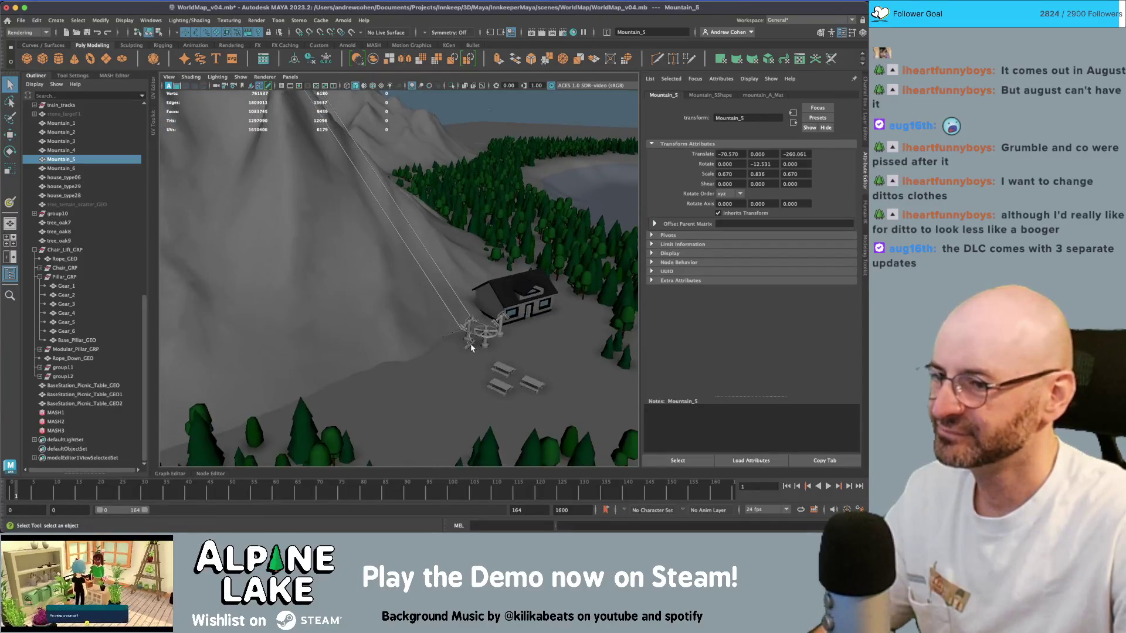
click(474, 346)
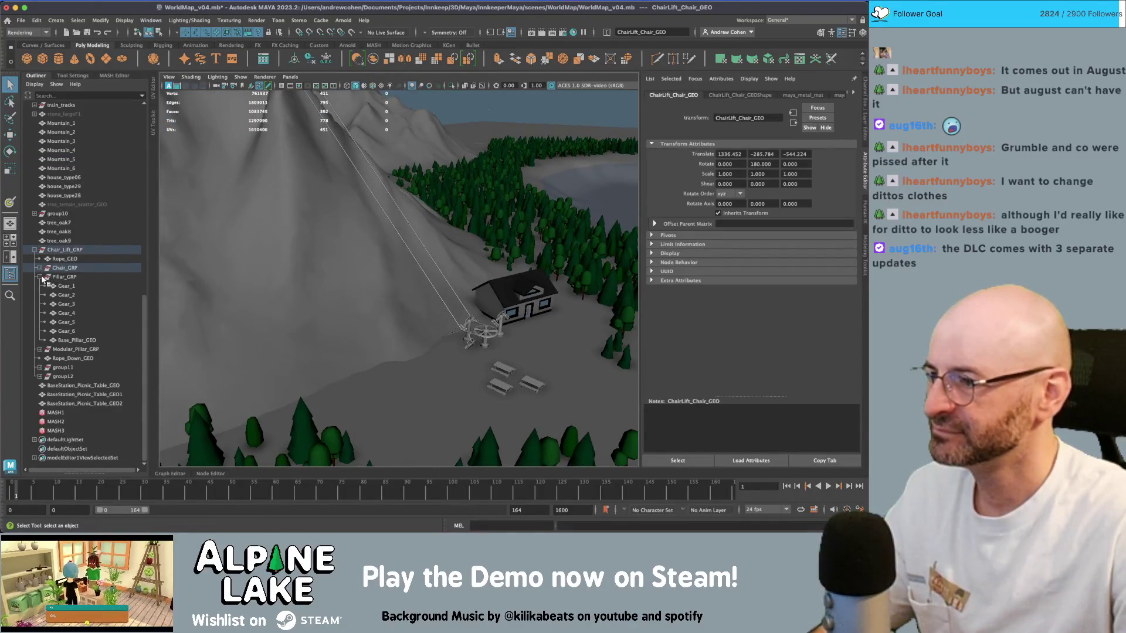
- Collapse Pillar_GRP in the outliner and turn on textured viewport shading
click(40, 277)
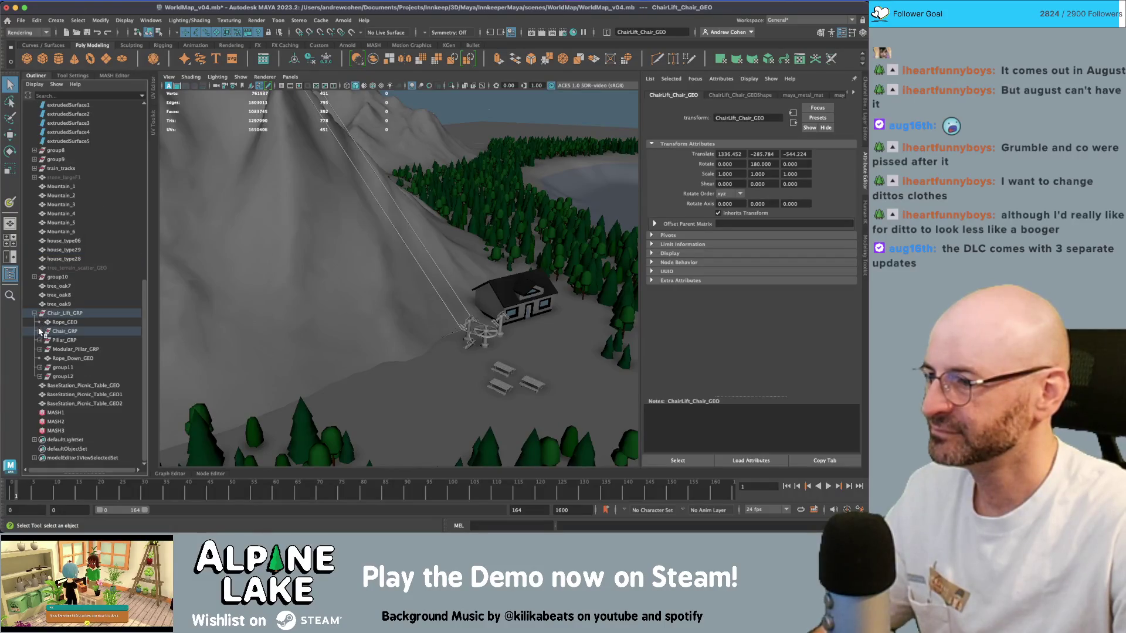
click(382, 86)
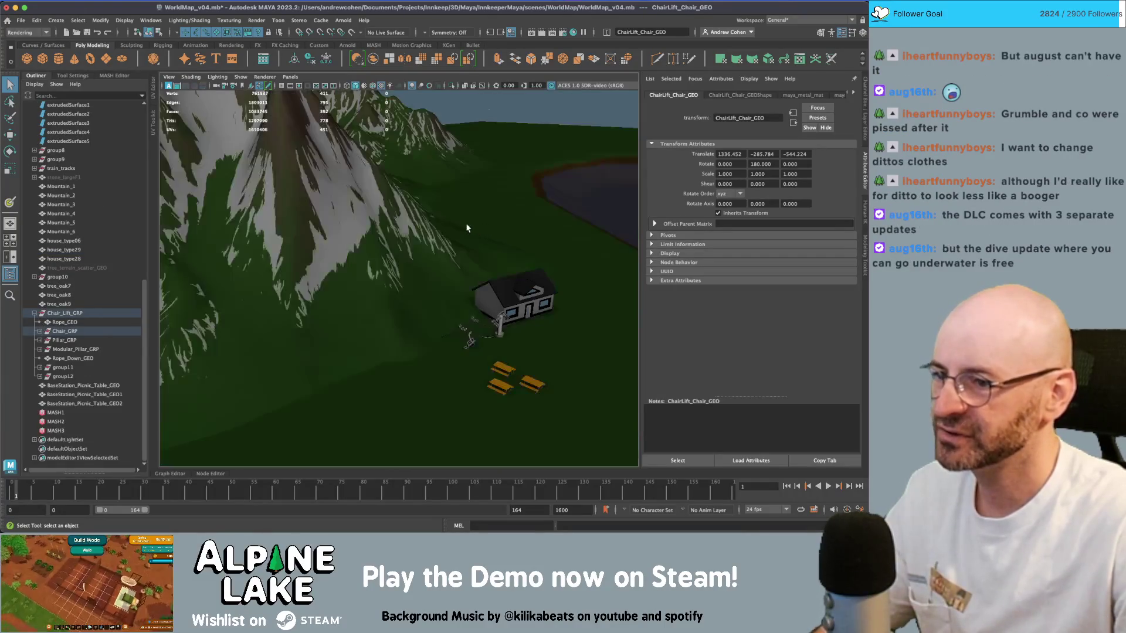
scroll(444, 221, down, 2)
scroll(548, 334, up, 6)
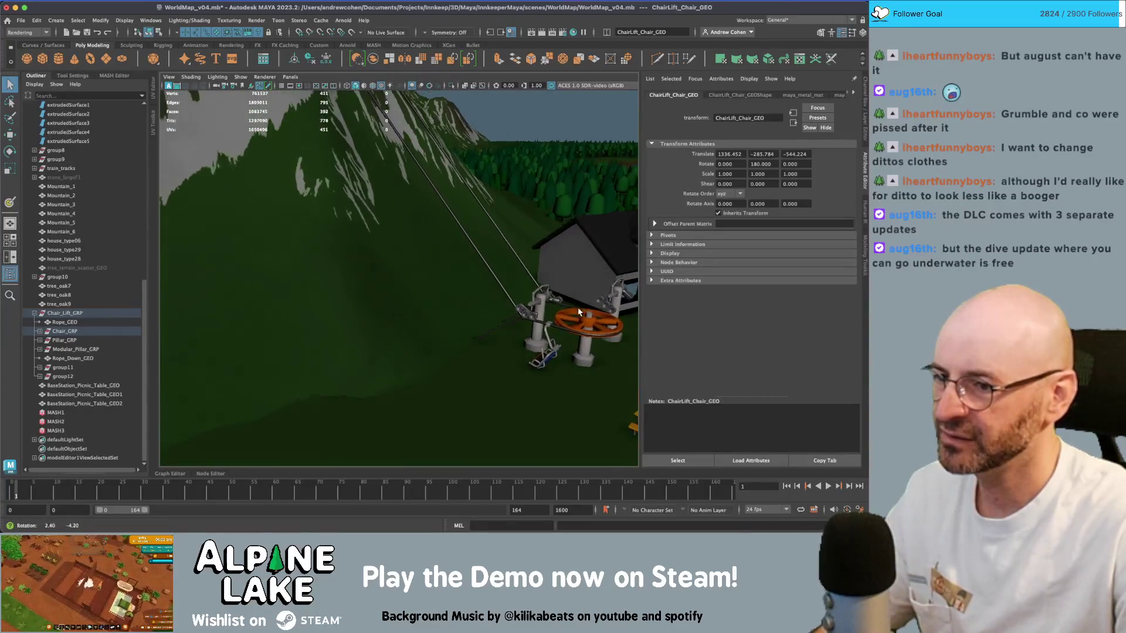
- Duplicate Chair_GRP and seat the first copy further up the cable
click(77, 332)
key(w)
alt+drag(524, 338, 531, 338)
scroll(530, 339, down, 3)
key(ctrl+d)
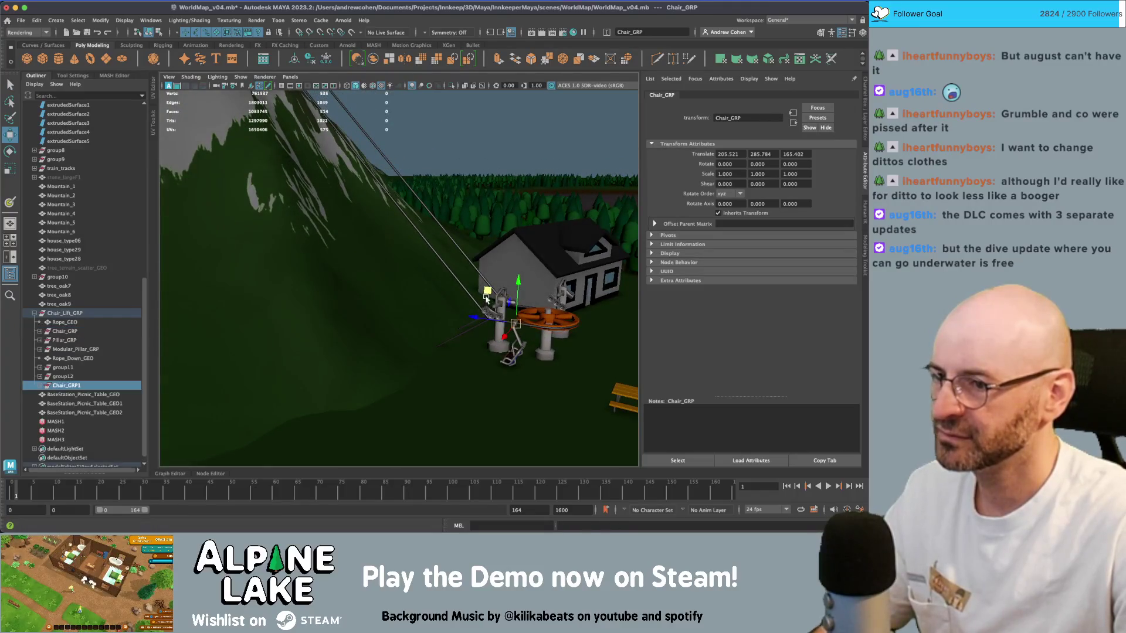
drag(490, 280, 414, 226)
key(f)
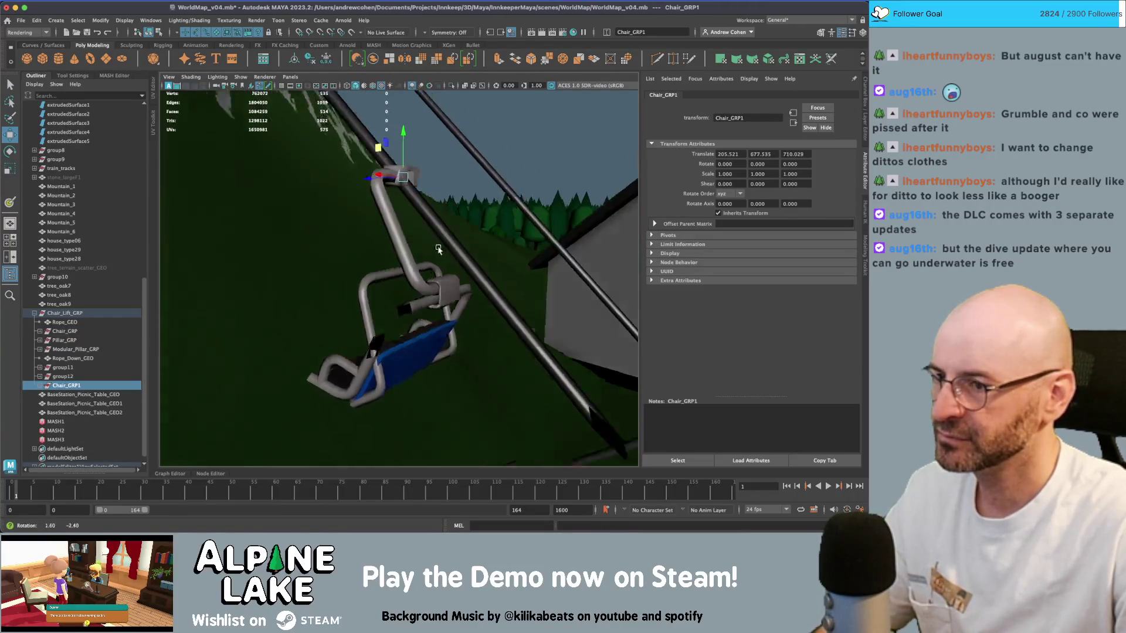
drag(407, 166, 457, 211)
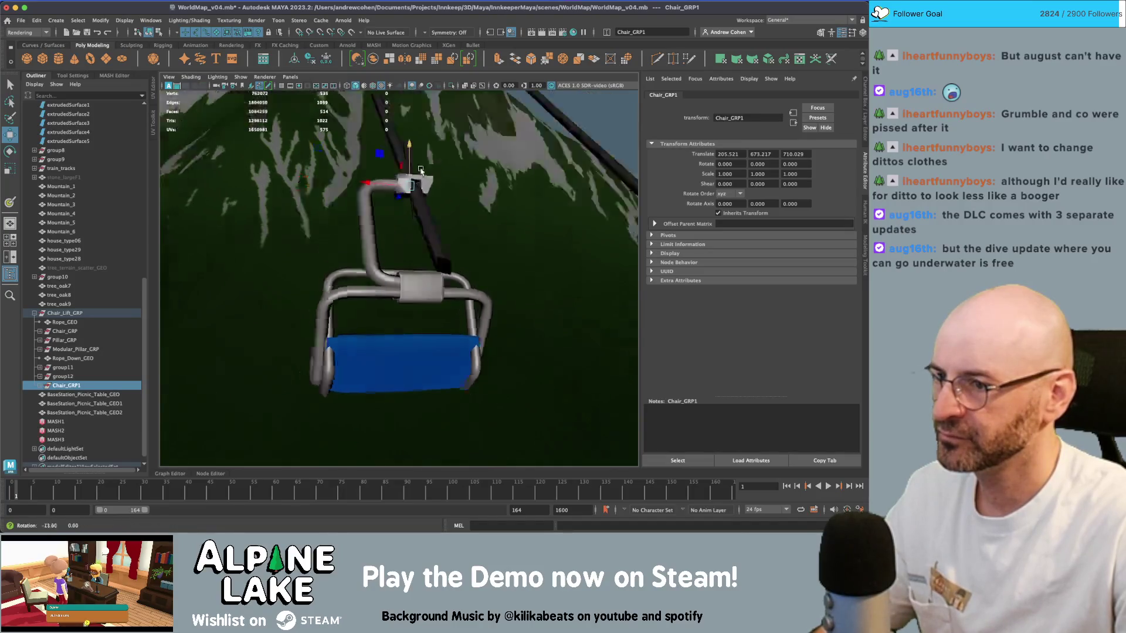
- Add two more chair copies up the cable, ending with Chair_GRP3
scroll(458, 211, down, 5)
scroll(478, 243, down, 2)
key(ctrl+d)
mouse_move(431, 261)
mouse_down()
mouse_move(359, 176)
mouse_move(426, 204)
mouse_up()
key(f)
key(ctrl+d)
scroll(425, 211, down, 6)
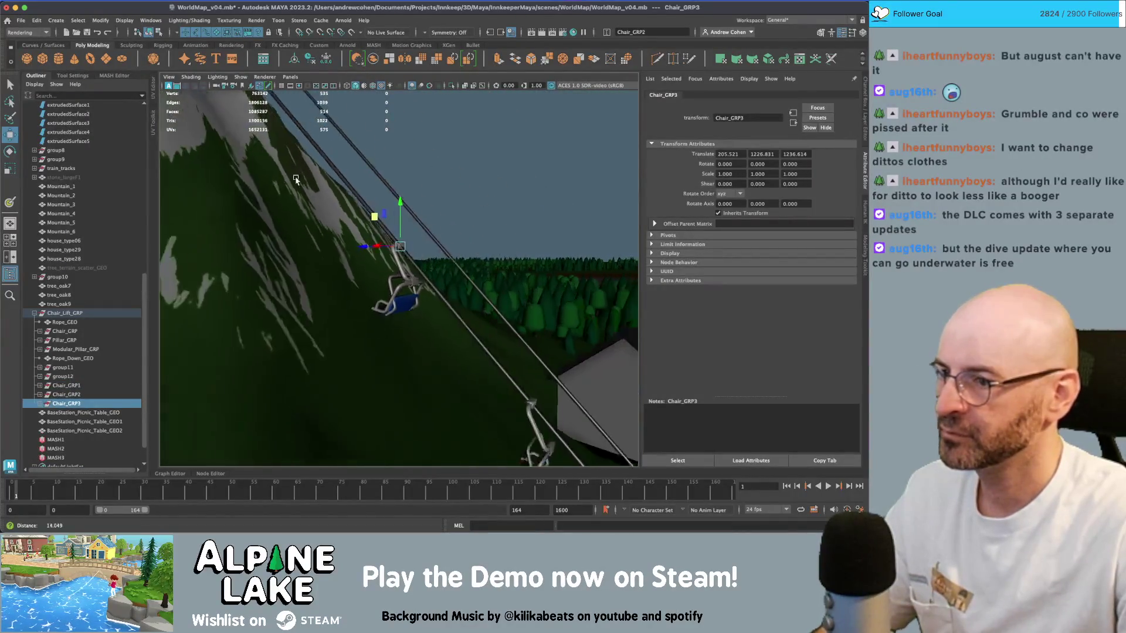
drag(445, 268, 350, 162)
- Repeat the duplicate twice to add evenly spaced chairs up the slope
key(shift+d)
scroll(362, 230, down, 5)
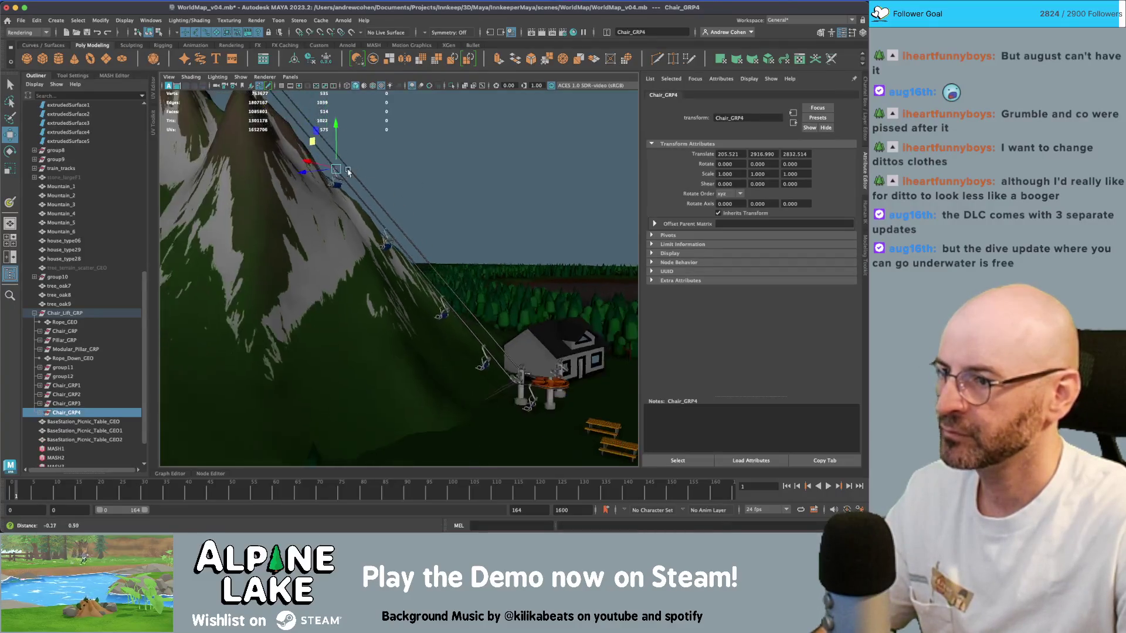
key(shift+d)
key(shift+d)
alt+drag(361, 230, 322, 232)
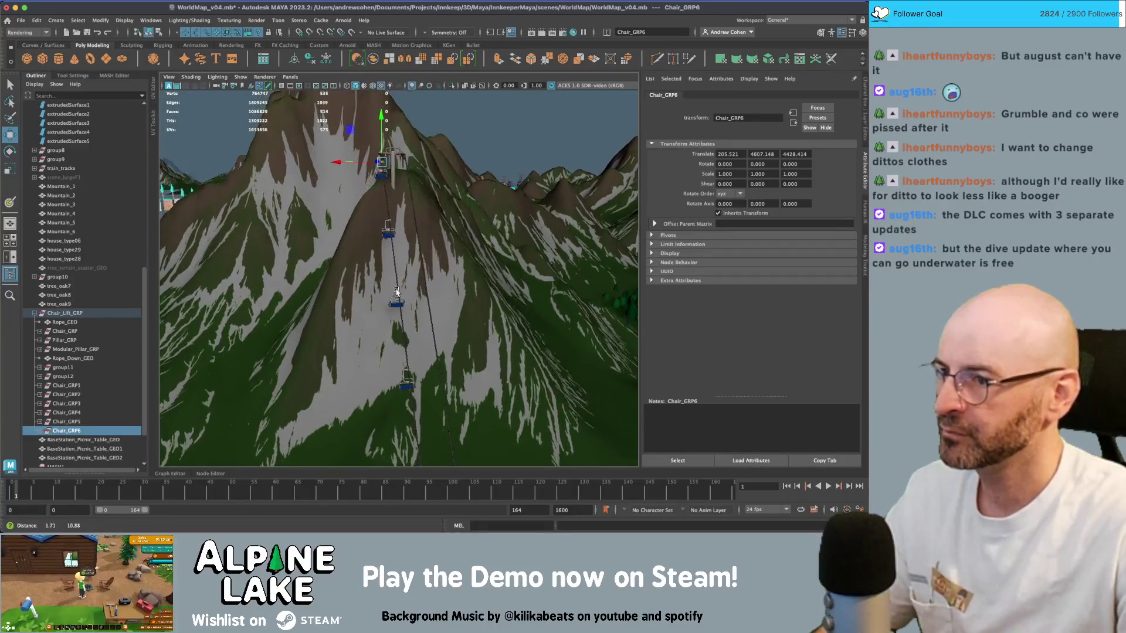
key(f)
scroll(368, 242, down, 3)
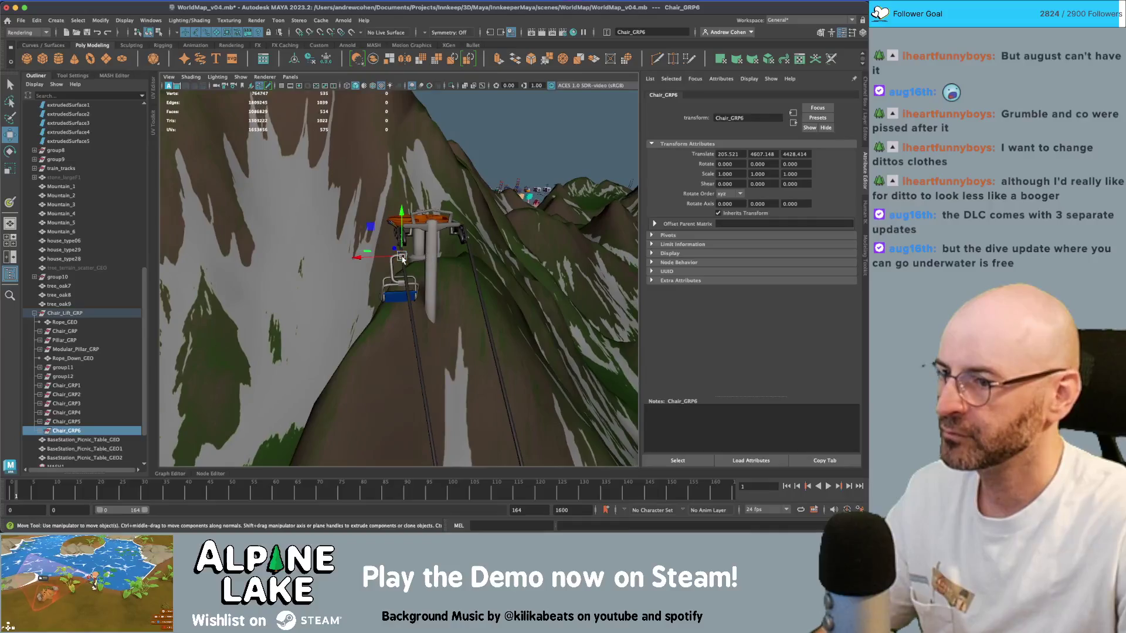
- Copy the top chair onto the return cable and rotate it to face along it
key(shift+d)
mouse_move(368, 242)
mouse_down()
mouse_move(486, 314)
mouse_move(394, 214)
mouse_move(403, 194)
mouse_move(296, 217)
mouse_move(430, 230)
mouse_move(414, 200)
mouse_move(365, 184)
mouse_up()
key(f)
key(e)
key(w)
- Place two chair copies down the descending return cable
key(ctrl+d)
middle_drag(366, 185, 467, 304)
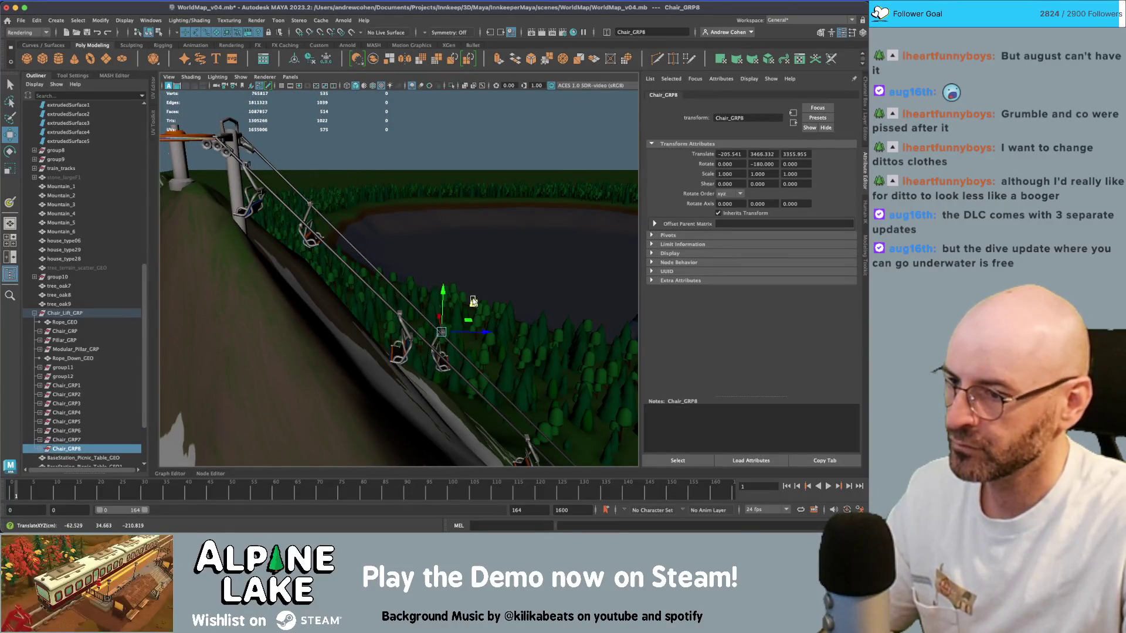
alt+drag(467, 304, 417, 254)
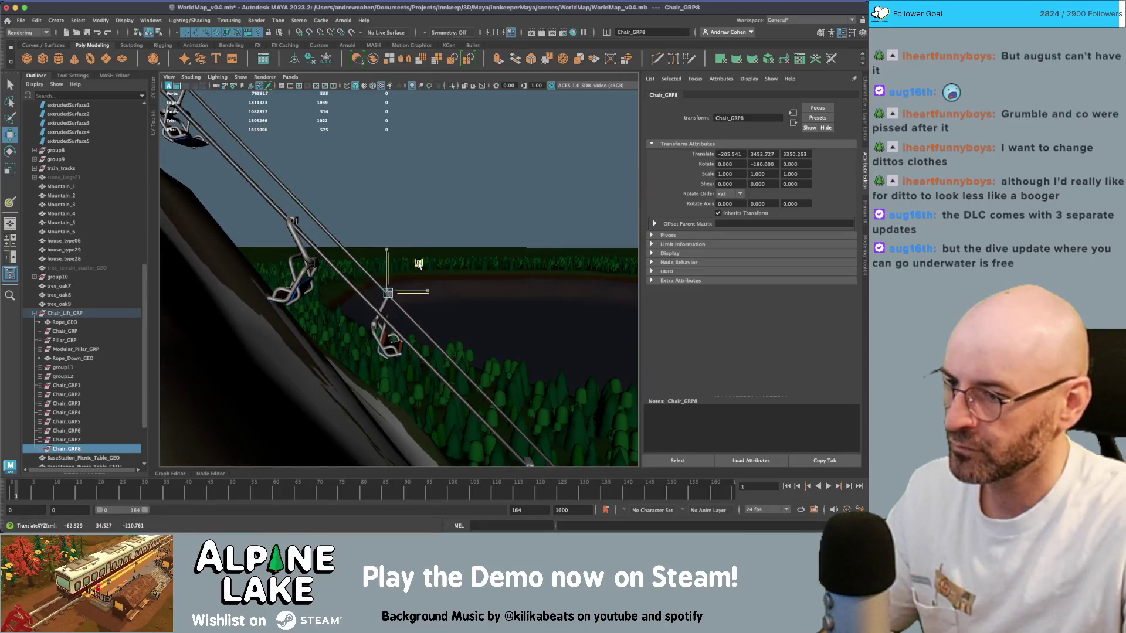
key(ctrl+d)
middle_drag(510, 314, 484, 278)
scroll(483, 278, down, 5)
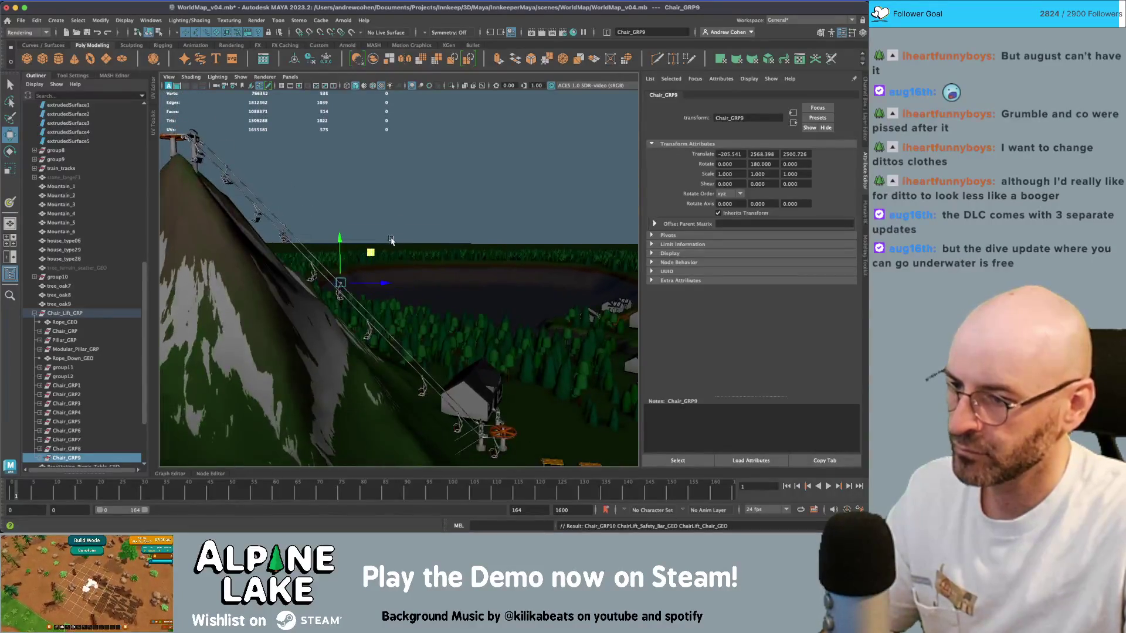
- Add the remaining return-side chairs, raising and rotating the last one at the station
key(shift+d)
key(shift+d)
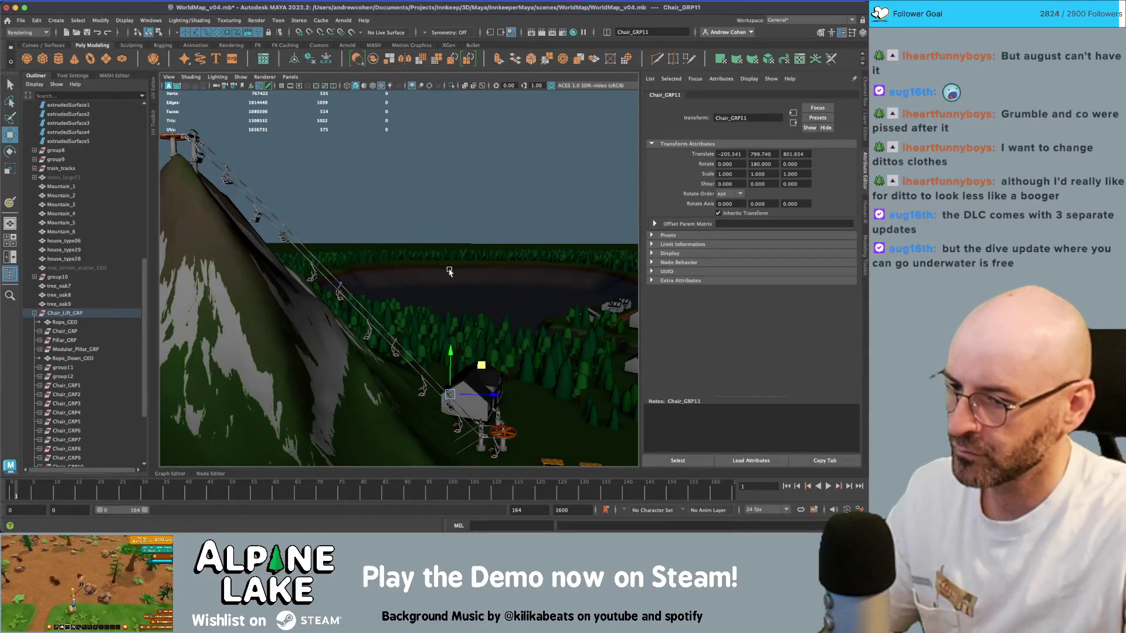
key(Right)
key(f)
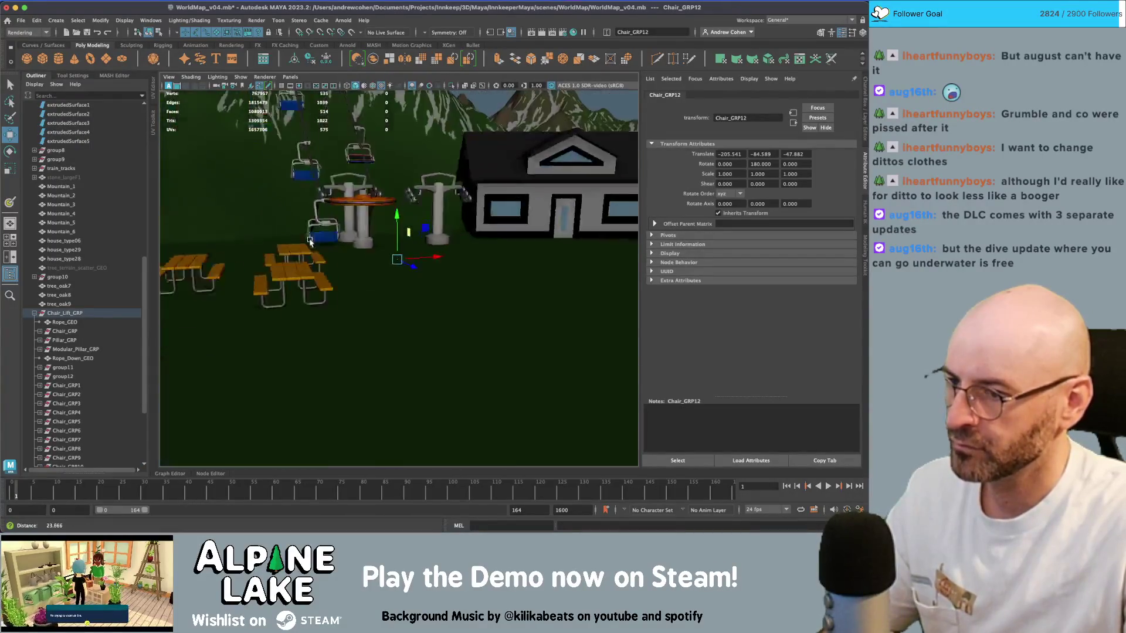
mouse_move(309, 242)
alt+mouse_down()
mouse_move(411, 223)
mouse_move(387, 235)
mouse_move(381, 206)
mouse_move(410, 276)
mouse_move(395, 296)
mouse_move(405, 284)
mouse_move(301, 298)
mouse_move(373, 219)
mouse_move(391, 172)
mouse_move(432, 204)
mouse_move(448, 282)
mouse_move(501, 255)
mouse_move(461, 252)
mouse_move(461, 275)
mouse_move(305, 241)
mouse_move(351, 223)
mouse_move(262, 237)
mouse_move(249, 126)
mouse_move(284, 112)
mouse_move(378, 263)
mouse_move(378, 248)
mouse_move(377, 270)
alt+mouse_up()
key(f)
key(e)
key(w)
- Set Modular_Pillar_GRP's Translate X to 0 and scale it to 1.423 in Y
key(q)
click(448, 282)
click(75, 349)
key(w)
key(f)
text(0)
key(Return)
key(r)
key(w)
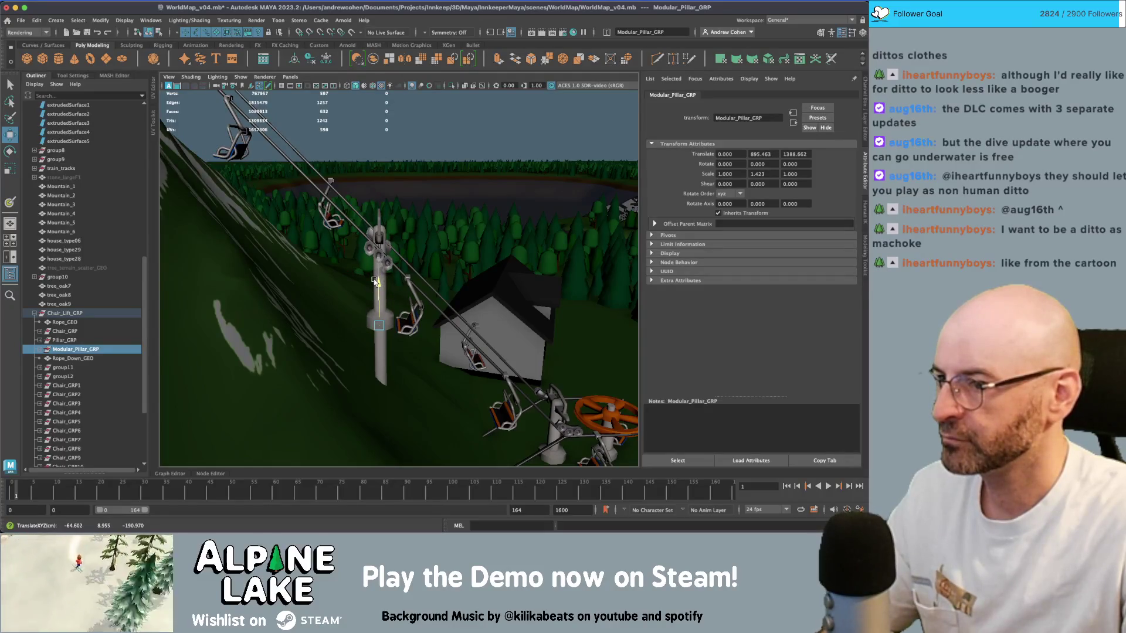
- Place pillar copies Modular_Pillar_GRP1 and Modular_Pillar_GRP2 further up the slope
mouse_move(379, 283)
alt+mouse_down()
mouse_move(371, 235)
mouse_move(387, 249)
mouse_move(408, 245)
mouse_move(326, 183)
alt+mouse_up()
key(ctrl+d)
key(f)
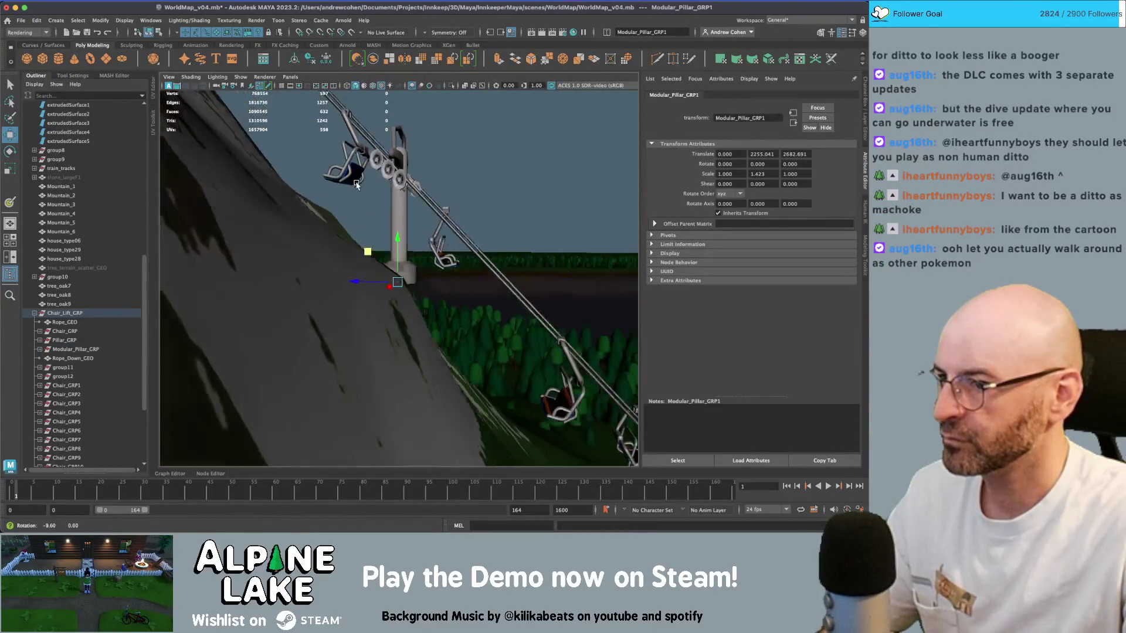
drag(395, 255, 398, 237)
alt+right_drag(422, 234, 343, 244)
key(shift+d)
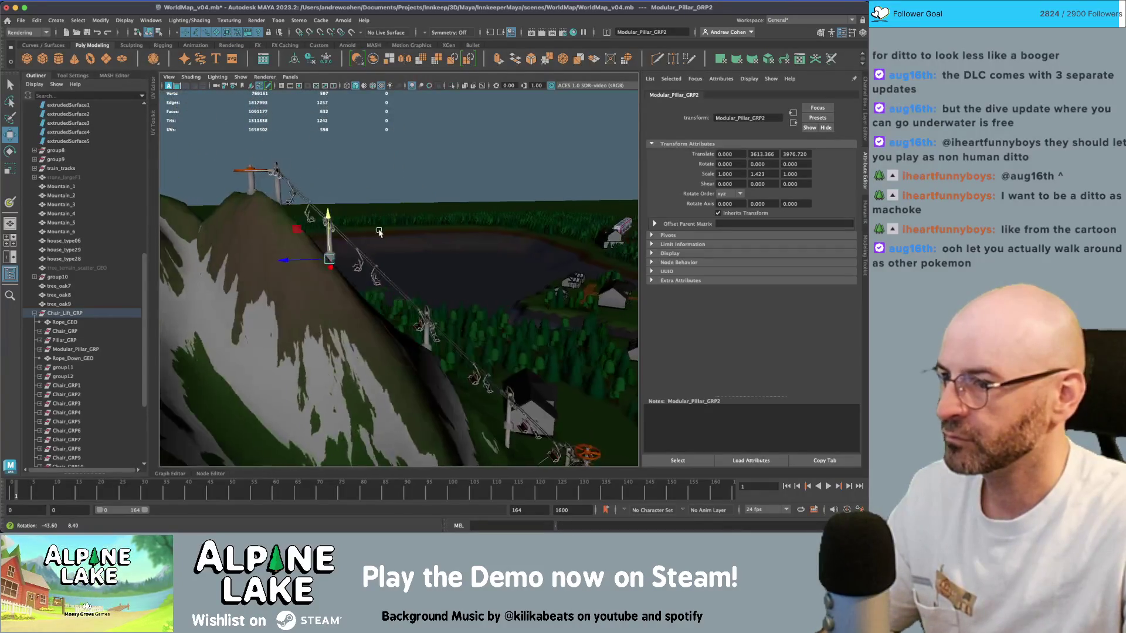
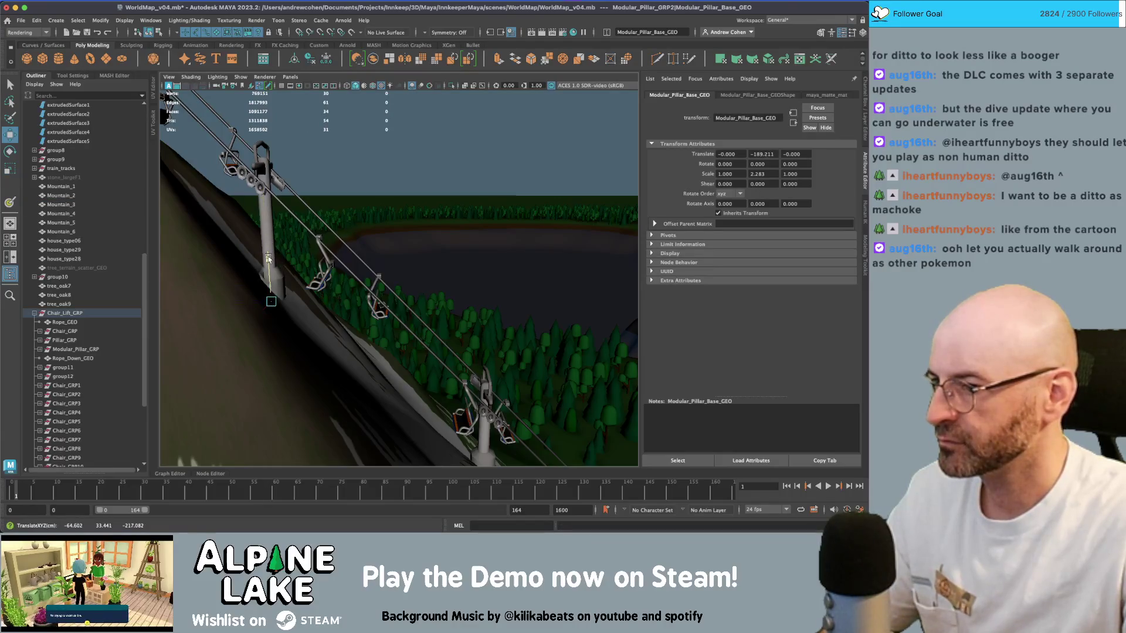
- Stretch the Modular_Pillar_GRP chair-lift pillar taller in Y and lower it into the slope
key(r)
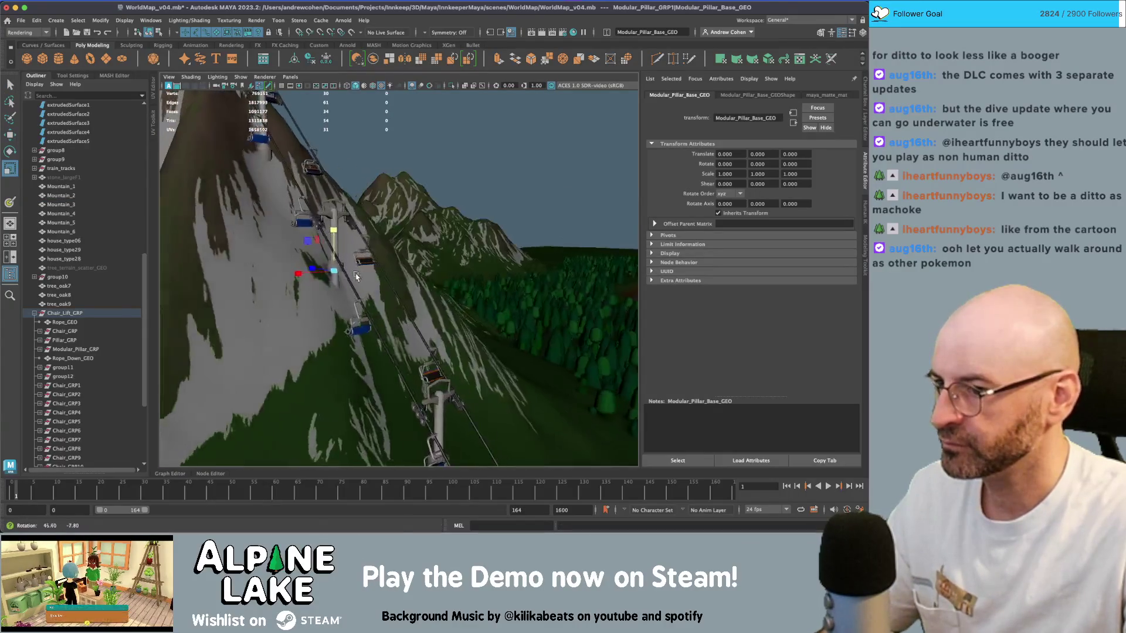
mouse_move(333, 230)
mouse_down()
mouse_move(333, 199)
mouse_move(333, 252)
mouse_move(402, 329)
mouse_move(299, 315)
mouse_move(293, 261)
mouse_move(297, 333)
mouse_move(334, 322)
mouse_move(375, 346)
mouse_move(338, 340)
mouse_move(293, 304)
mouse_move(332, 281)
mouse_up()
key(w)
key(q)
click(299, 315)
key(r)
key(w)
key(q)
click(334, 322)
- Save the WorldMap_v04.mb scene after checking the chair-lift slope
scroll(332, 280, down, 5)
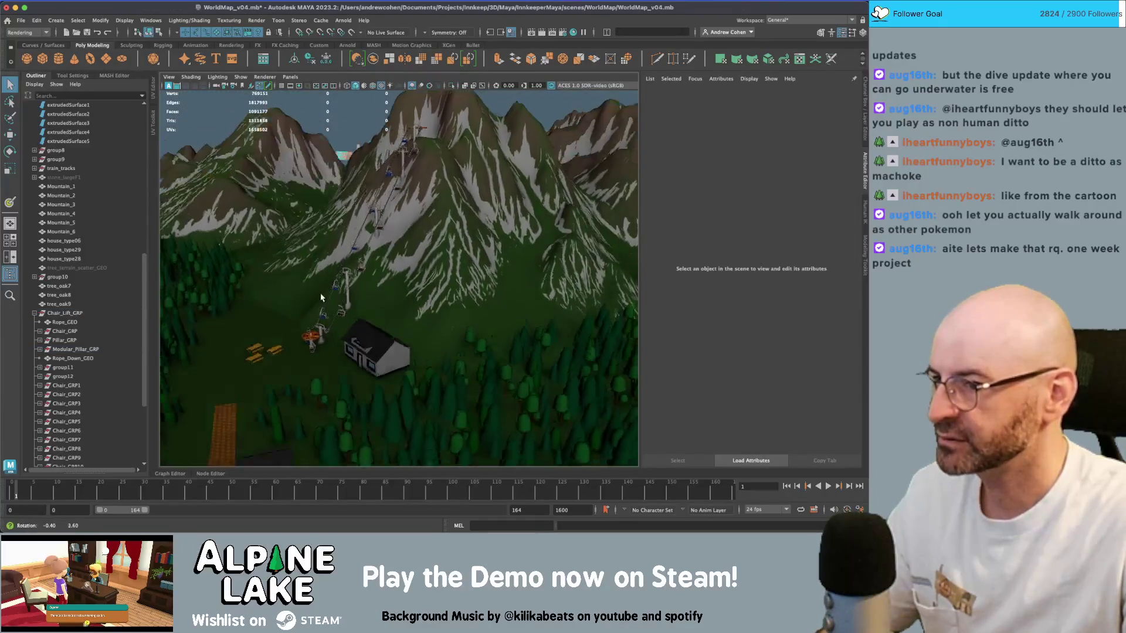
scroll(332, 281, up, 10)
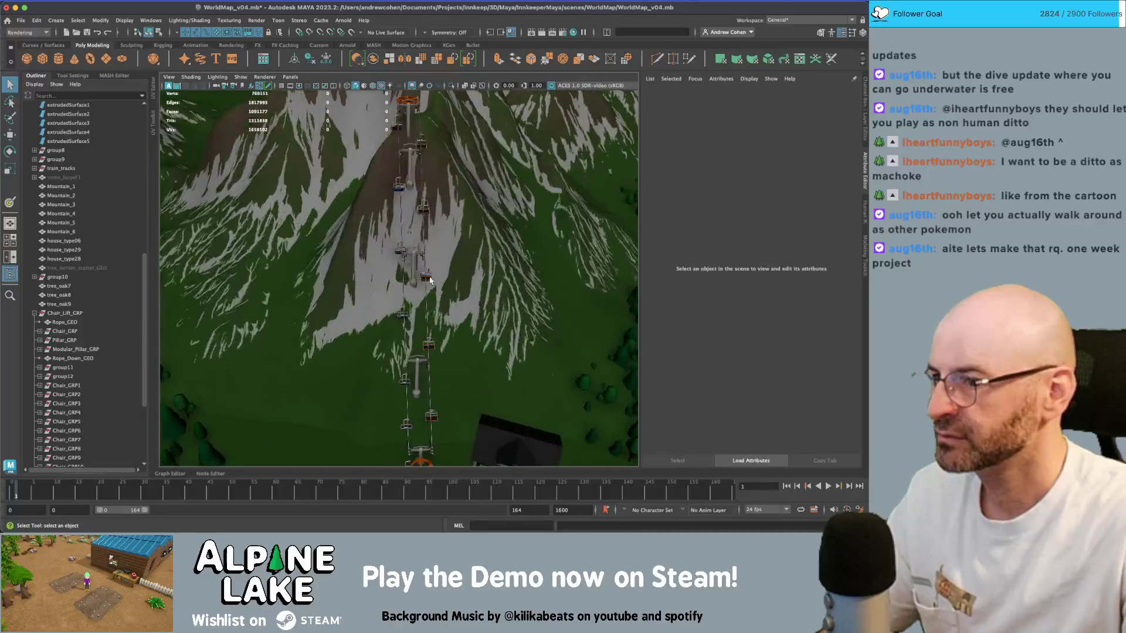
mouse_move(385, 308)
alt+mouse_down()
mouse_move(484, 269)
mouse_move(375, 245)
alt+mouse_up()
scroll(484, 269, down, 5)
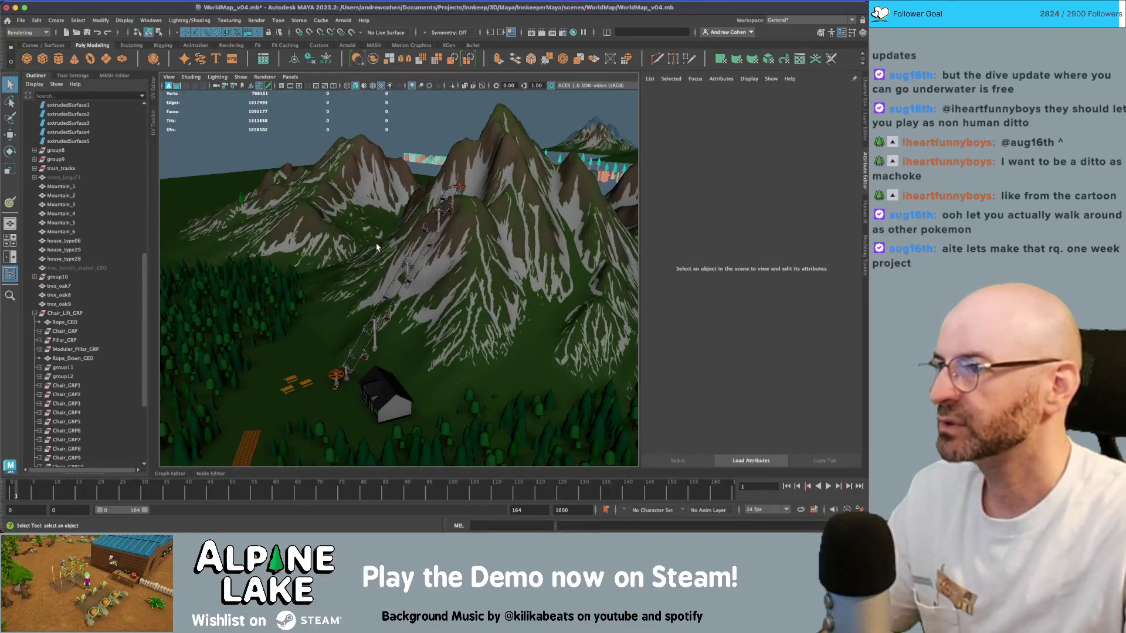
key(ctrl+s)
- Glance at the Unity editor, then show the Animation shelf in Maya
key(super+Tab)
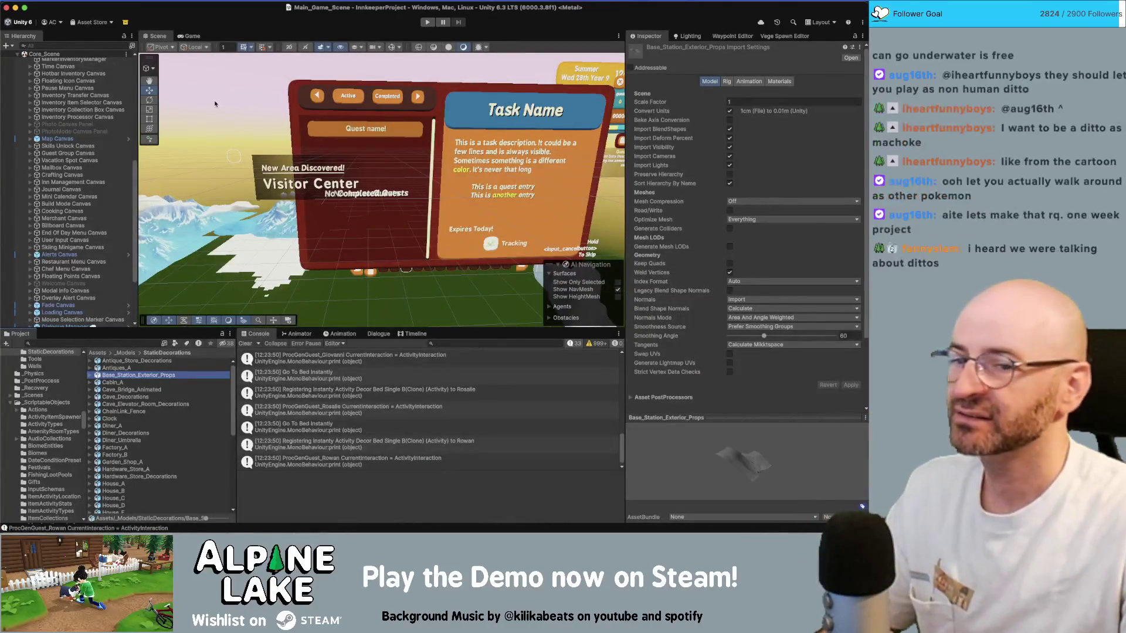
key(super+Tab)
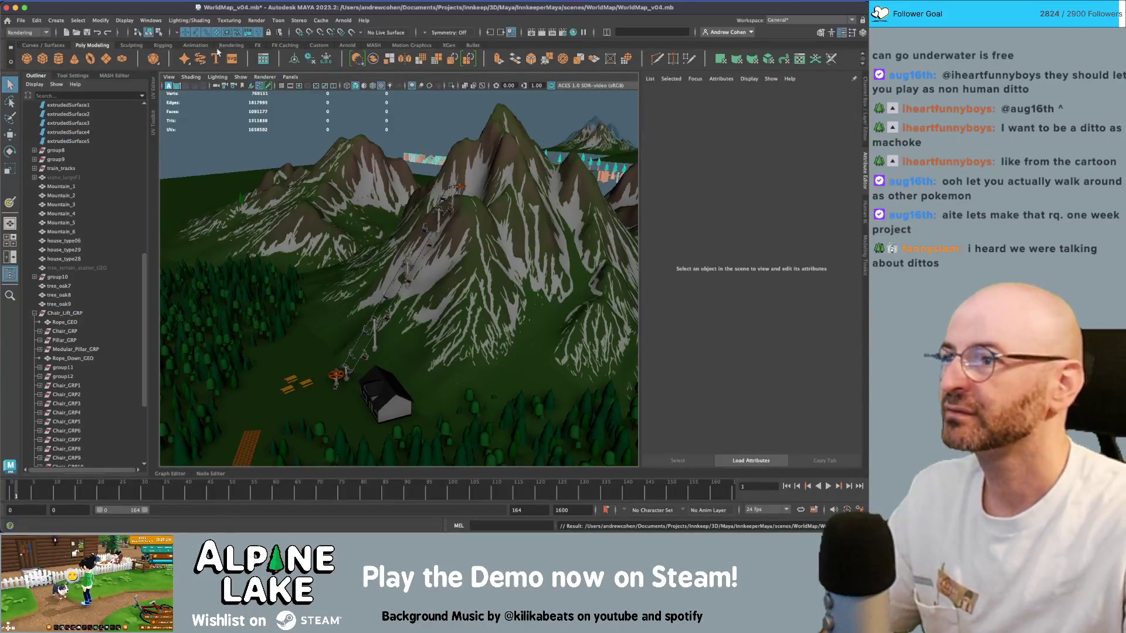
click(203, 45)
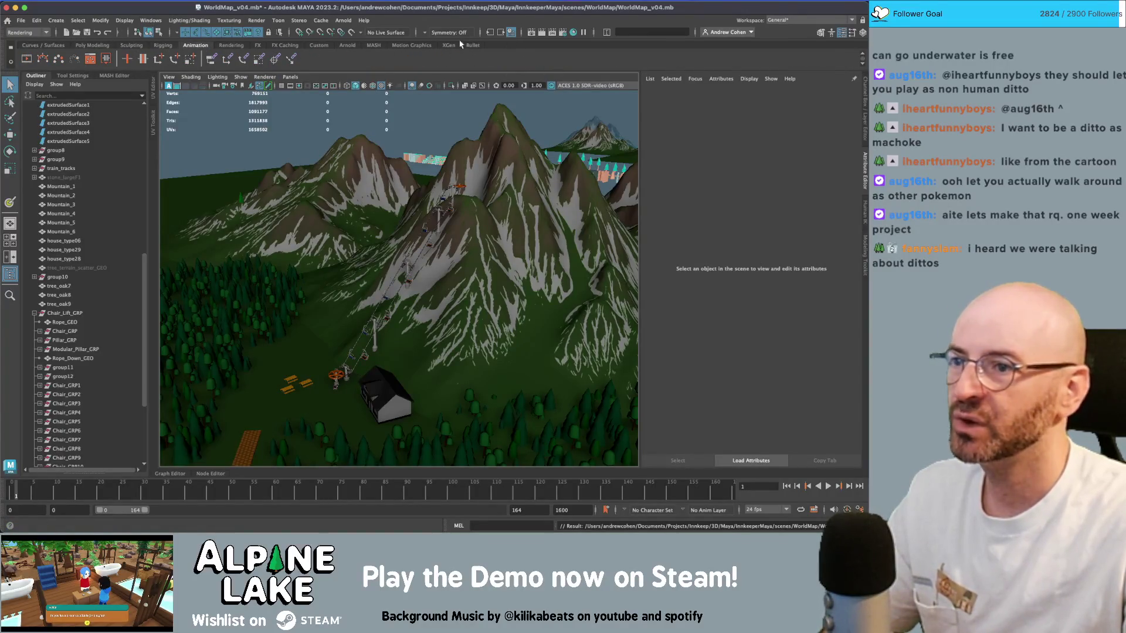
- Run Update TX files from the Arnold shelf
click(343, 46)
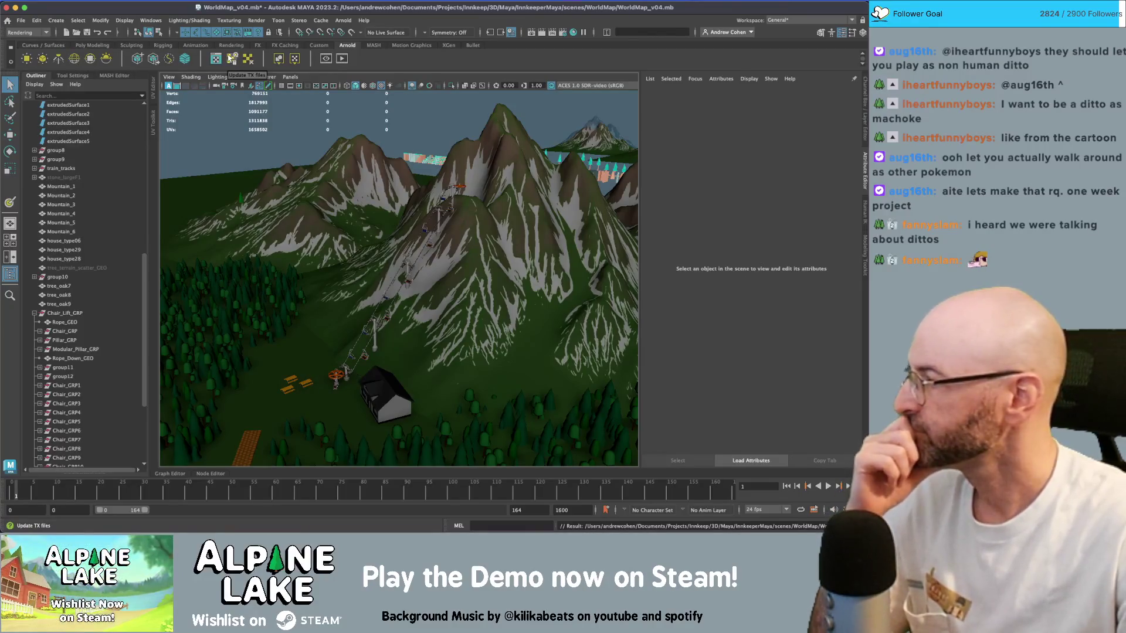
click(231, 64)
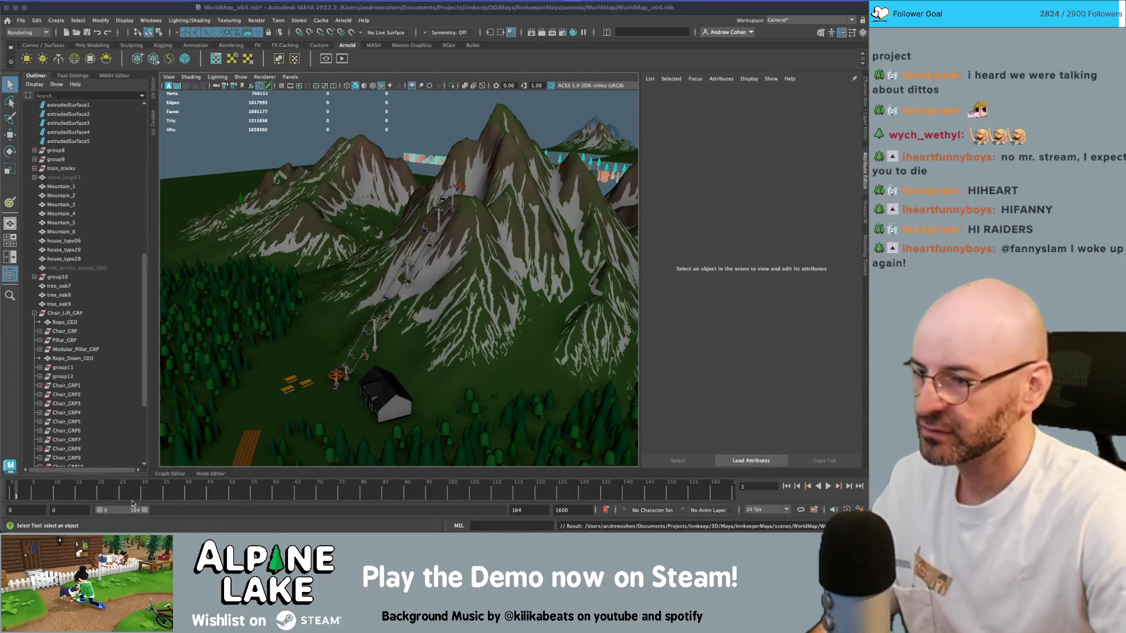
- Orbit over Mountain_5 and close in on the chair-lift pylon
mouse_move(377, 317)
alt+mouse_down()
mouse_move(387, 299)
mouse_move(374, 271)
alt+mouse_up()
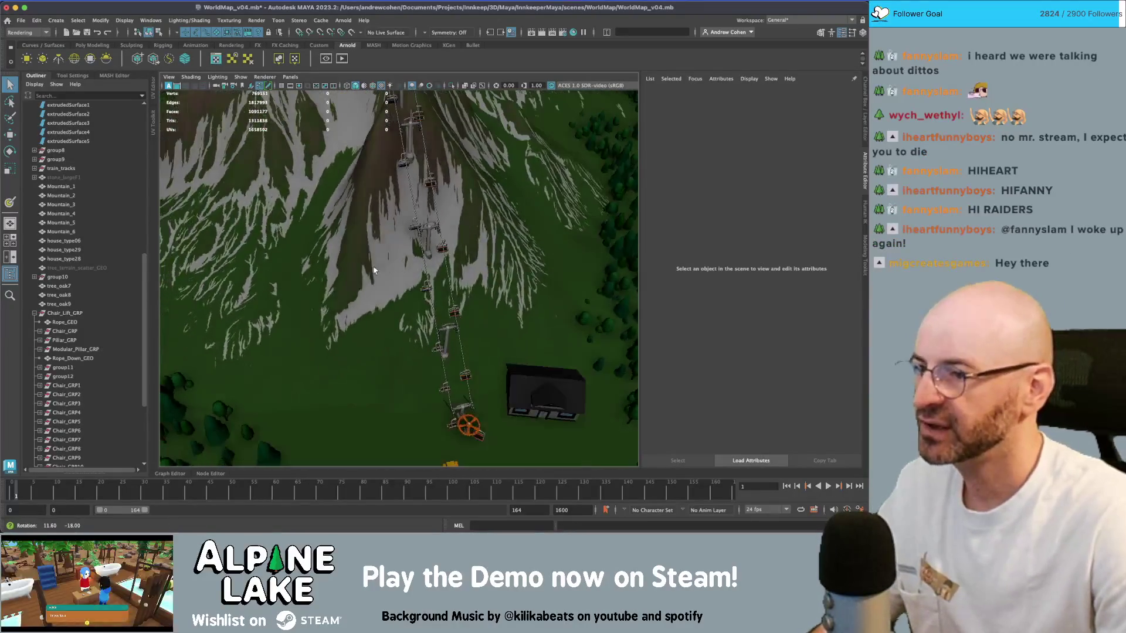
alt+drag(368, 311, 375, 286)
click(375, 285)
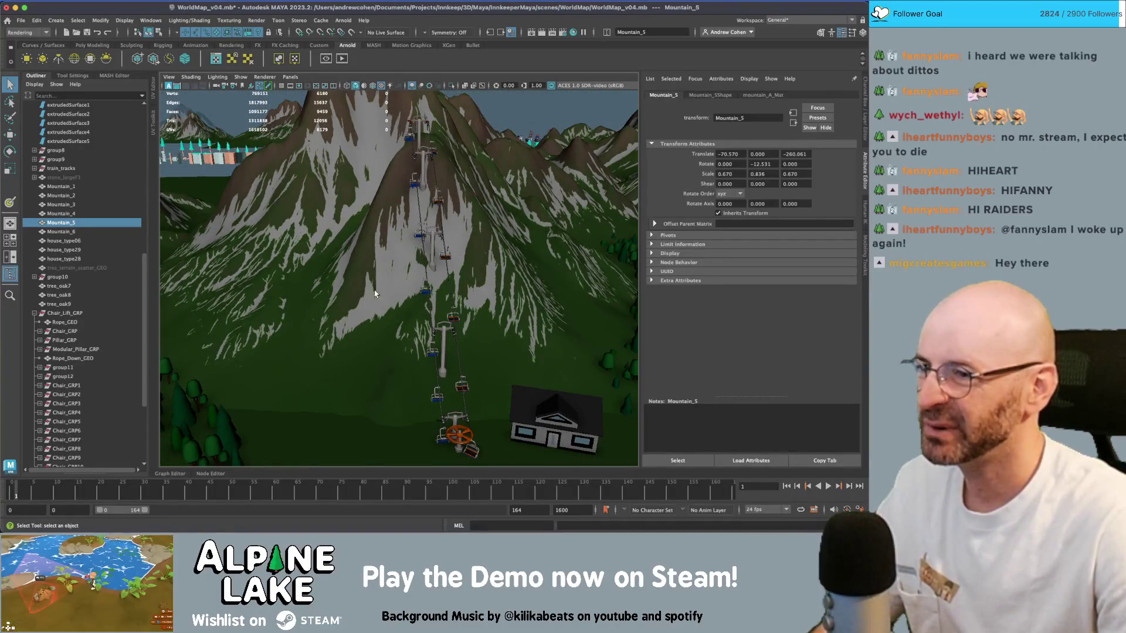
mouse_move(387, 317)
alt+mouse_down()
mouse_move(398, 264)
mouse_move(493, 233)
mouse_move(505, 246)
alt+mouse_up()
alt+right_drag(505, 247, 550, 320)
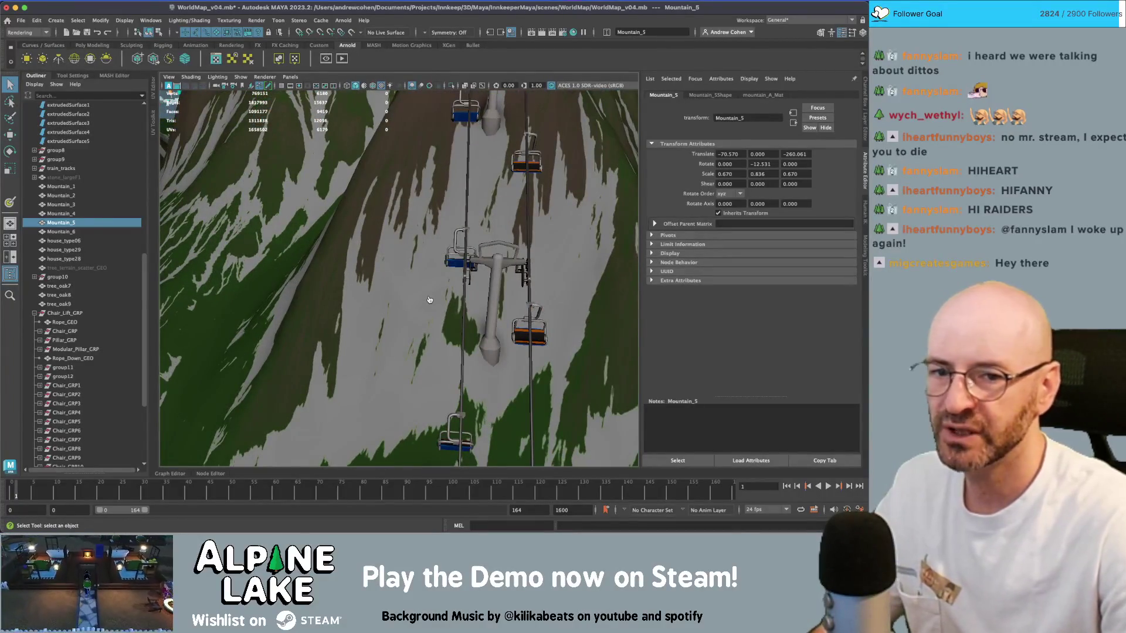
- Compare against WorldMap_Render_v03.jpg, then open the Arnold RenderView
key(super+Tab)
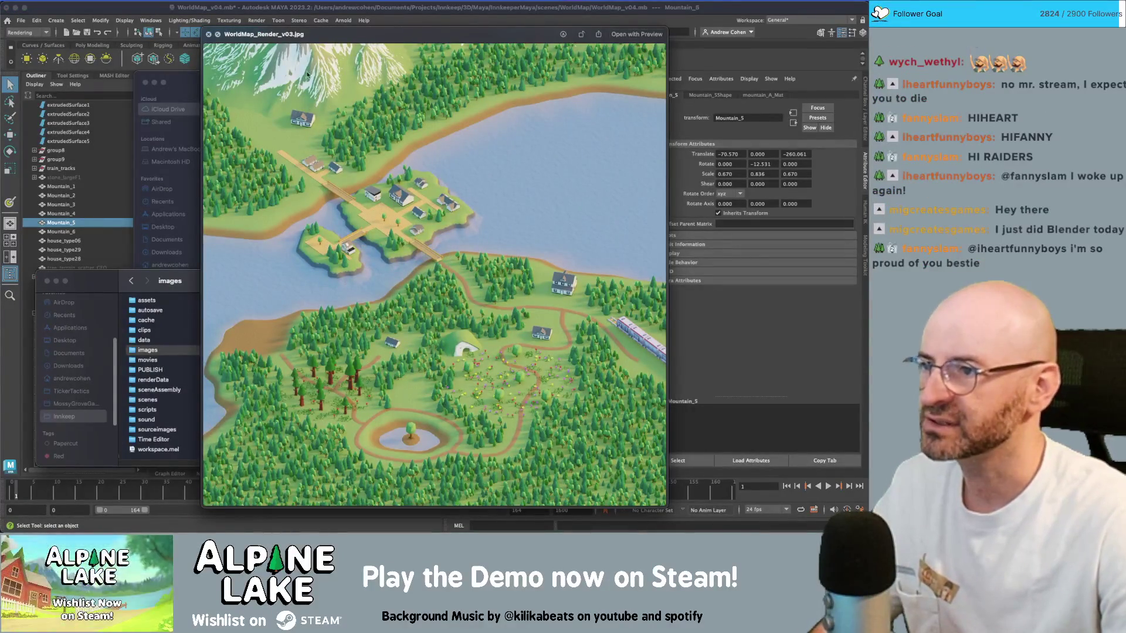
key(super+Tab)
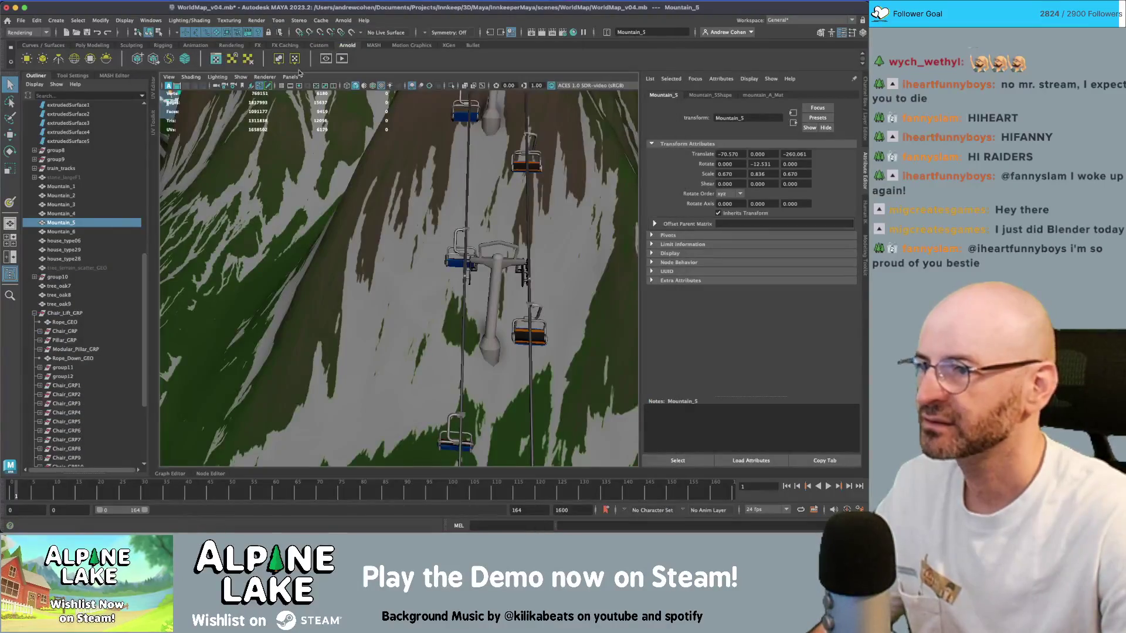
click(322, 61)
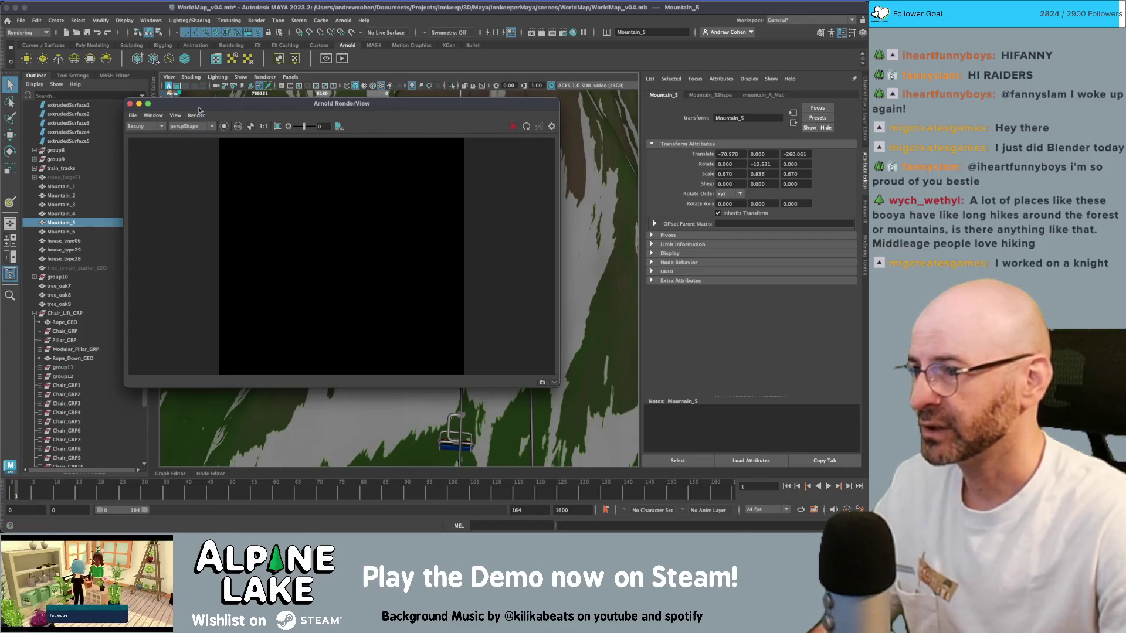
- Maximise the top view, look through RenderCam with resolution gate, and reopen RenderView
drag(200, 109, 235, 115)
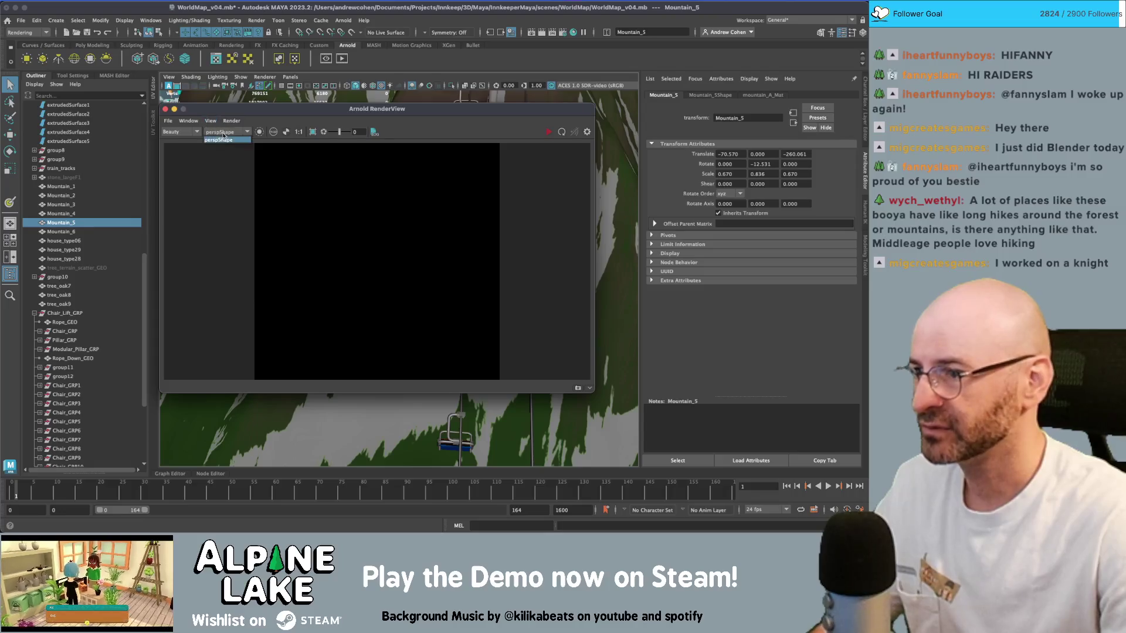
click(166, 110)
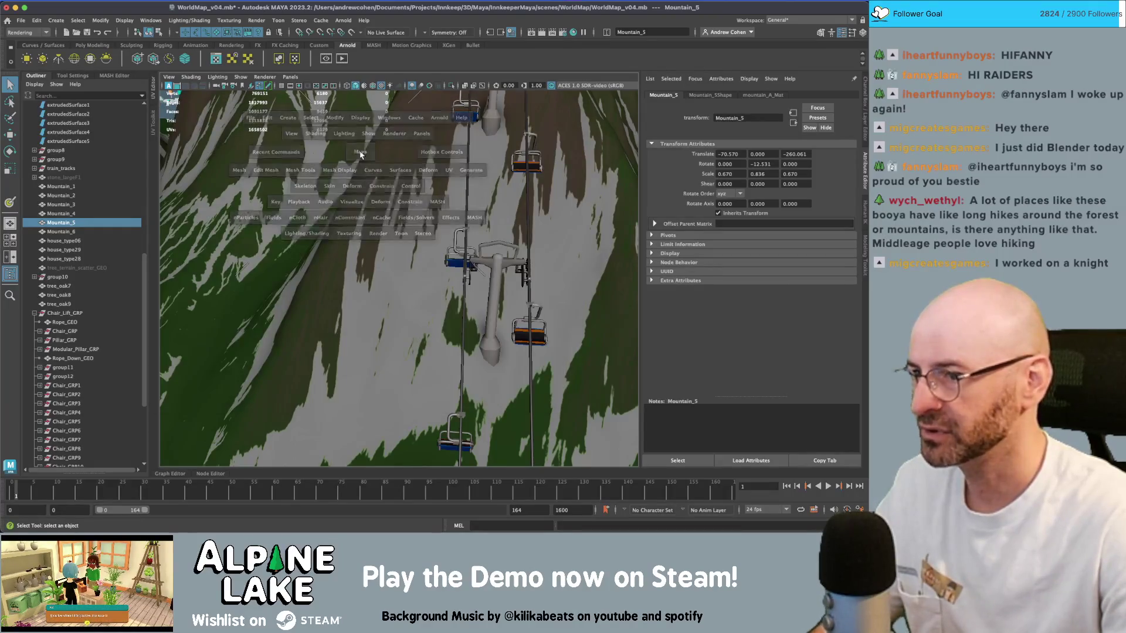
key(space)
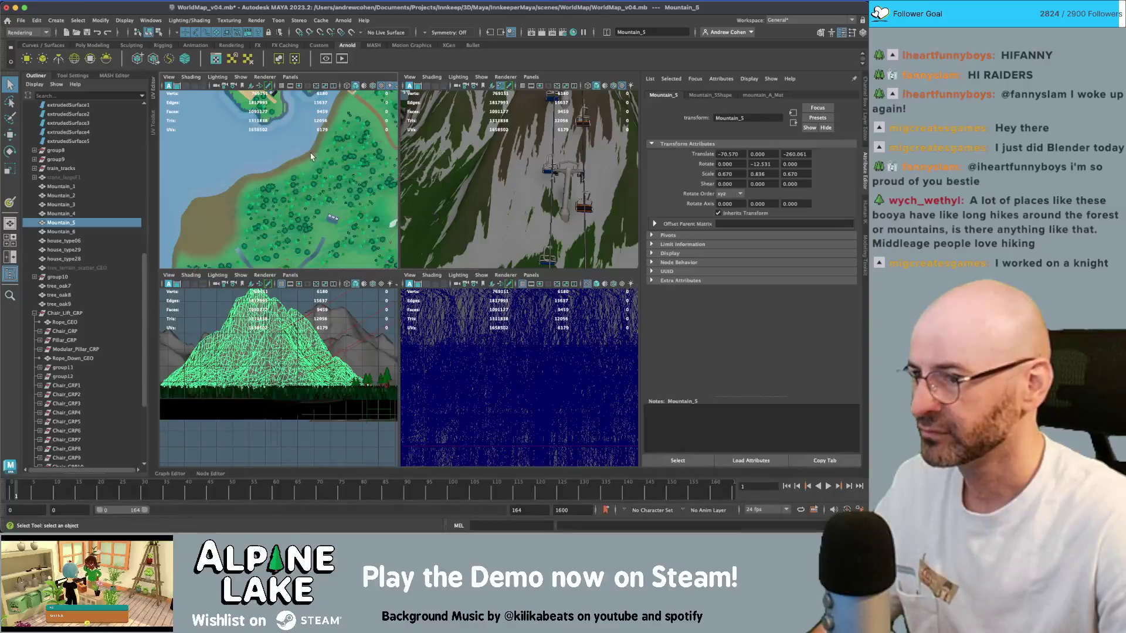
key(space)
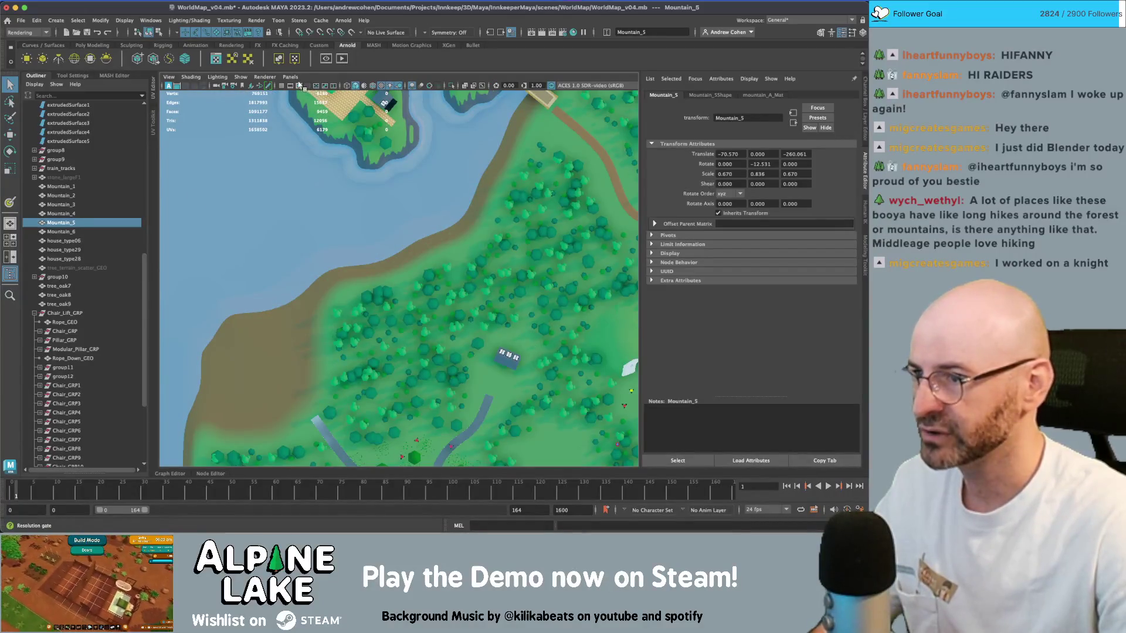
click(299, 86)
click(368, 108)
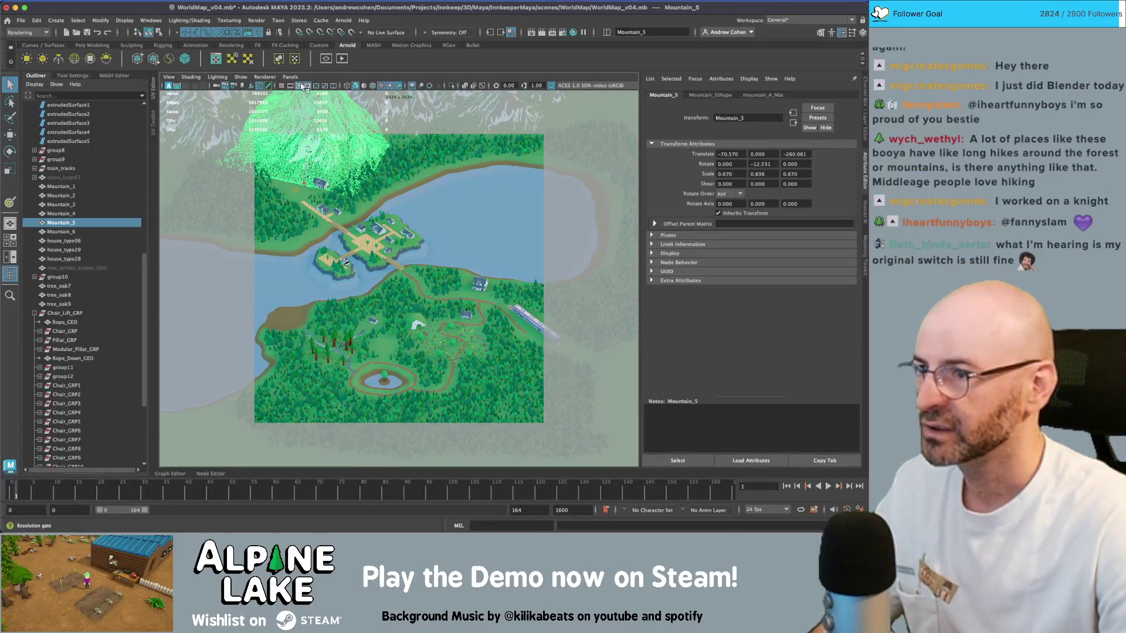
click(326, 58)
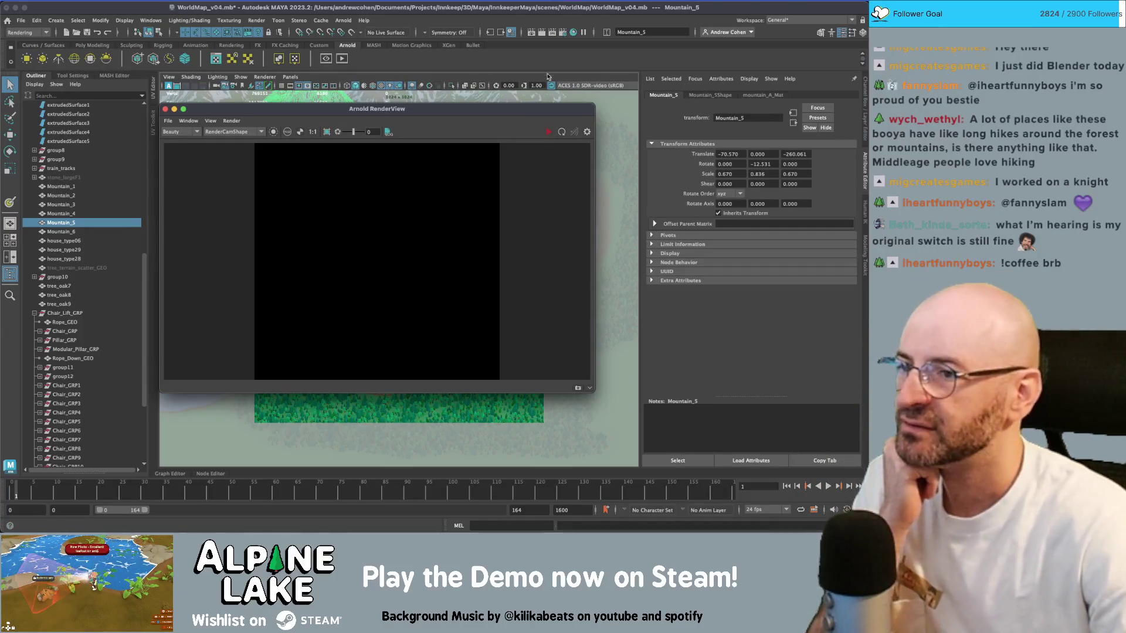
- Start an IPR render through RenderCam and zoom in on the chairlift area
drag(528, 109, 532, 95)
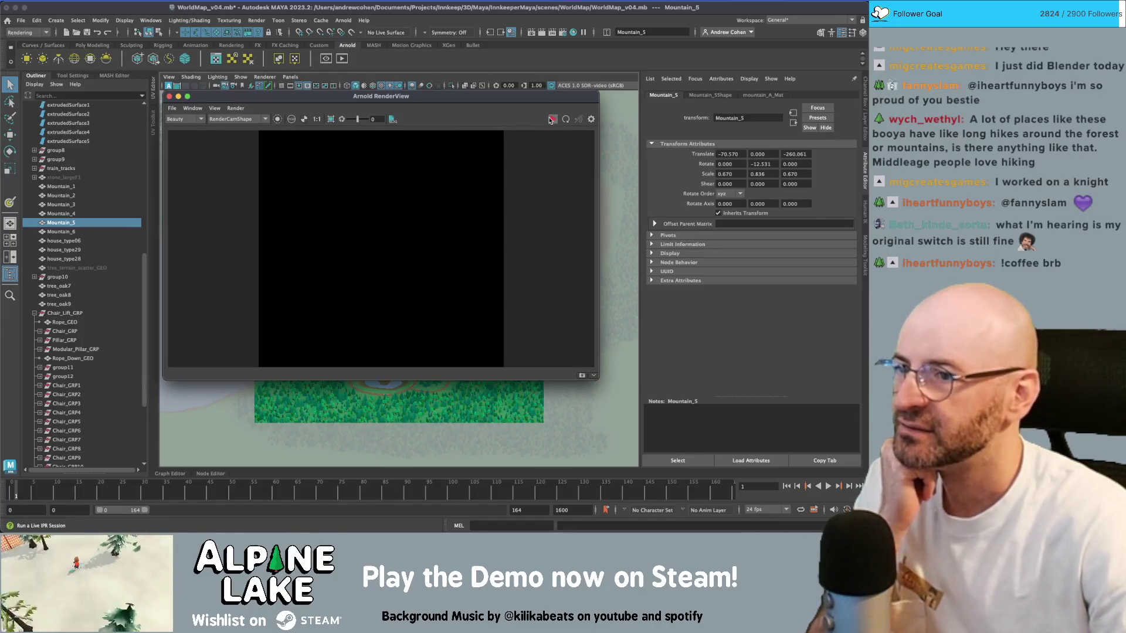
click(546, 119)
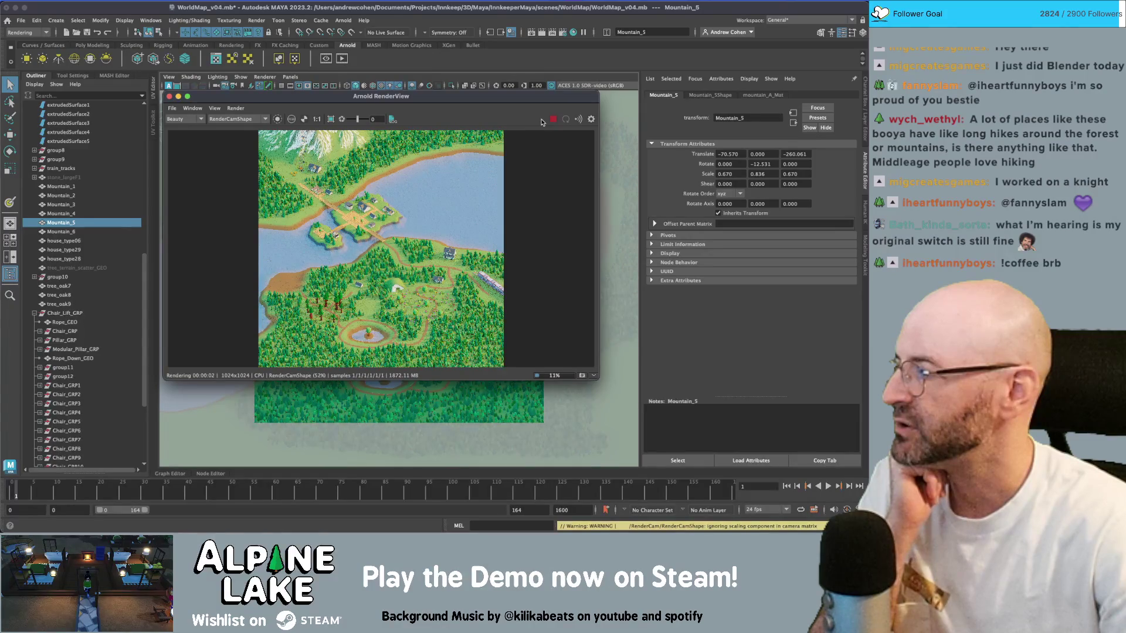
scroll(337, 268, up, 5)
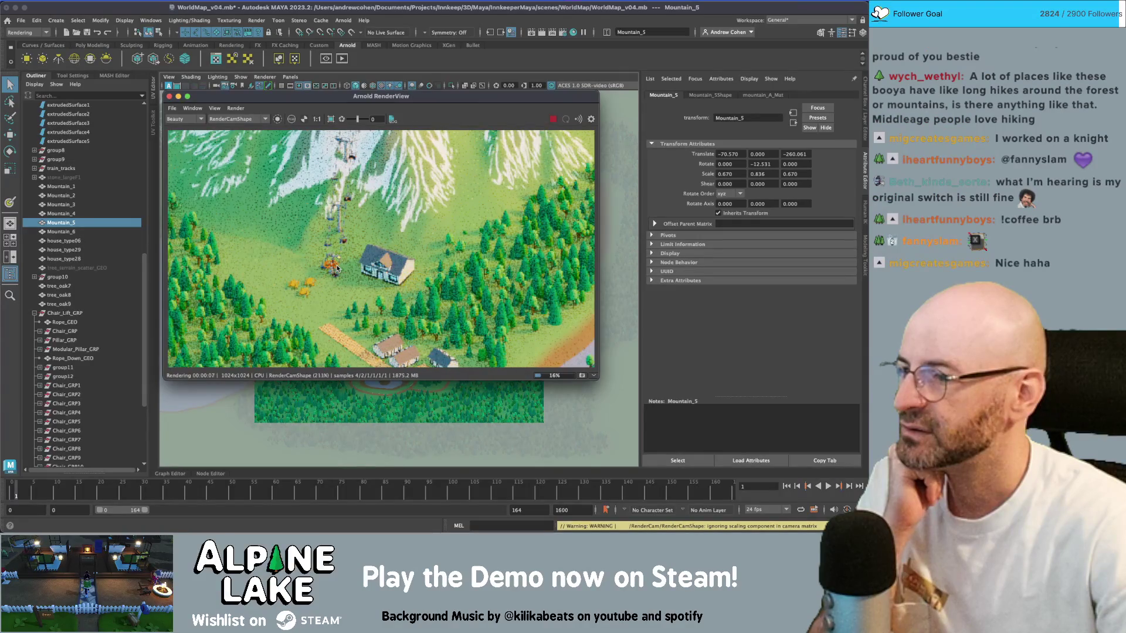
scroll(337, 268, down, 2)
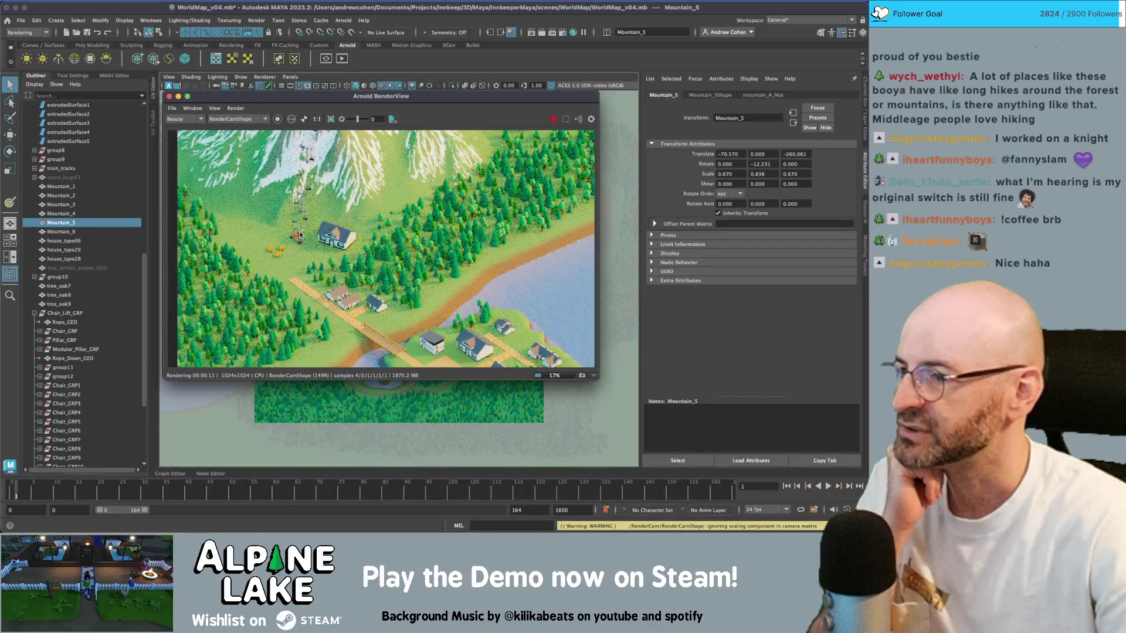
scroll(300, 234, up, 2)
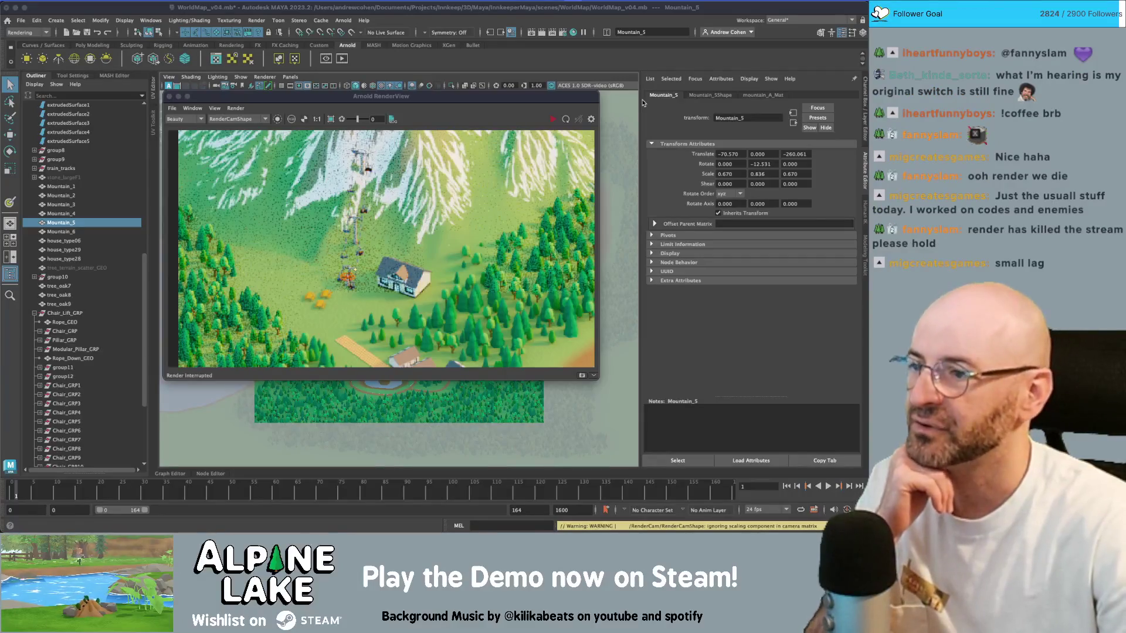
- Zoom the RenderView out to inspect the full lakeside map render
click(487, 99)
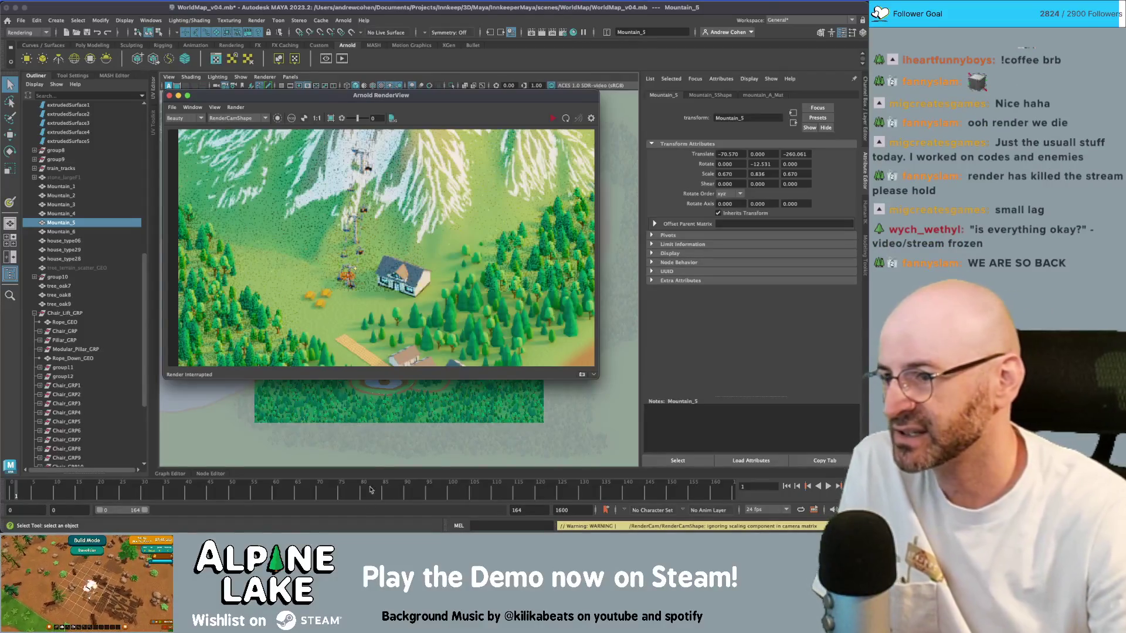
scroll(361, 274, down, 5)
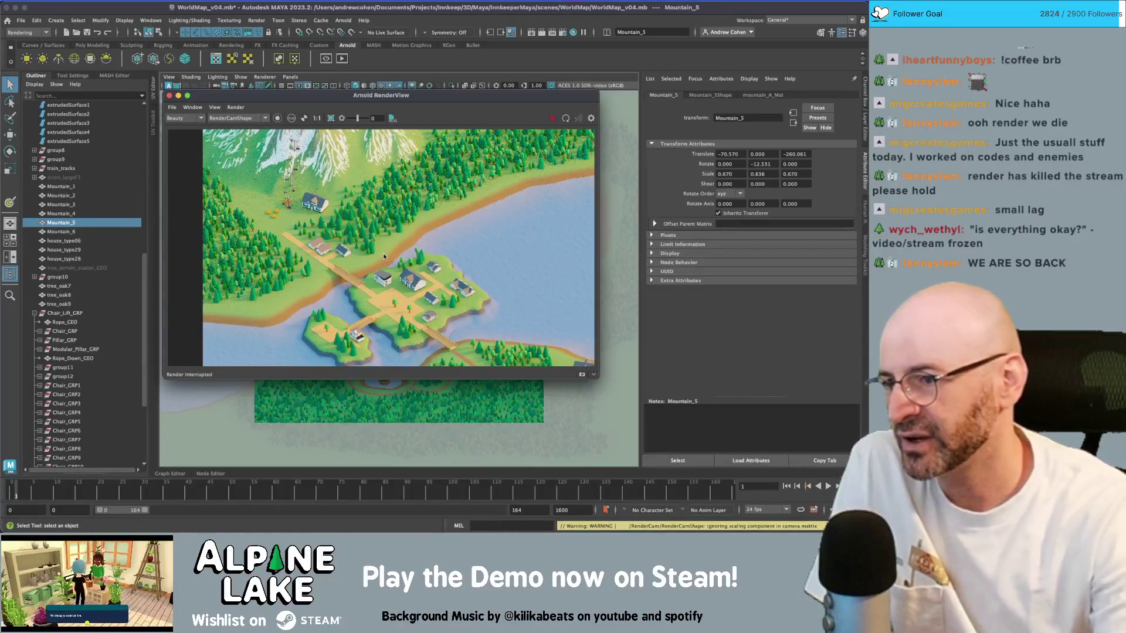
scroll(328, 234, down, 3)
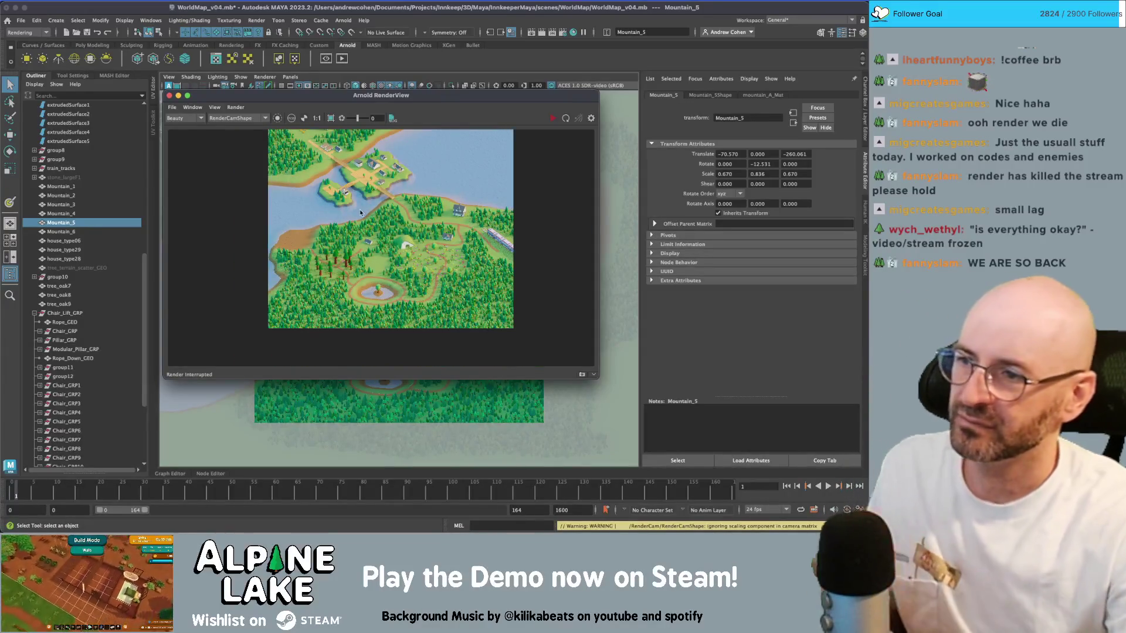
scroll(287, 162, up, 3)
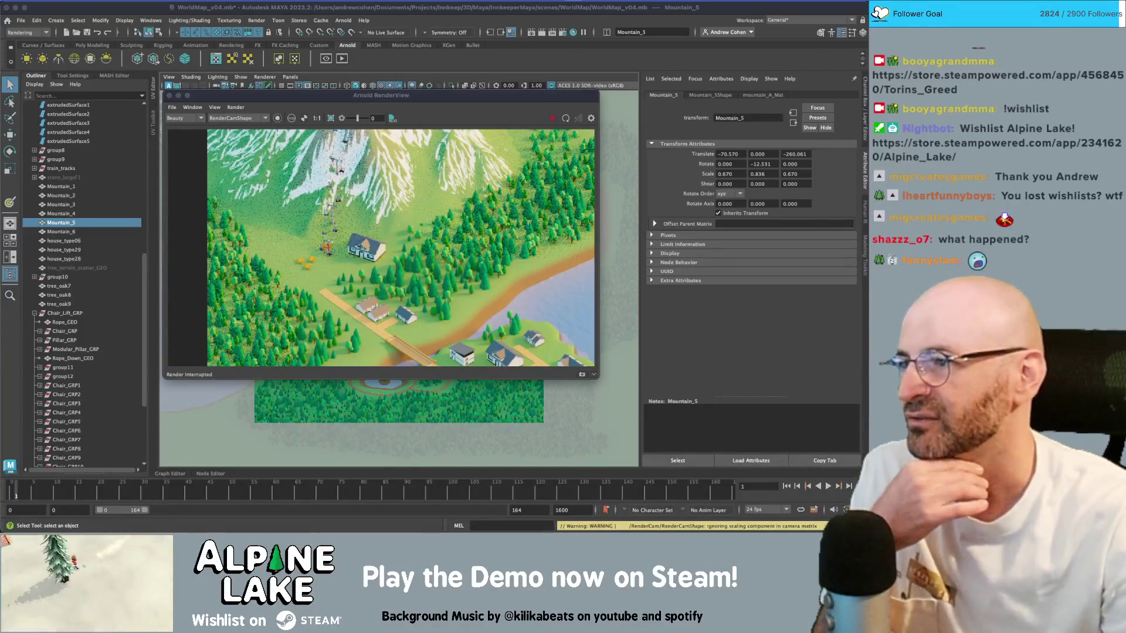
drag(220, 100, 223, 95)
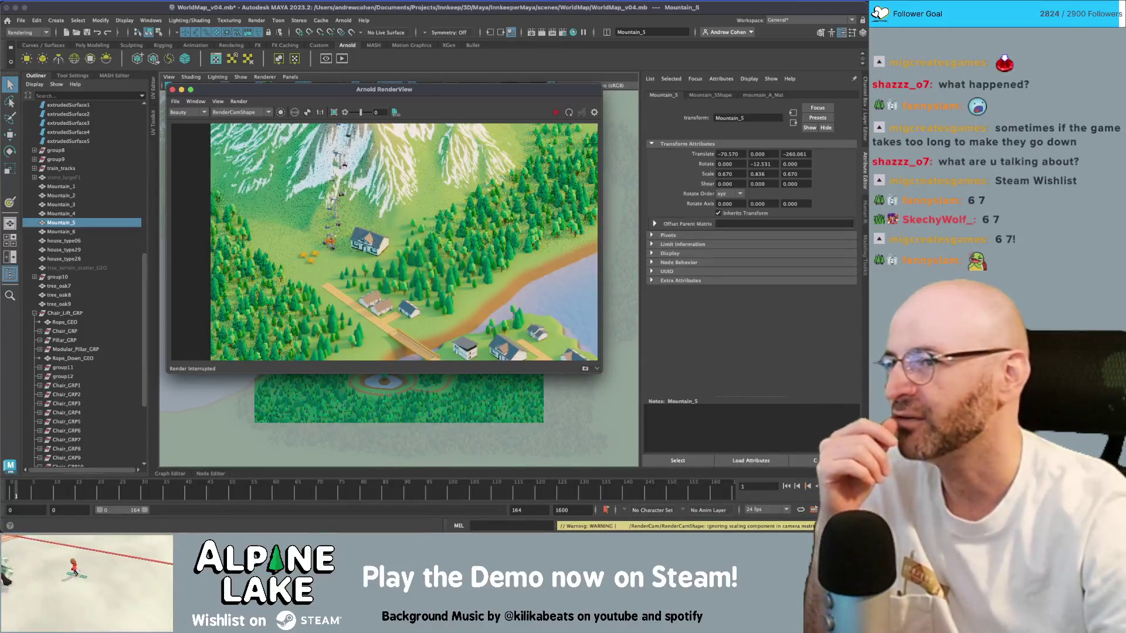
scroll(426, 204, down, 3)
scroll(427, 204, down, 2)
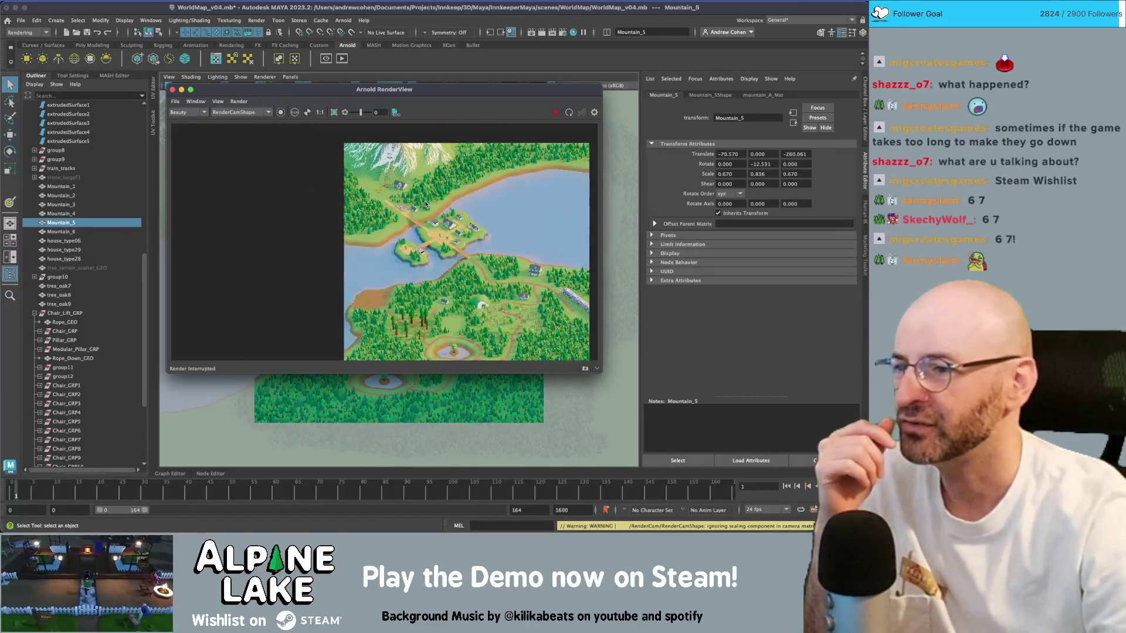
middle_drag(426, 204, 352, 200)
scroll(352, 199, down, 2)
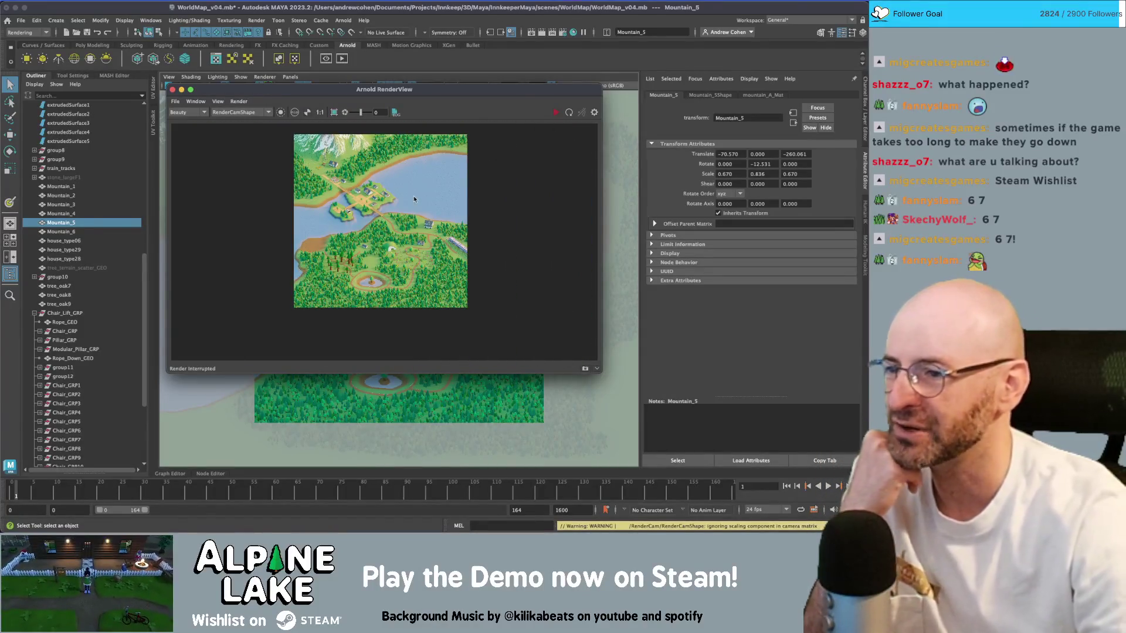
- Close the render window and maximise the perspective view
click(173, 91)
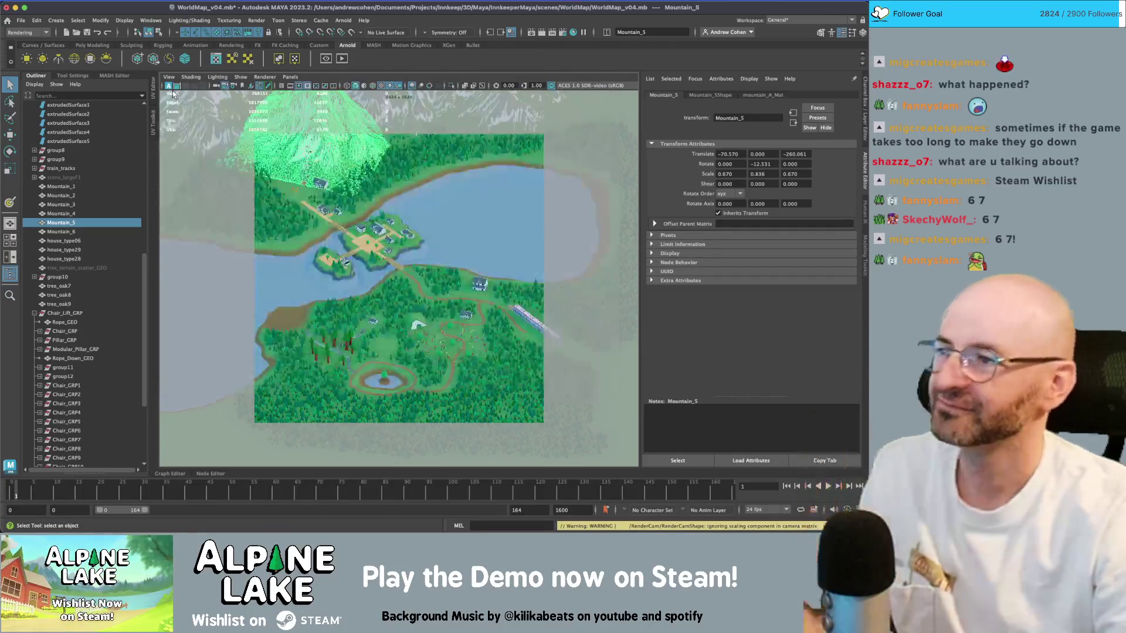
key(space)
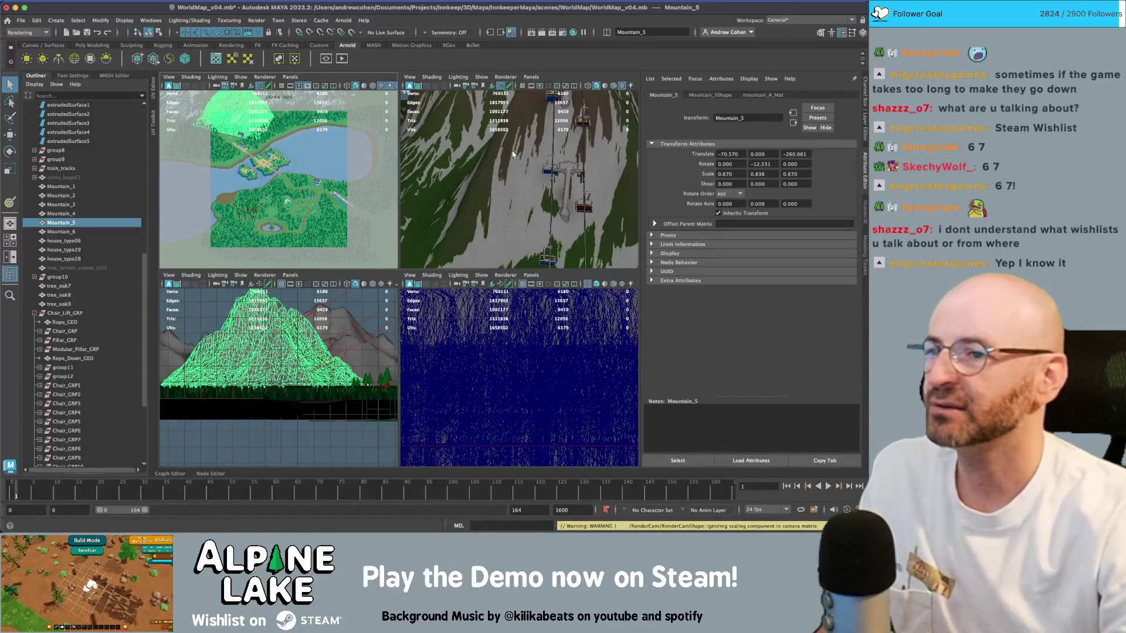
key(space)
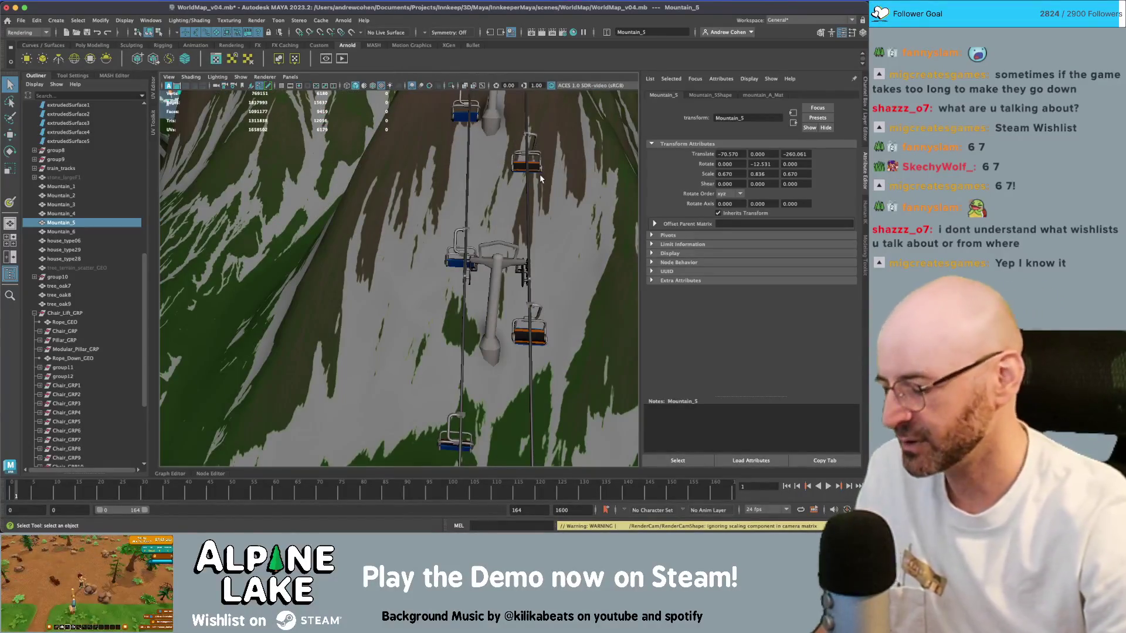
ctrl+right_click(542, 177)
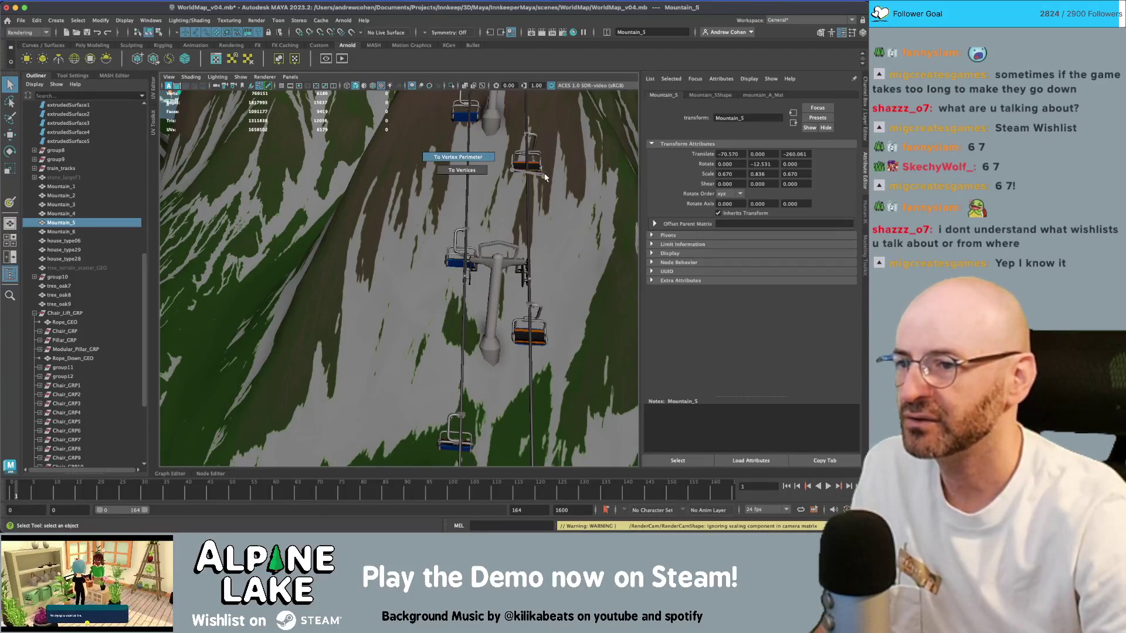
ctrl+right_click(573, 183)
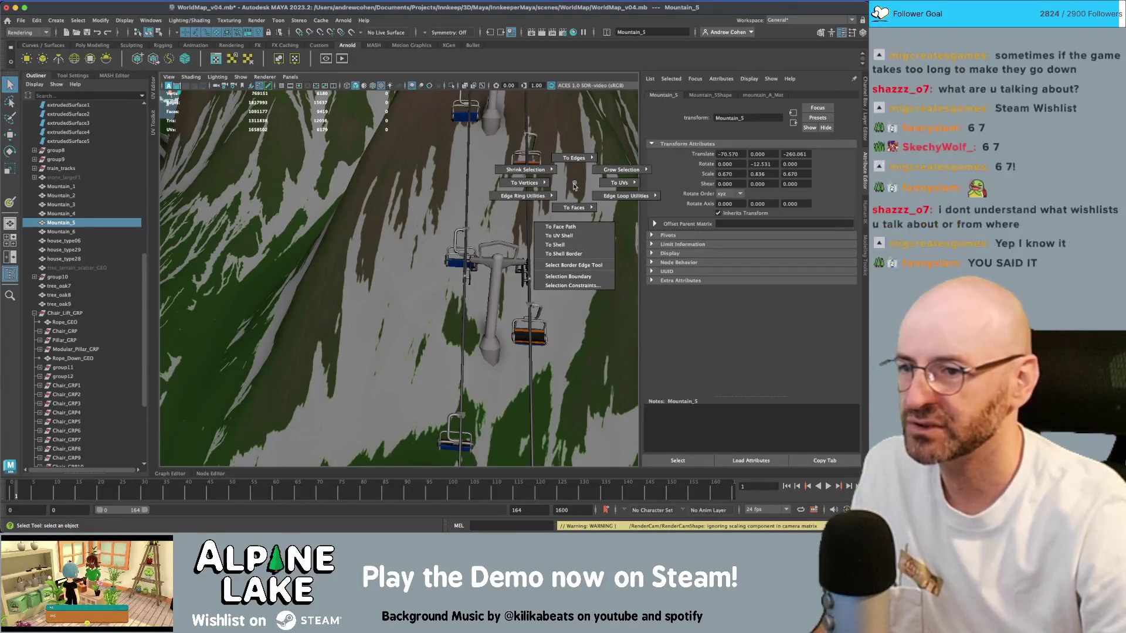
click(571, 182)
- Survey the chairlift slope, village island, bridge and pond terrain, then open the File menu
scroll(566, 187, down, 5)
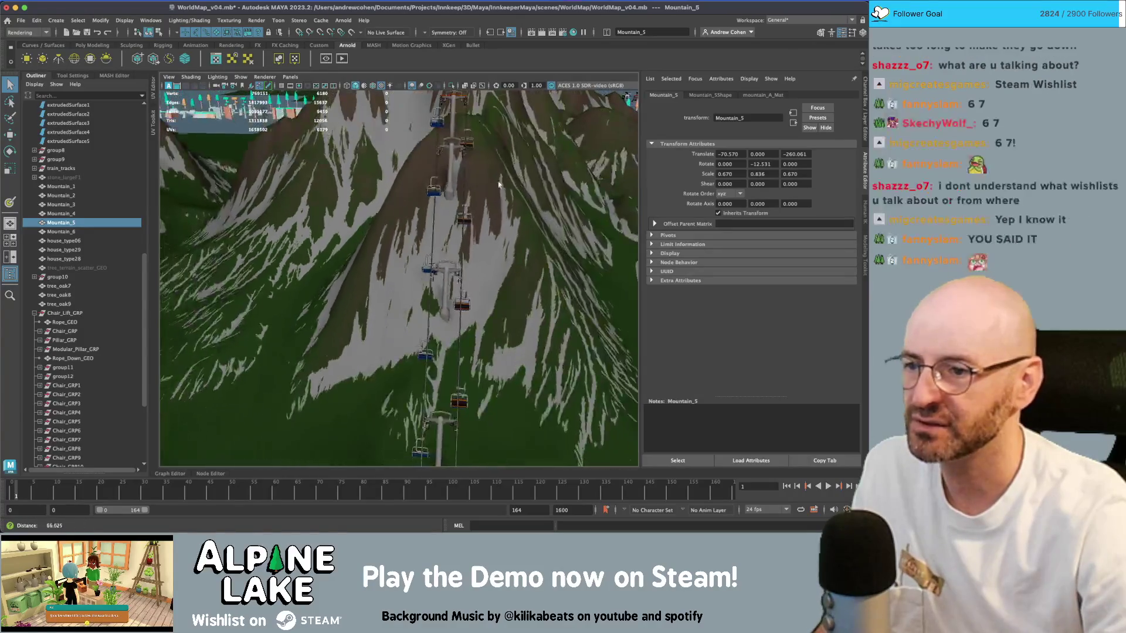
scroll(569, 243, up, 5)
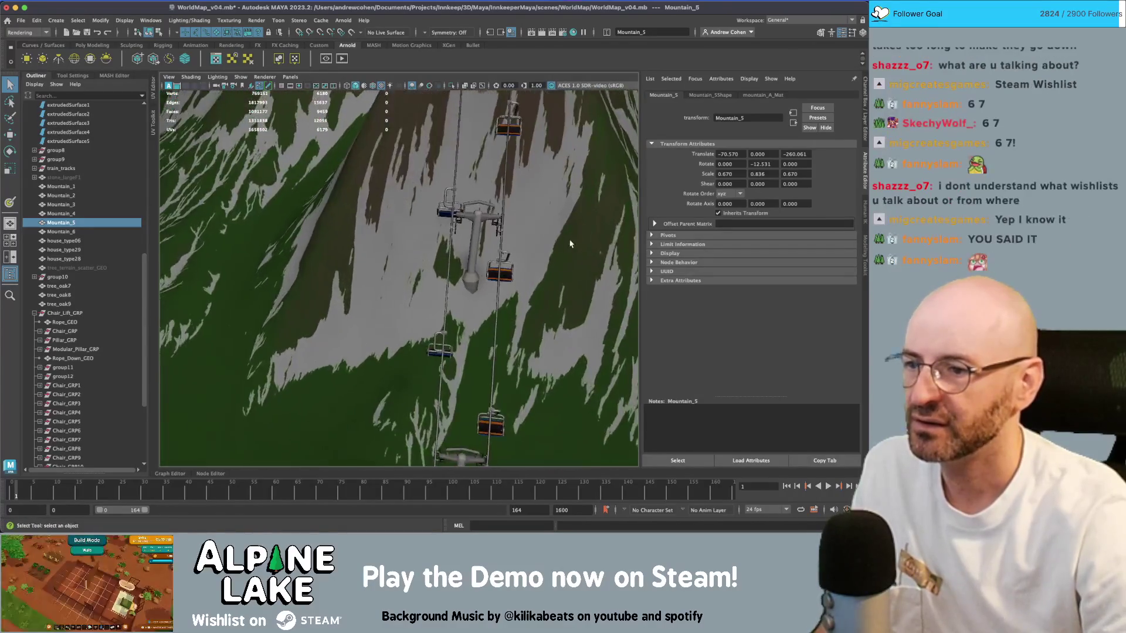
mouse_move(570, 244)
alt+mouse_down()
mouse_move(495, 234)
mouse_move(485, 221)
alt+mouse_up()
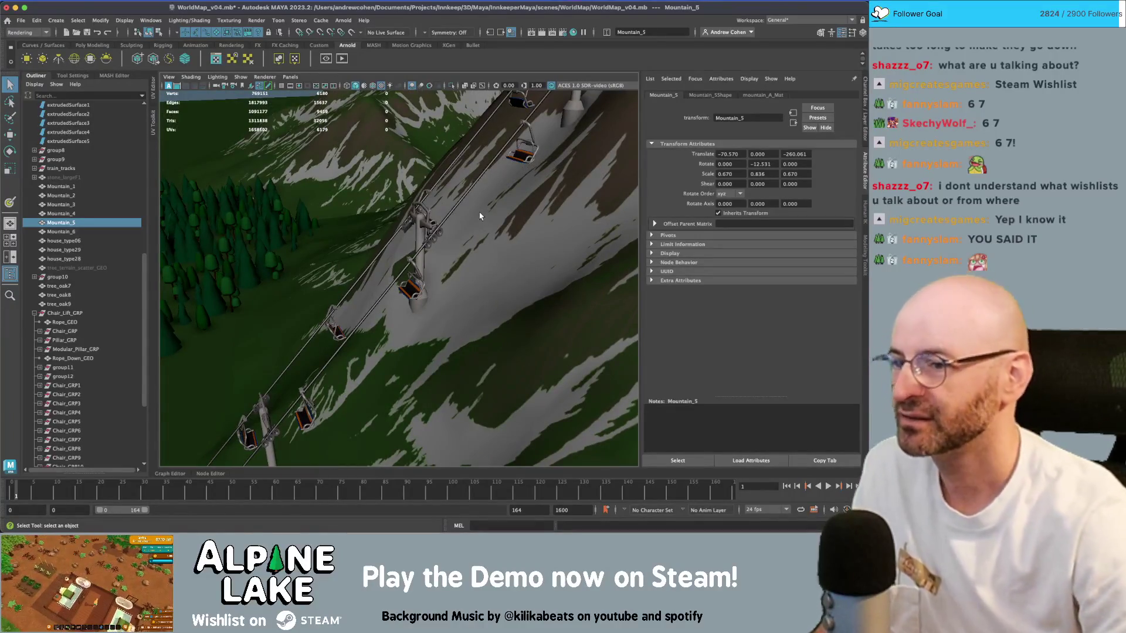
mouse_move(481, 219)
alt+mouse_down()
mouse_move(367, 244)
mouse_move(414, 269)
mouse_move(332, 222)
alt+mouse_up()
scroll(447, 228, down, 5)
alt+right_drag(396, 217, 467, 235)
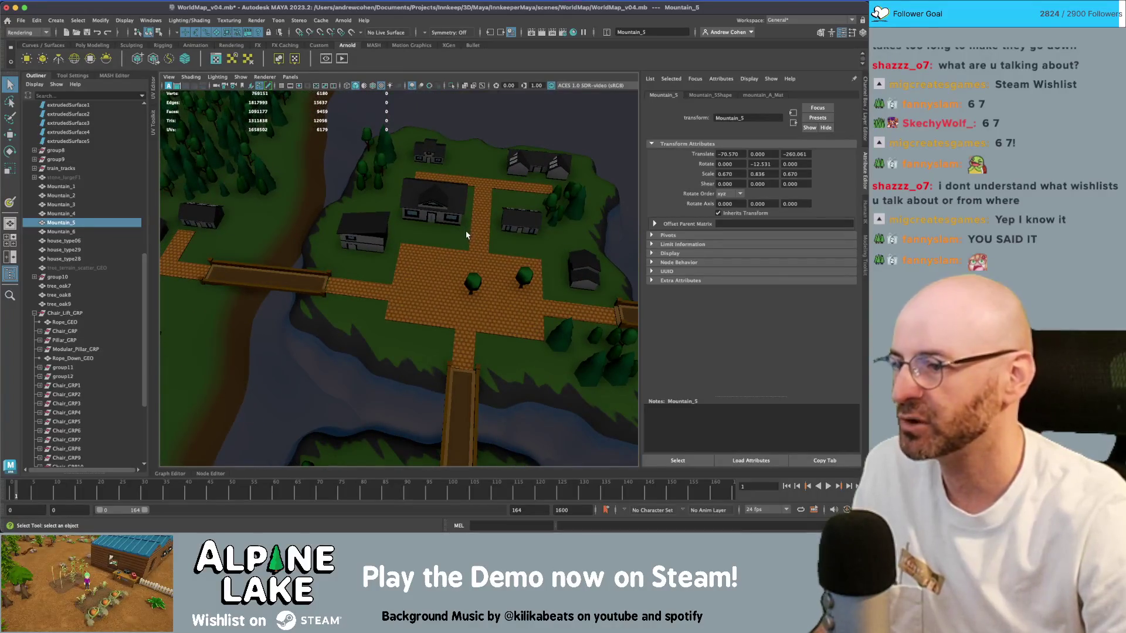
alt+middle_drag(397, 238, 467, 239)
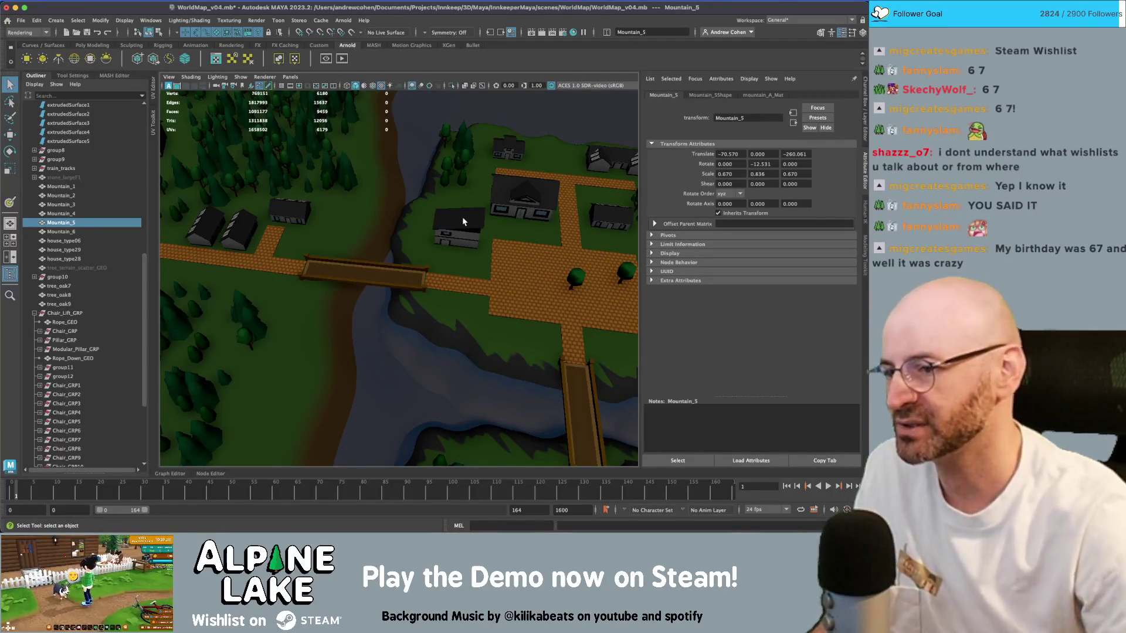
scroll(464, 274, down, 5)
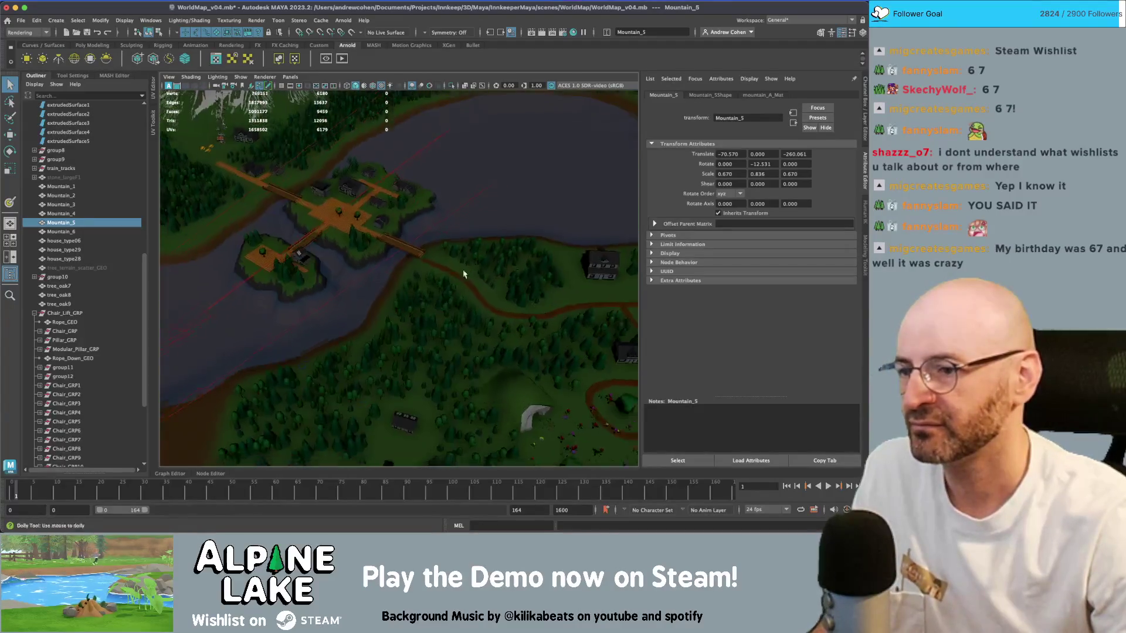
mouse_move(464, 274)
alt+middle_down()
mouse_move(455, 283)
mouse_move(398, 221)
alt+middle_up()
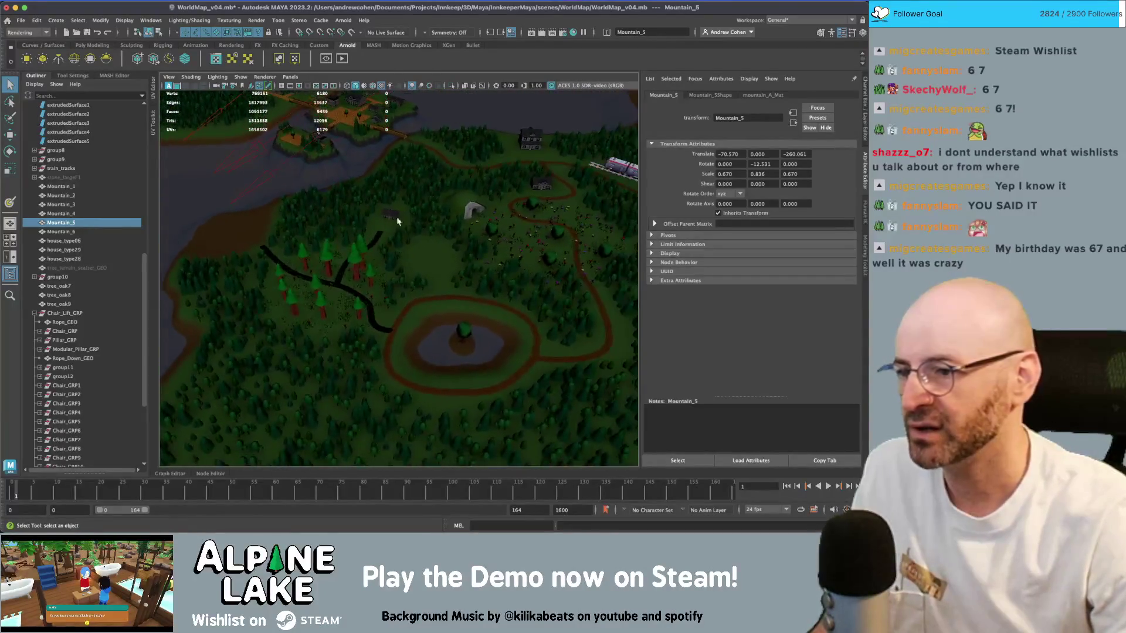
scroll(398, 221, up, 8)
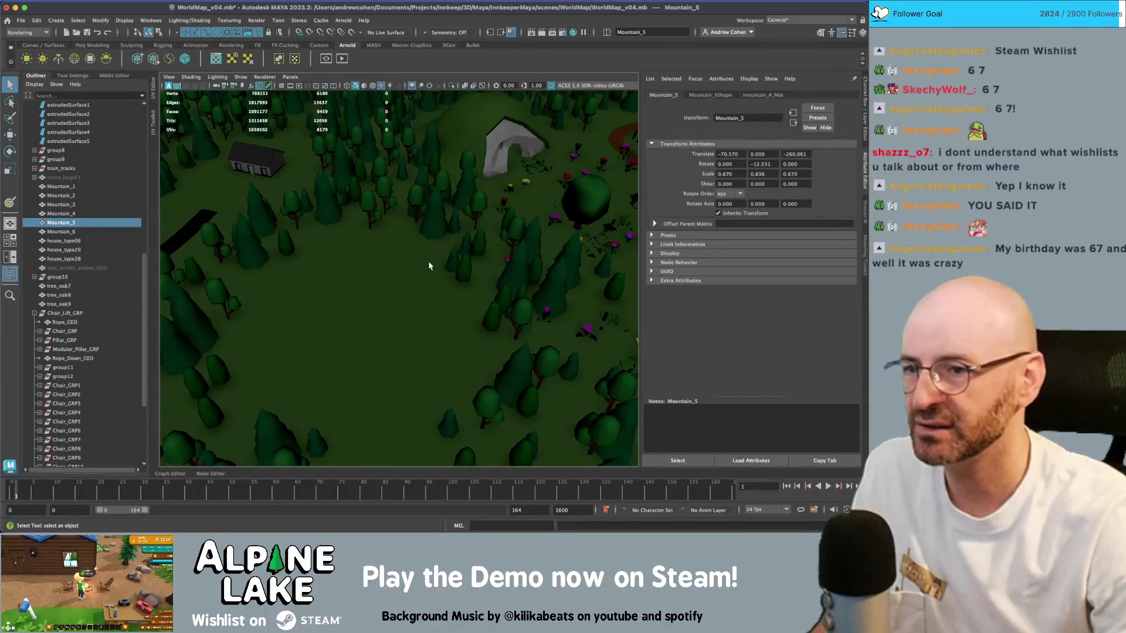
click(21, 20)
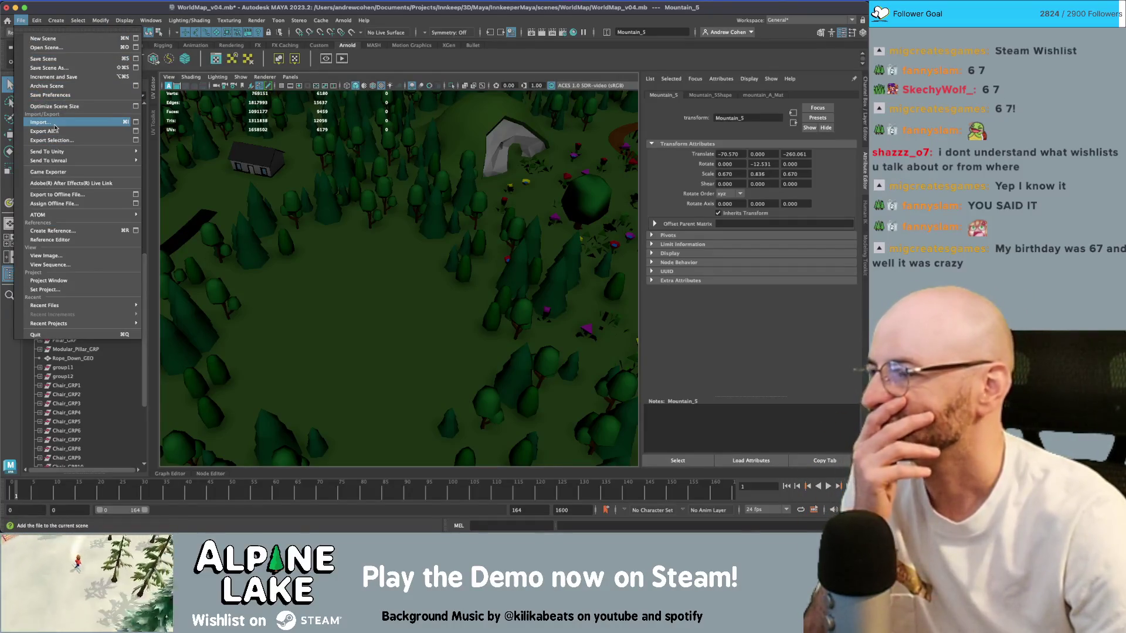
- In Unity, search the project for 'exterior' and drag Thicket_Exterior_Decorations into the scene
click(113, 10)
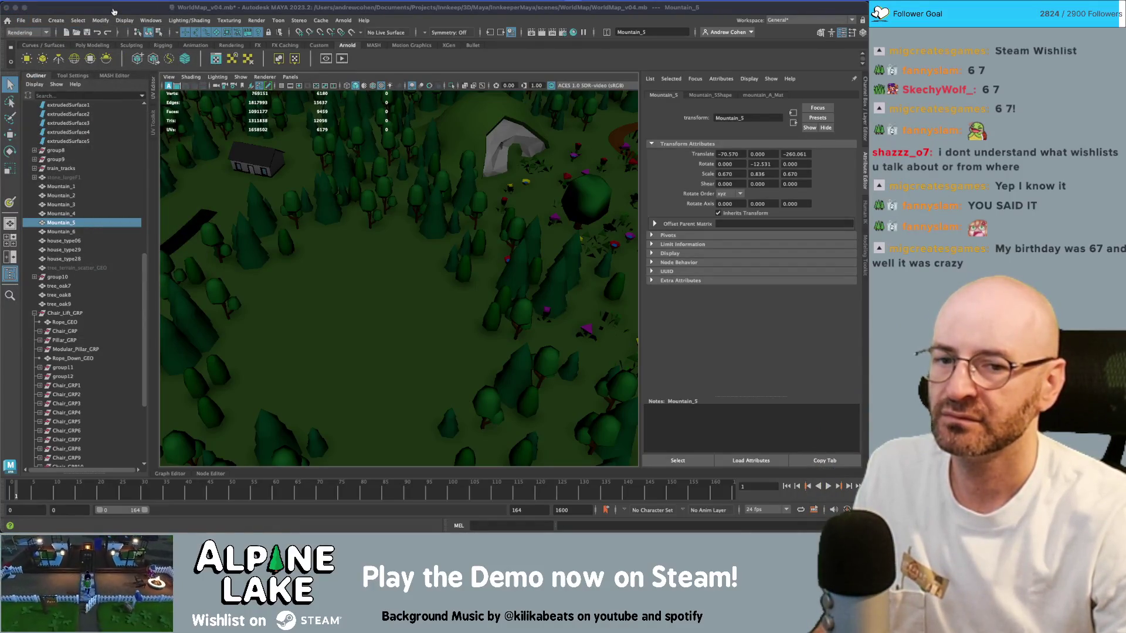
key(super+Tab)
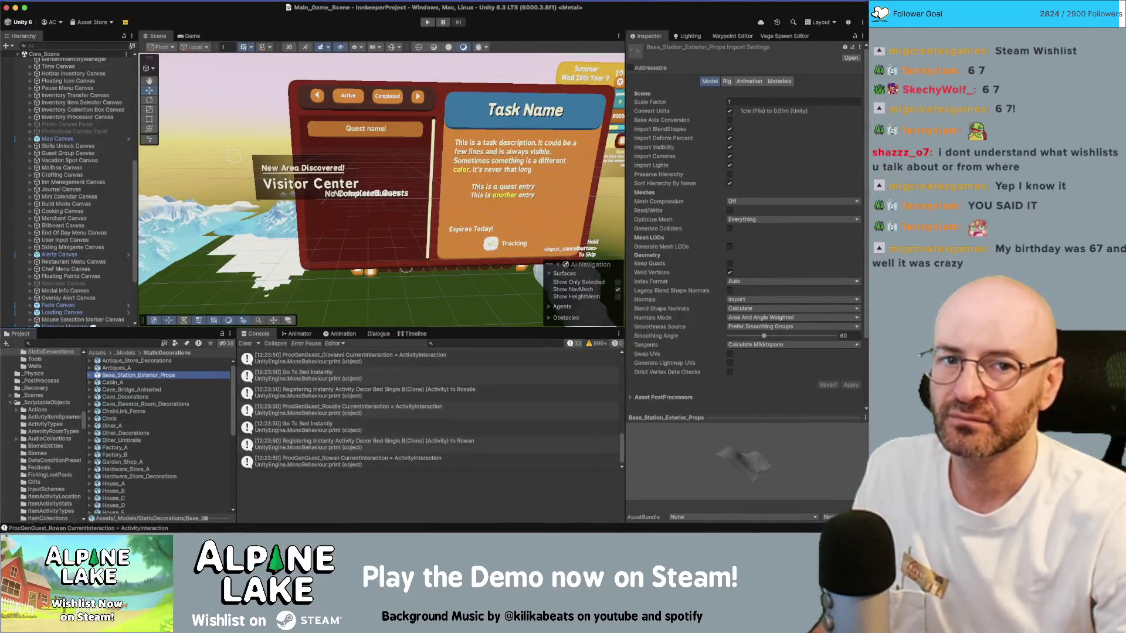
click(122, 344)
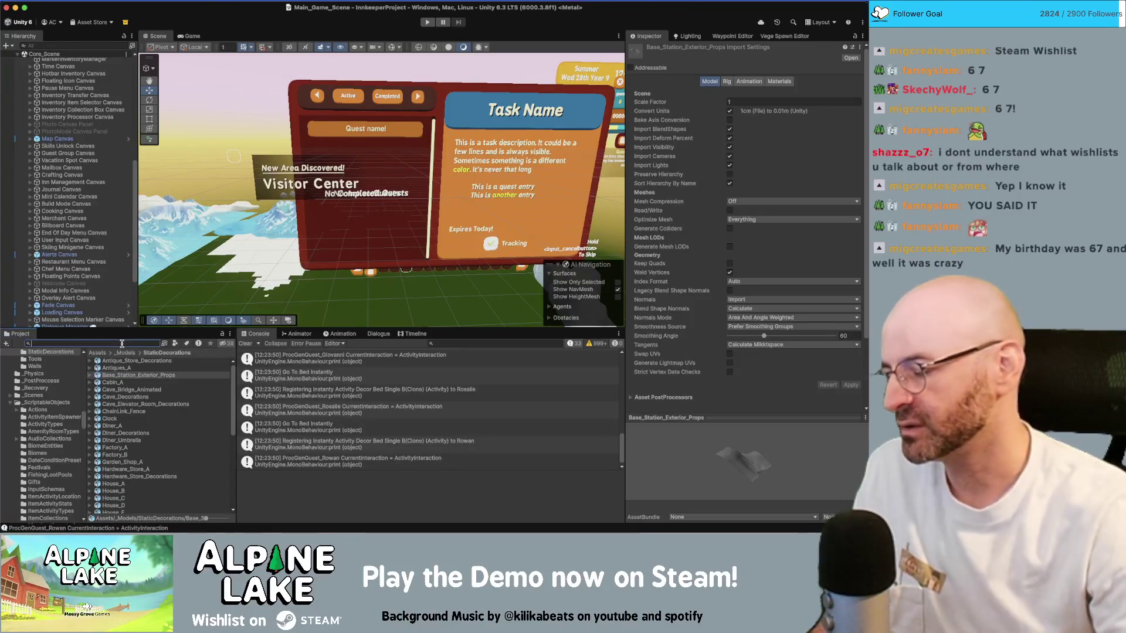
text(timber thick)
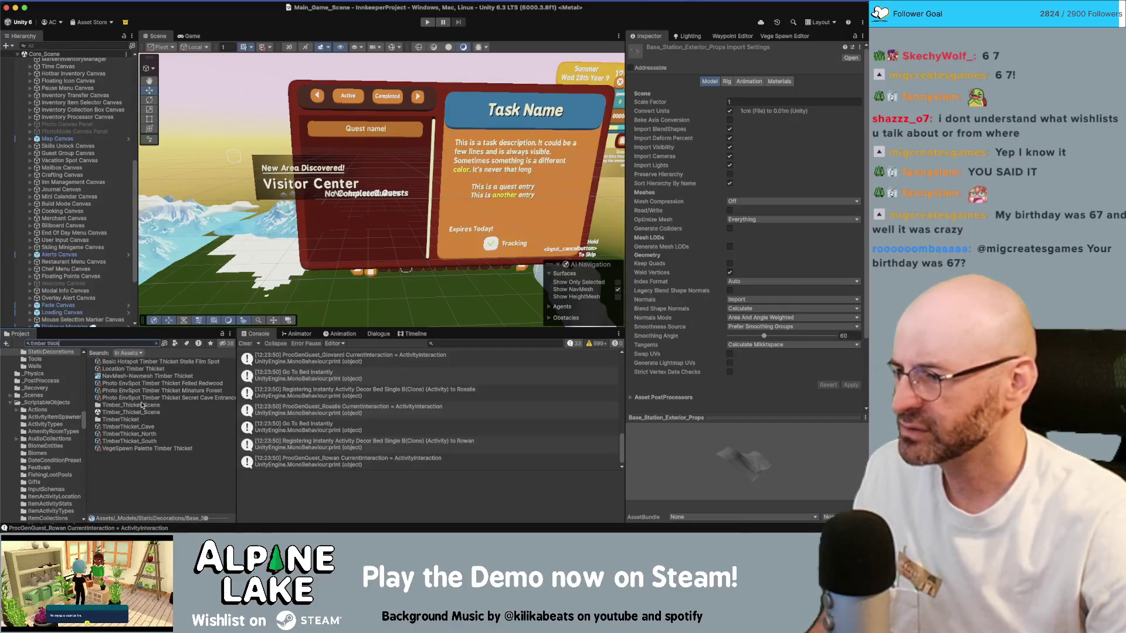
key(BackSpace)
key(BackSpace)
key(BackSpace)
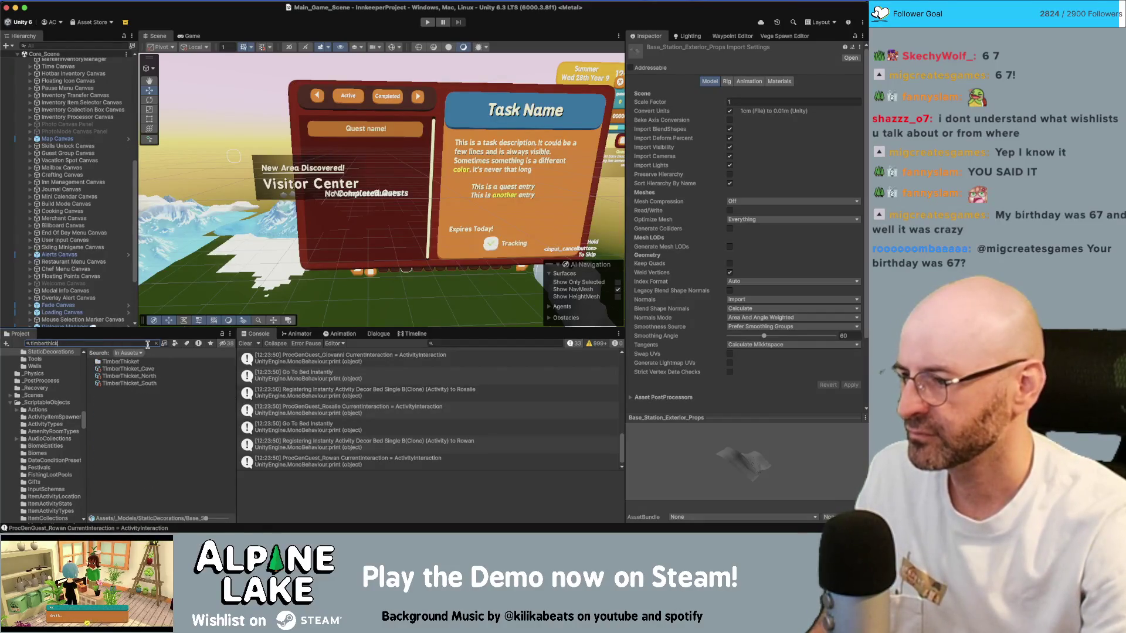
text(exterior)
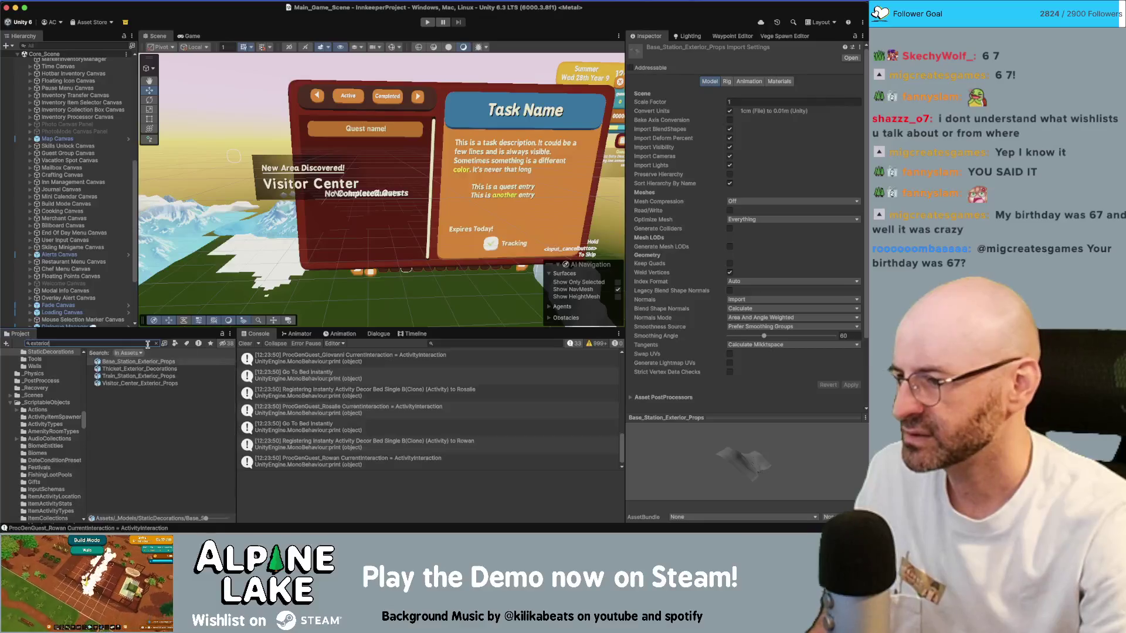
click(136, 369)
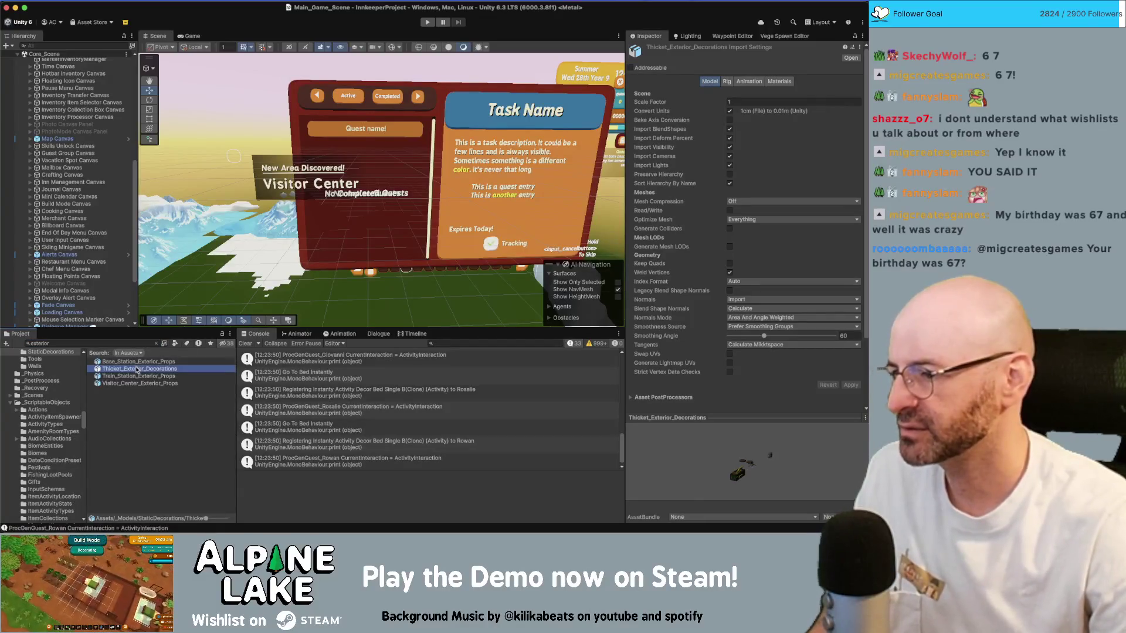
mouse_move(135, 369)
mouse_down()
mouse_move(167, 366)
mouse_move(191, 289)
mouse_up()
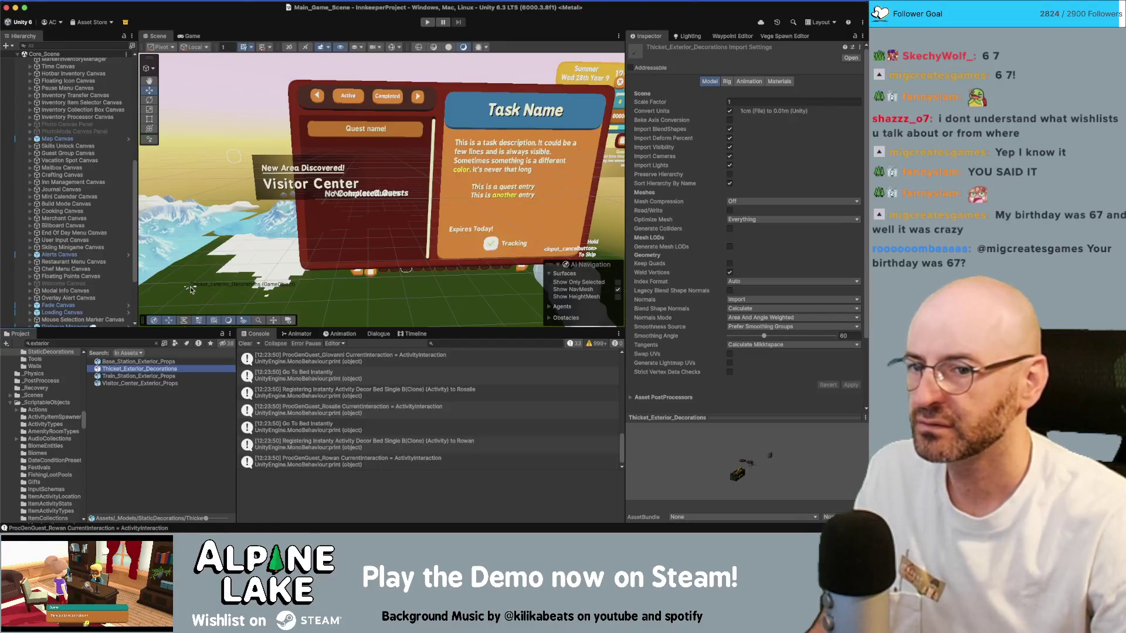
- Select the five props from Woodchipper_GRP to private_sign_GEO and group them into group13
key(super+Tab)
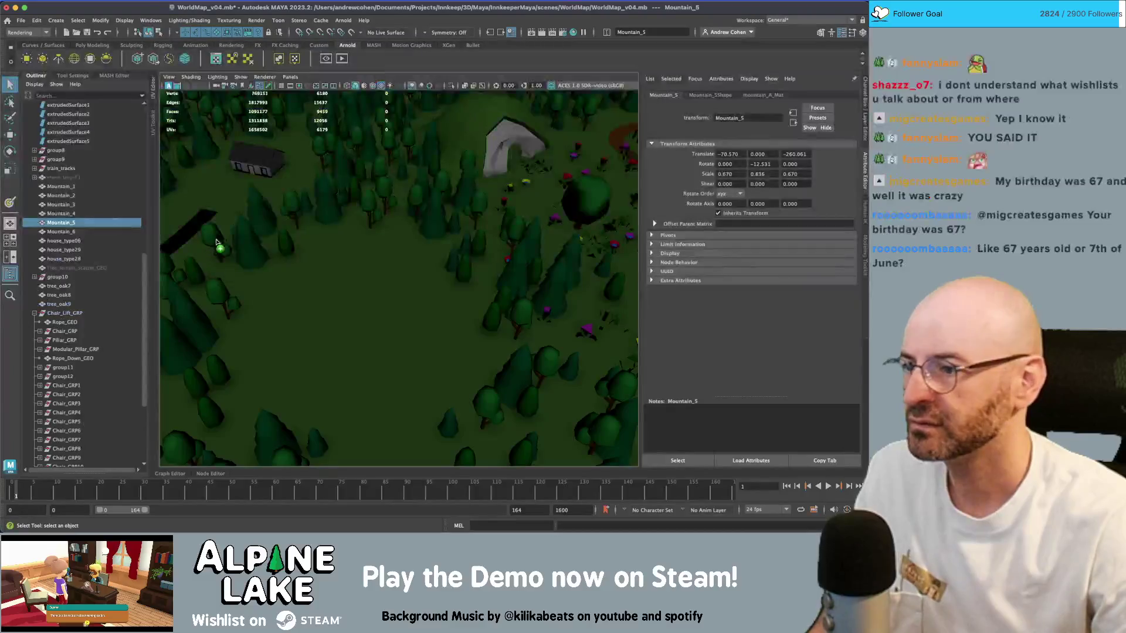
scroll(89, 364, down, 5)
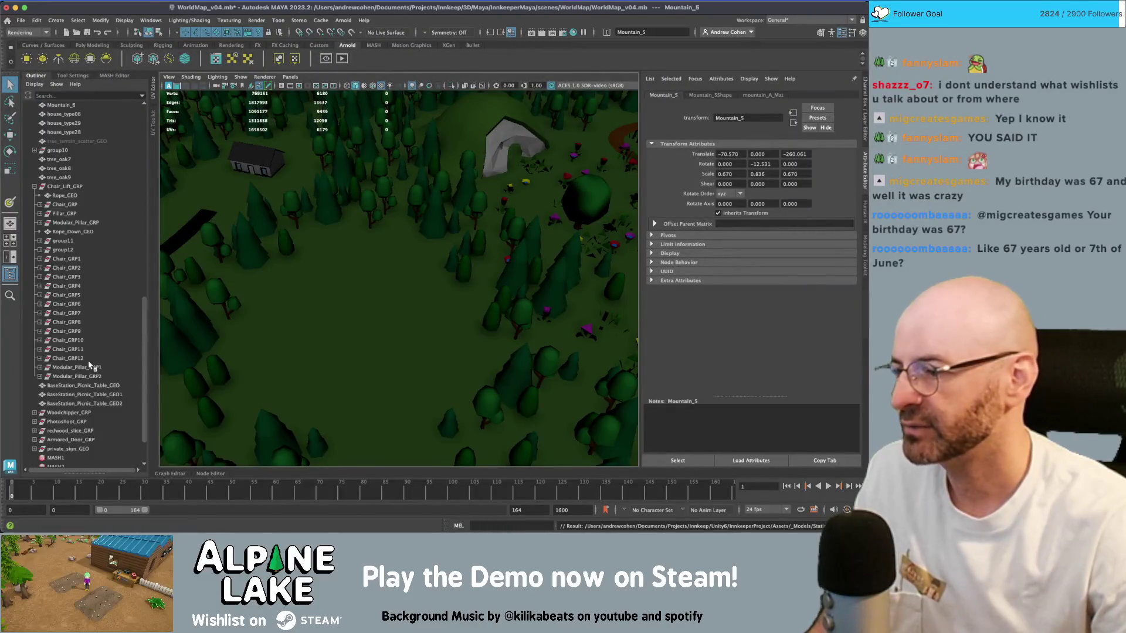
scroll(69, 397, down, 5)
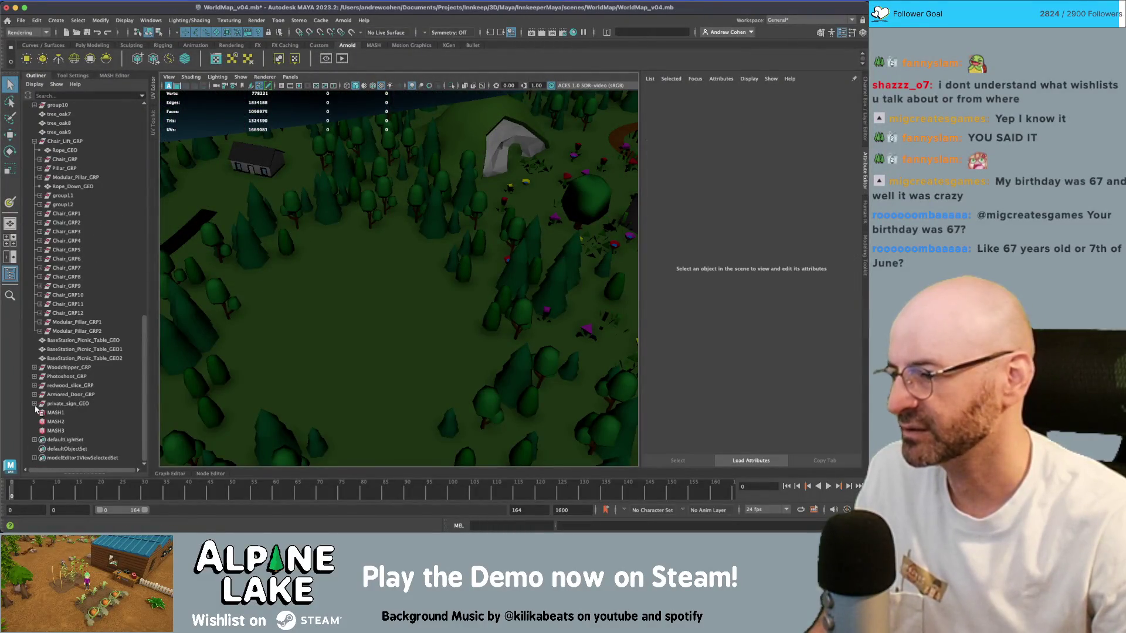
click(54, 405)
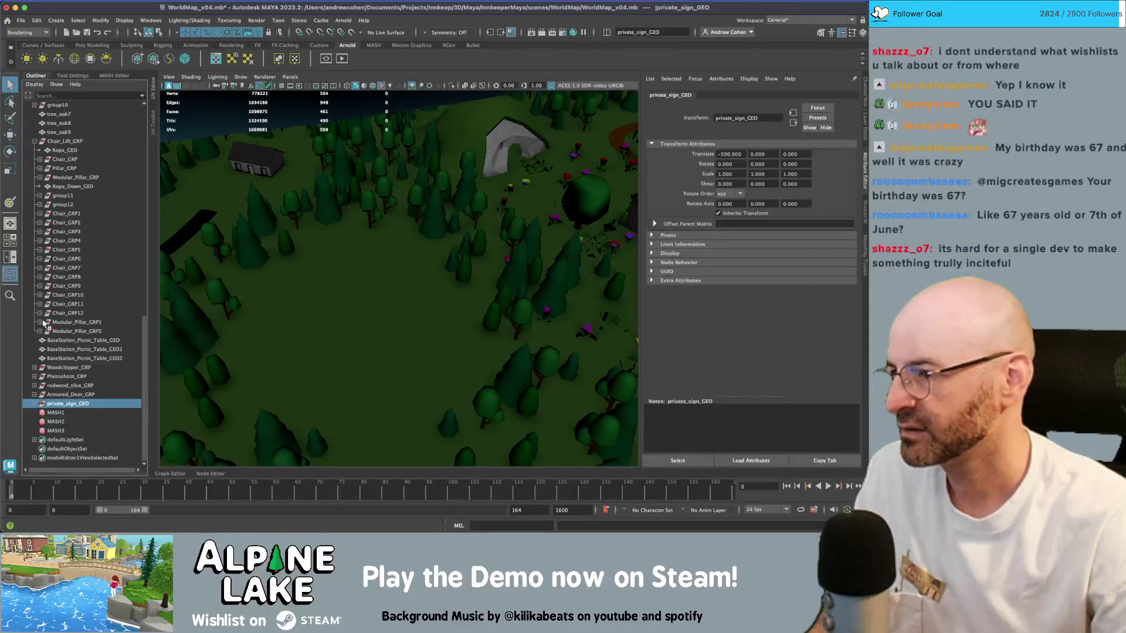
click(34, 142)
click(68, 367)
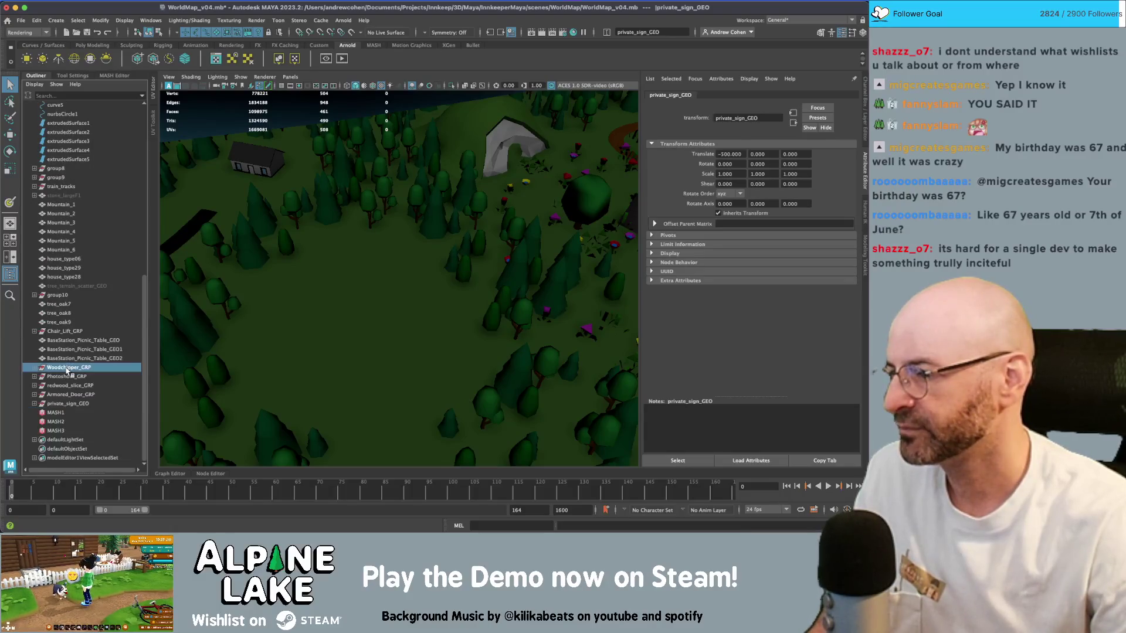
shift+click(68, 404)
key(f)
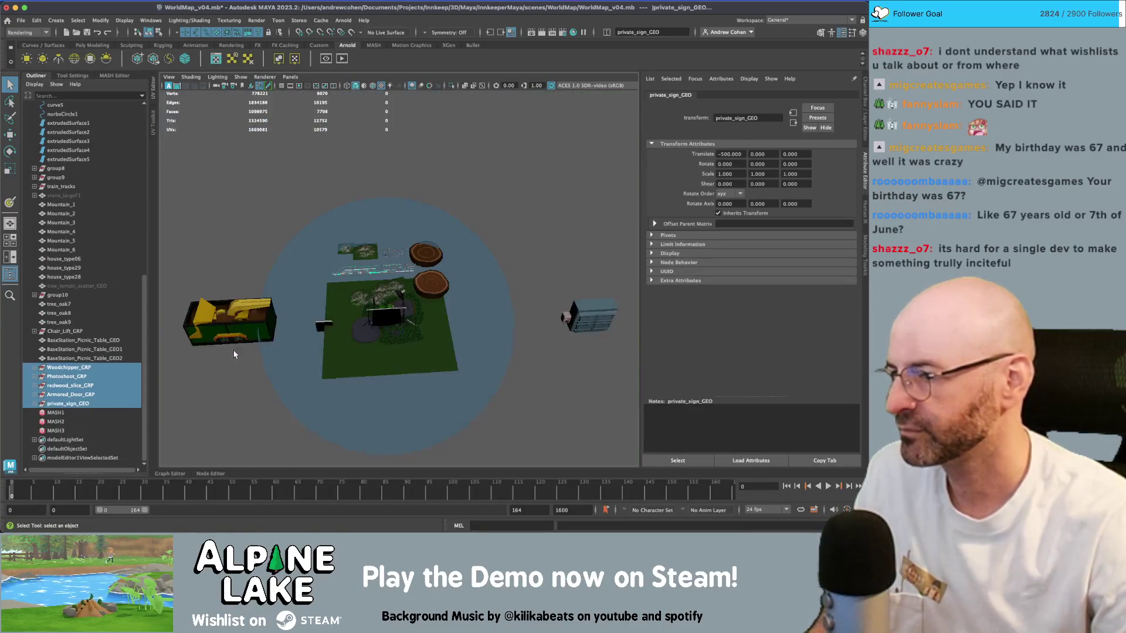
key(w)
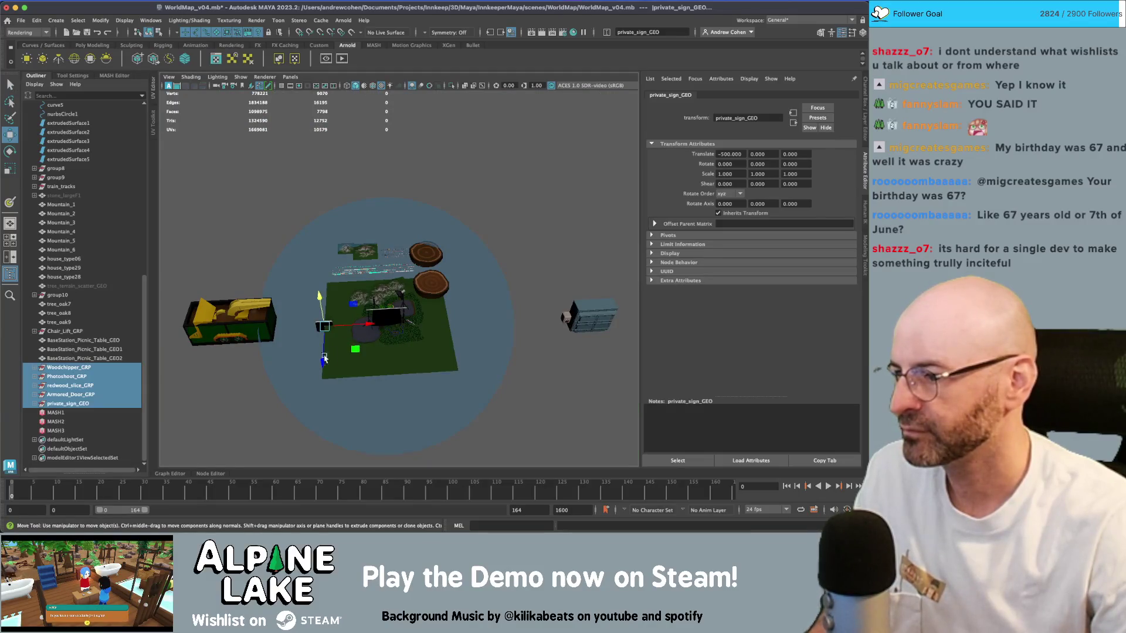
key(ctrl+g)
- Scale group13 down to about 0.010 and place it beside the forest pond
key(r)
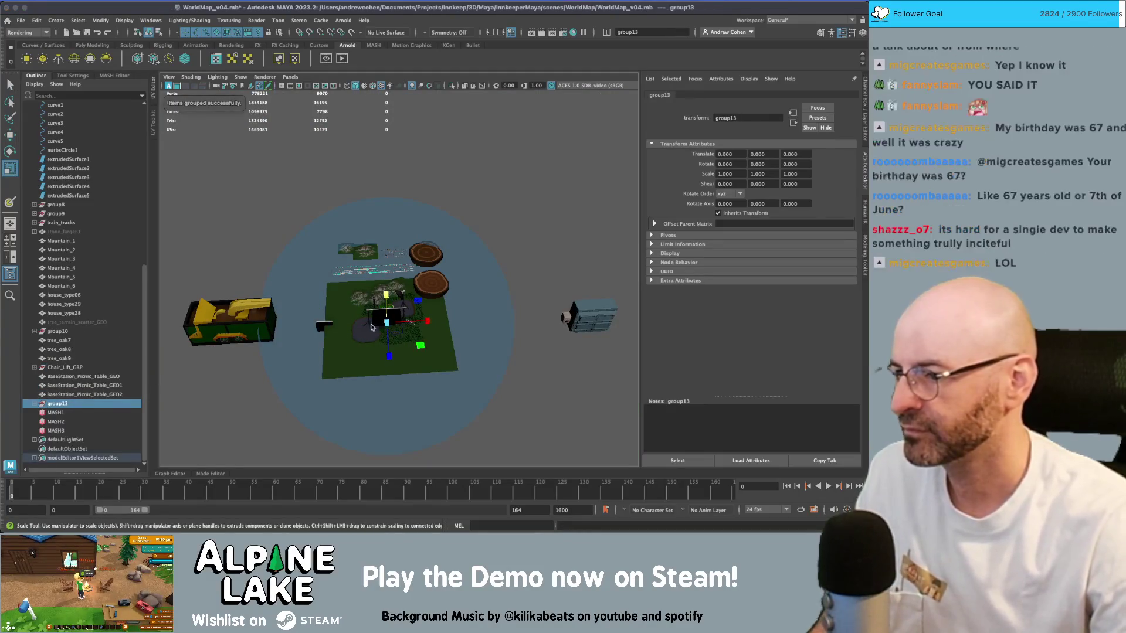
drag(381, 327, 208, 359)
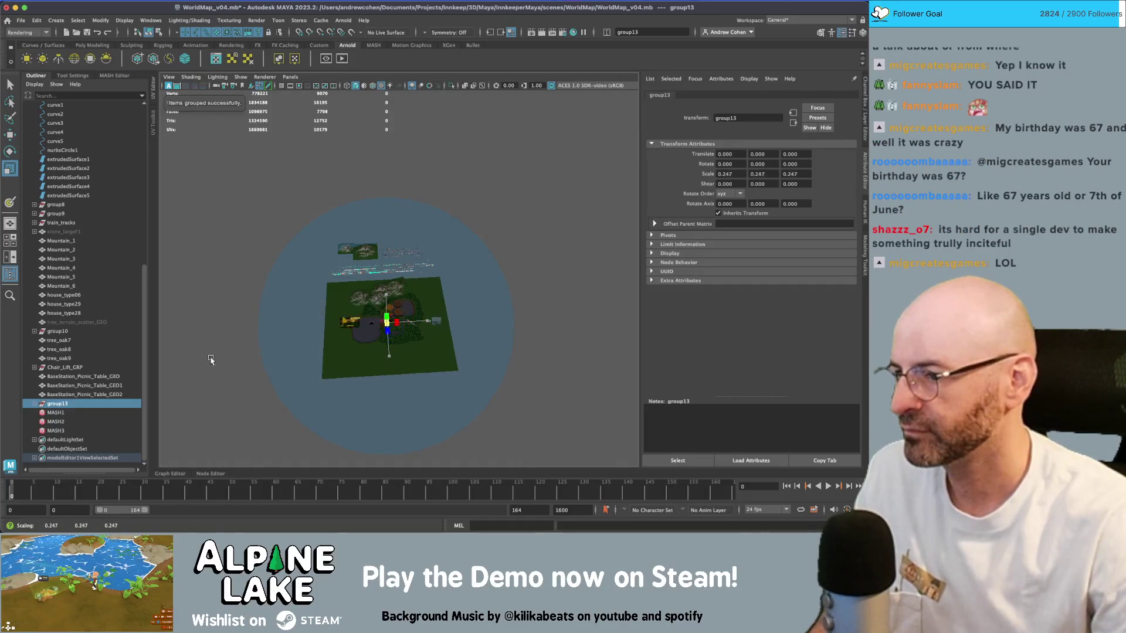
mouse_move(385, 321)
mouse_down()
mouse_move(264, 348)
mouse_move(334, 302)
mouse_move(425, 338)
mouse_move(455, 396)
mouse_move(371, 377)
mouse_up()
scroll(264, 349, up, 5)
key(w)
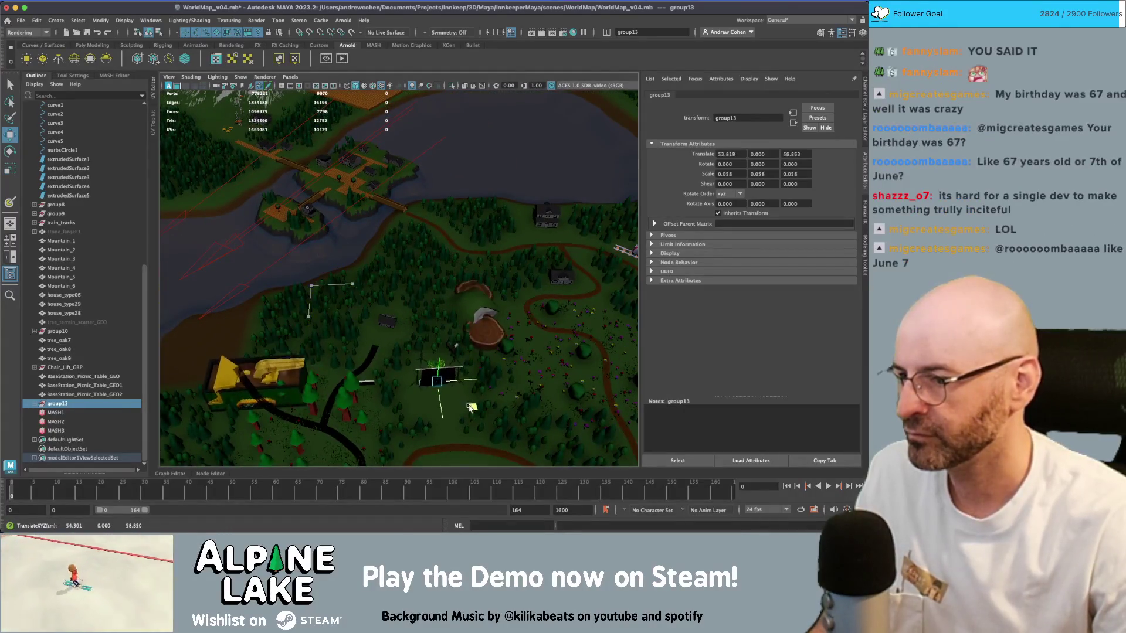
key(r)
scroll(372, 377, up, 3)
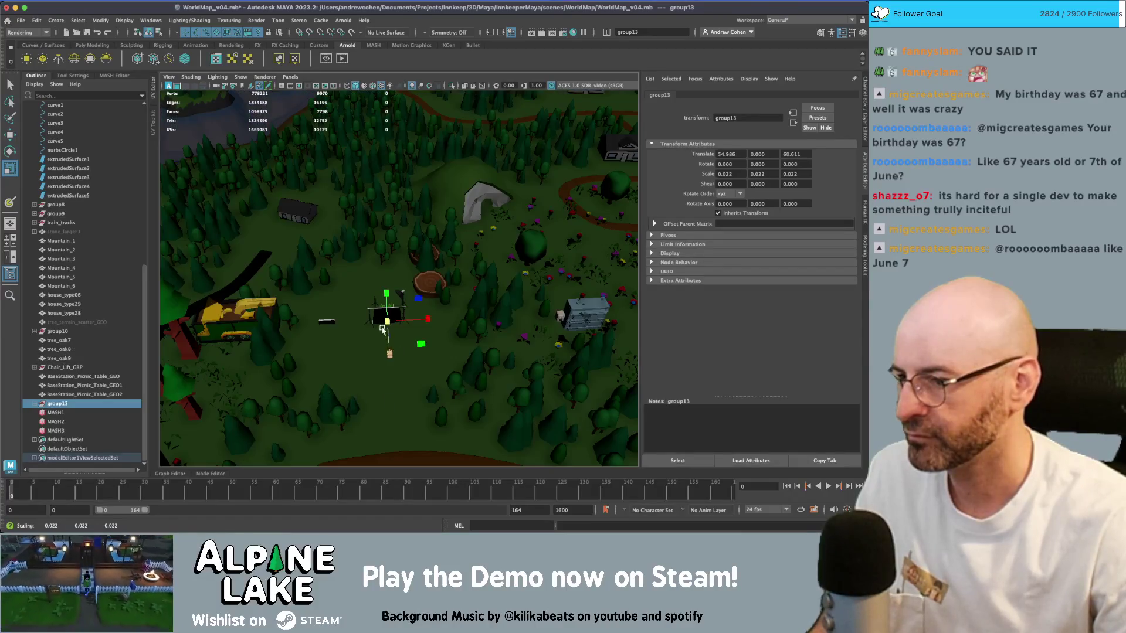
drag(359, 334, 267, 352)
scroll(375, 337, up, 2)
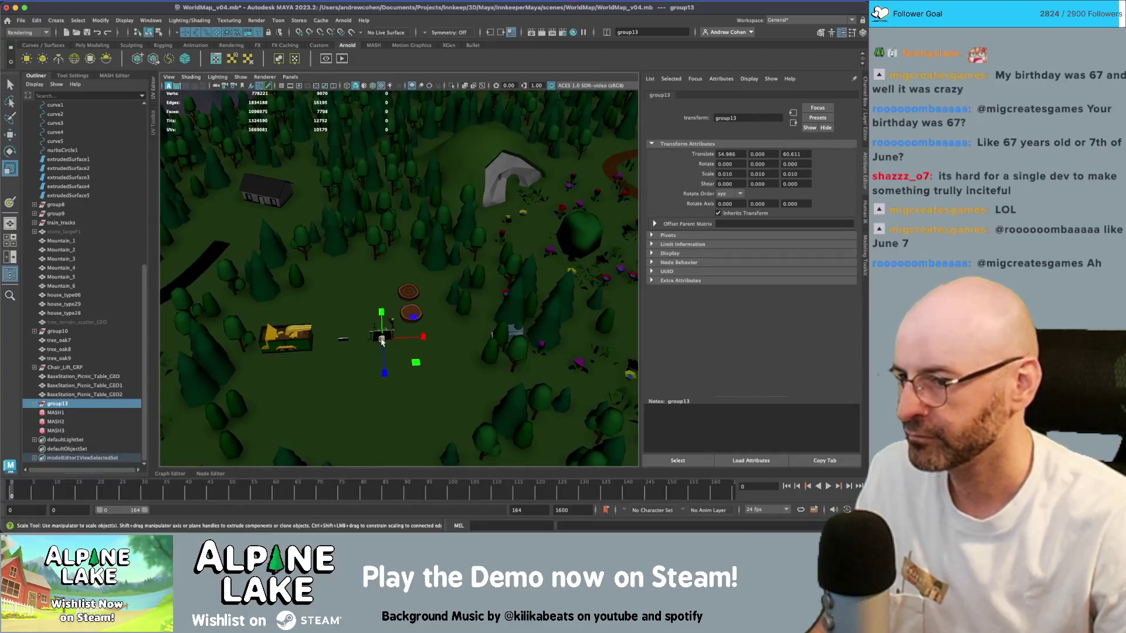
click(34, 404)
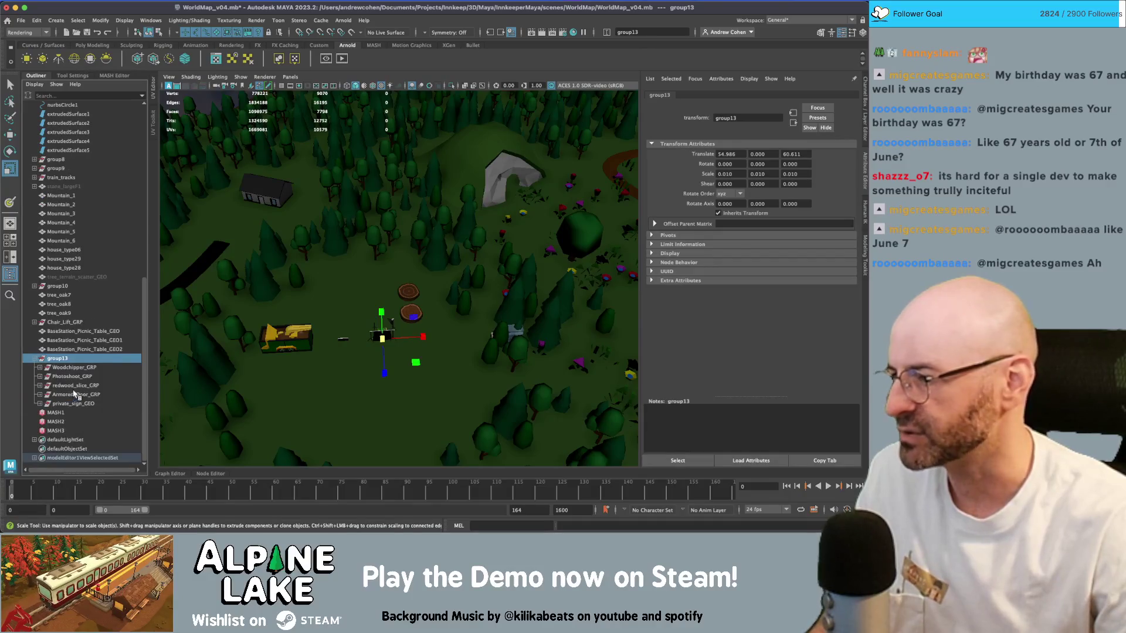
key(super+Tab)
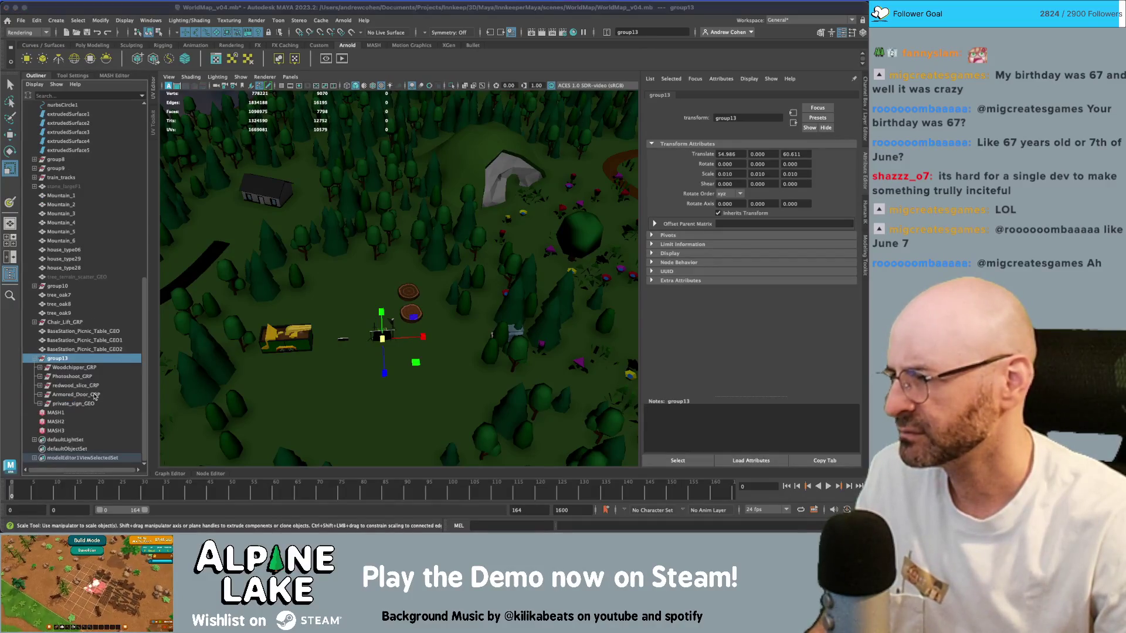
- Search Unity's Project window for 'trailer' and select Trailer_A to import into Maya
click(126, 345)
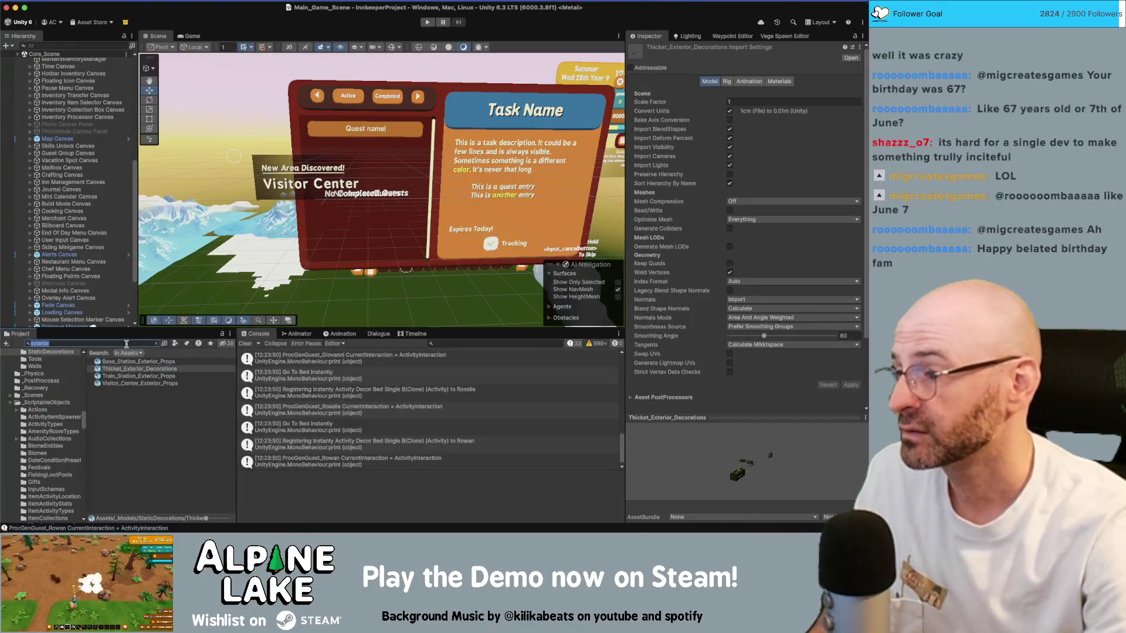
text(shipping)
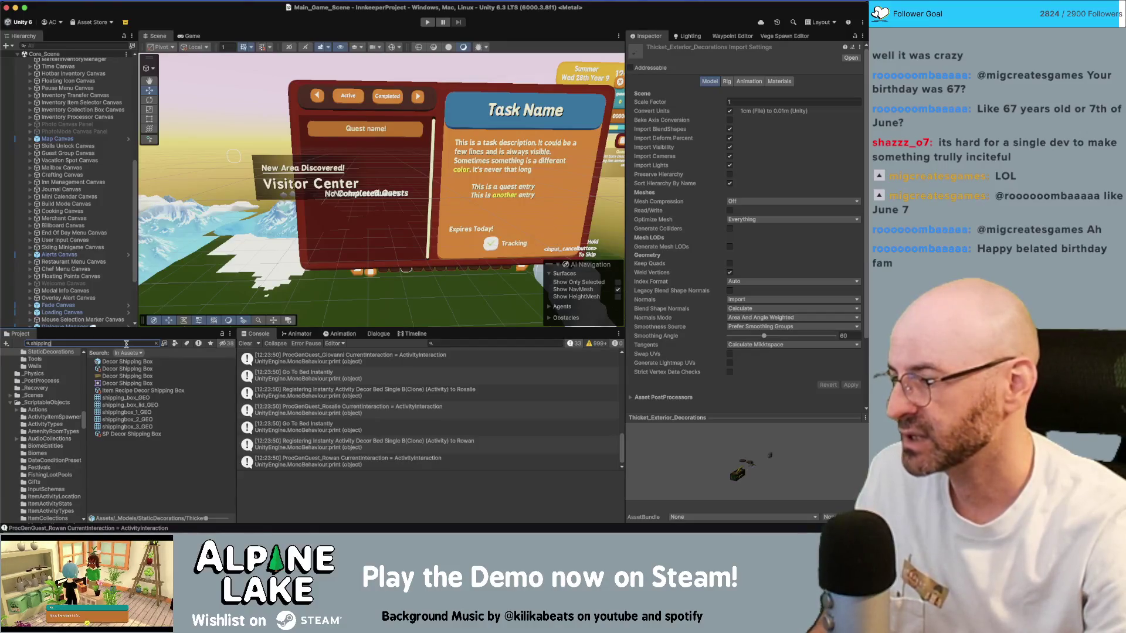
text(trailer)
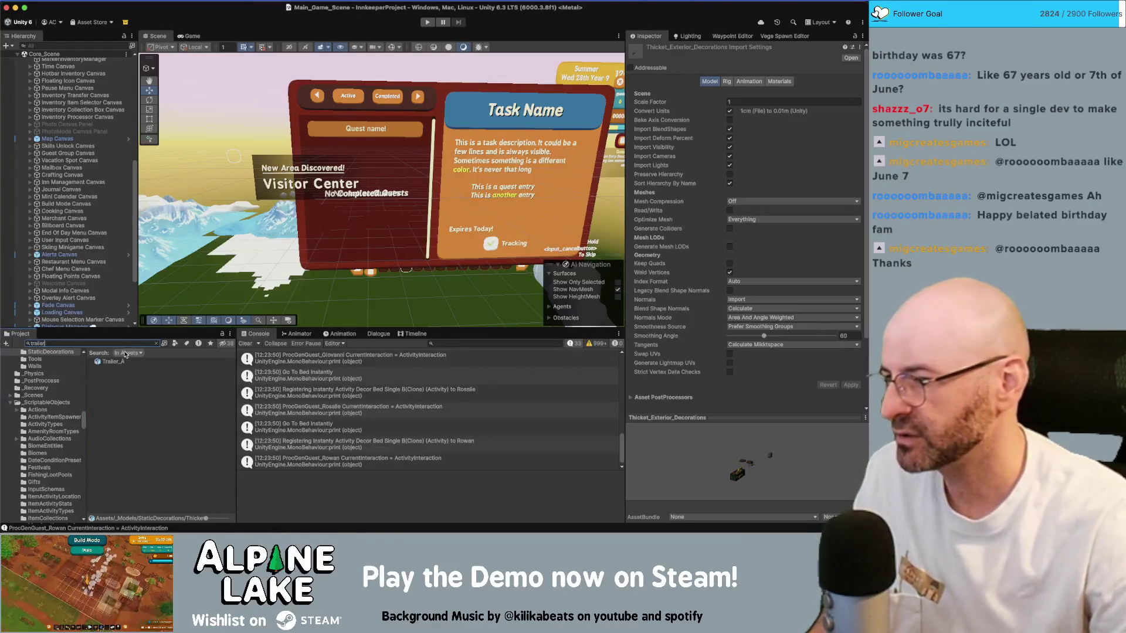
click(115, 363)
key(super+Tab)
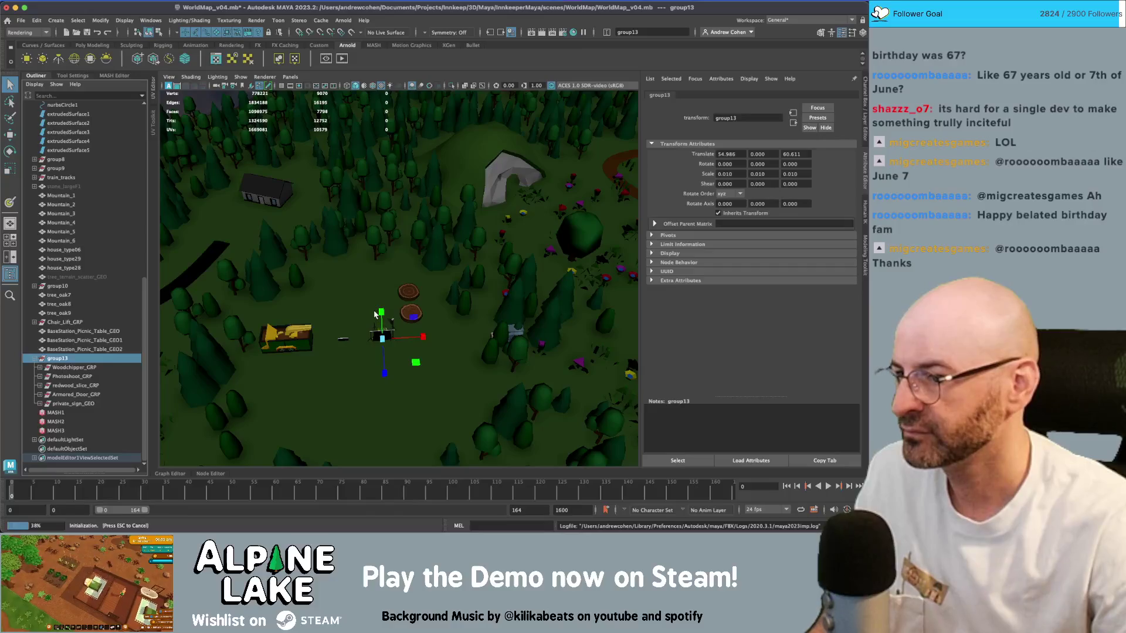
- Select Trailer_A_GRP_EXPORT, frame it, move it onto the terrain and scale it down
click(62, 413)
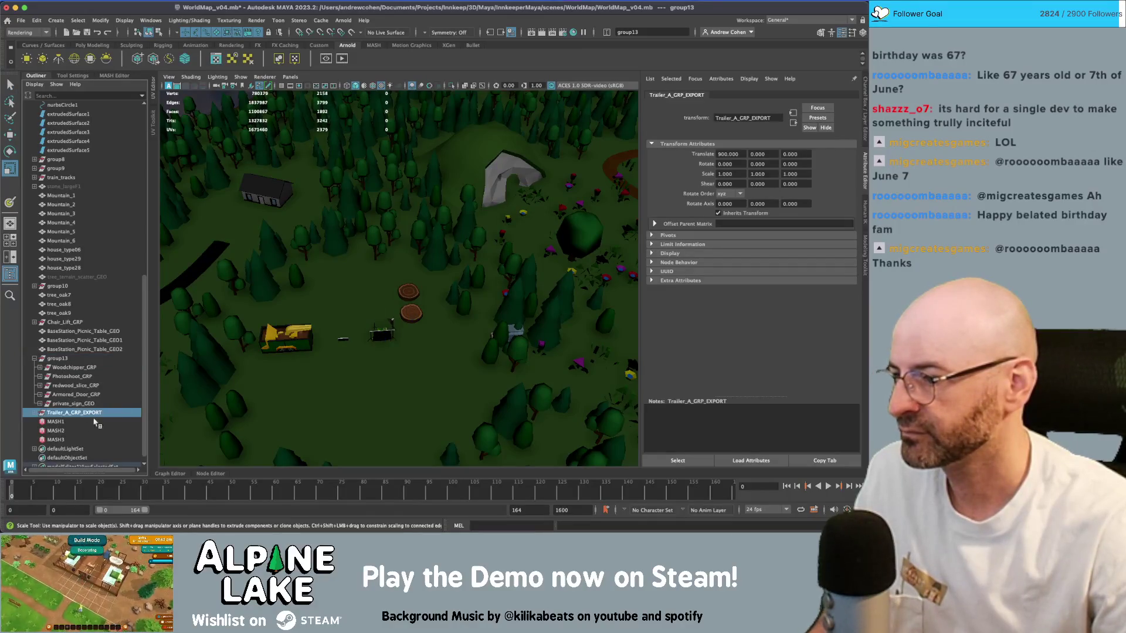
click(33, 413)
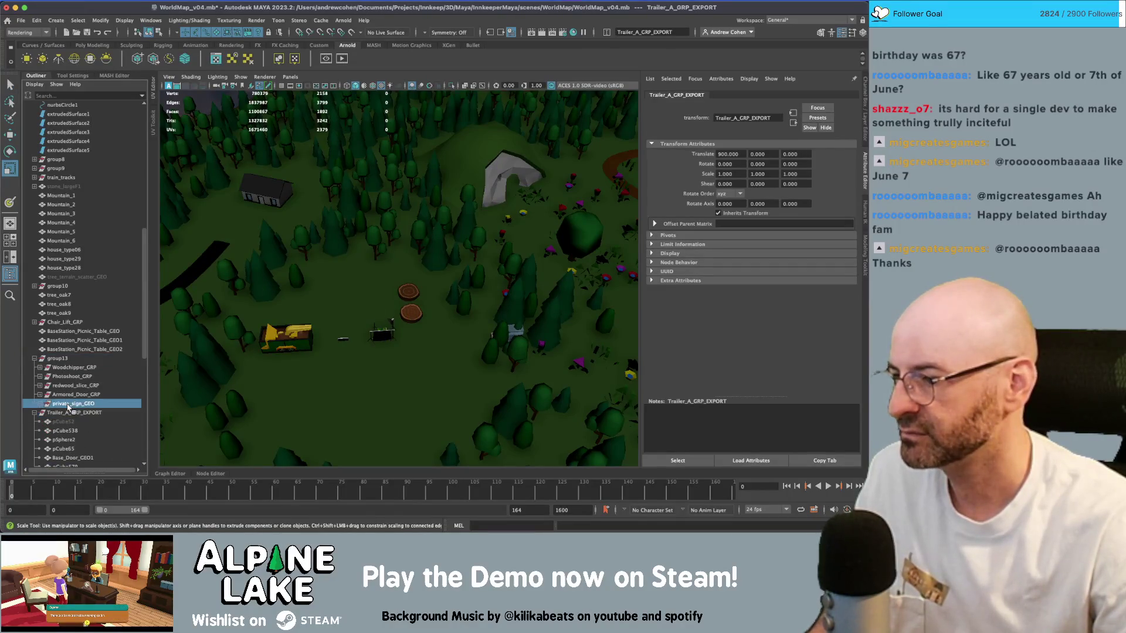
key(f)
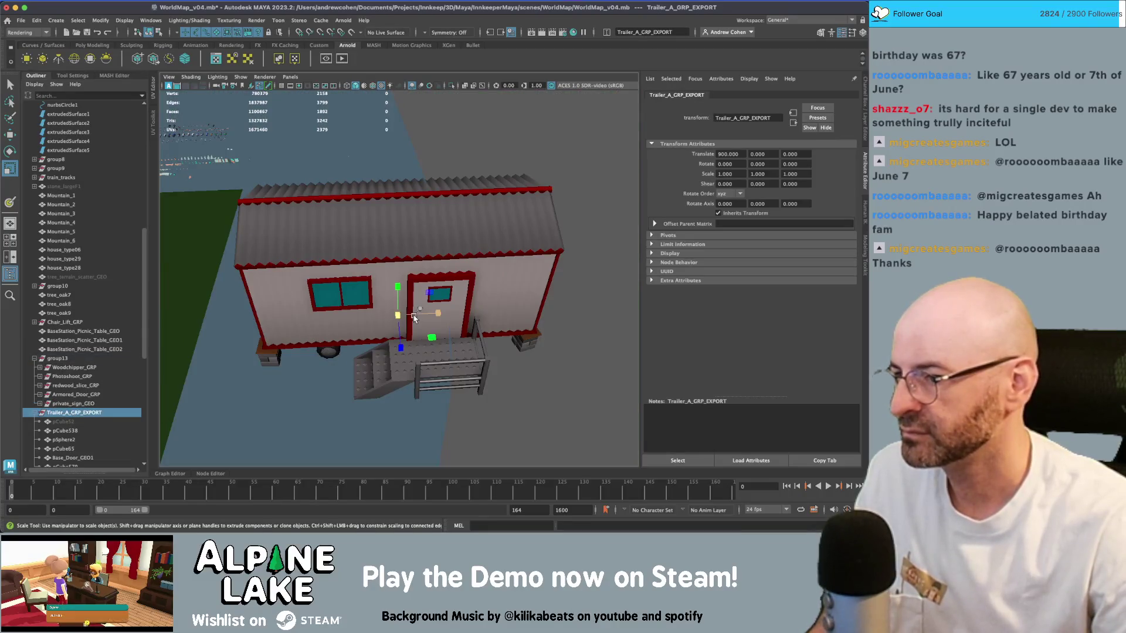
scroll(422, 311, down, 8)
key(w)
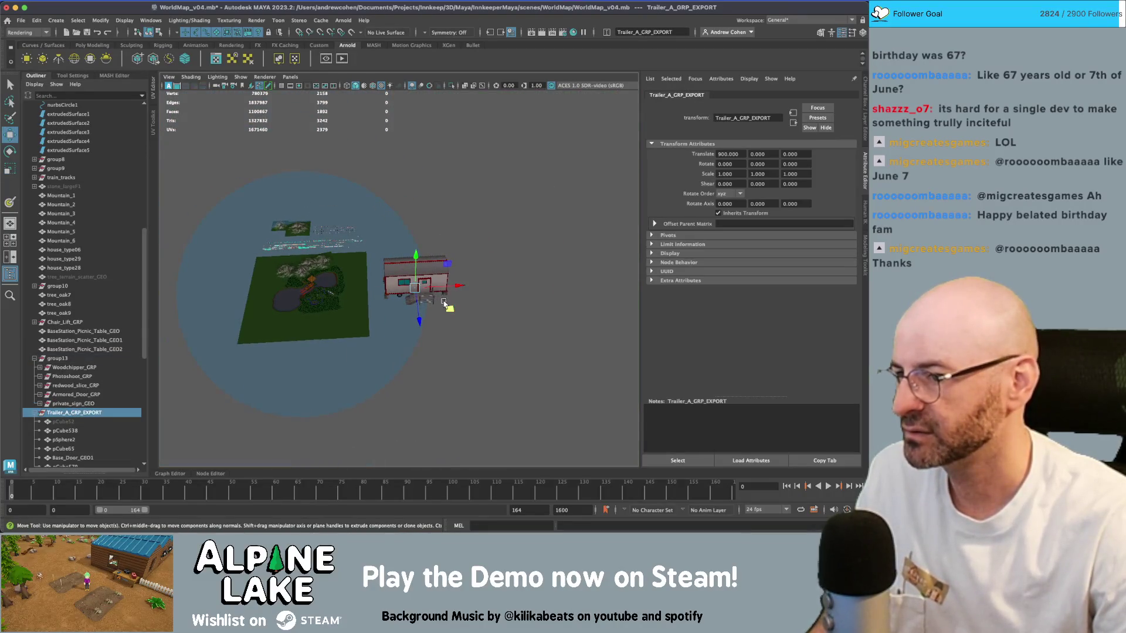
mouse_move(449, 308)
mouse_down()
mouse_move(248, 308)
mouse_move(262, 302)
mouse_up()
key(r)
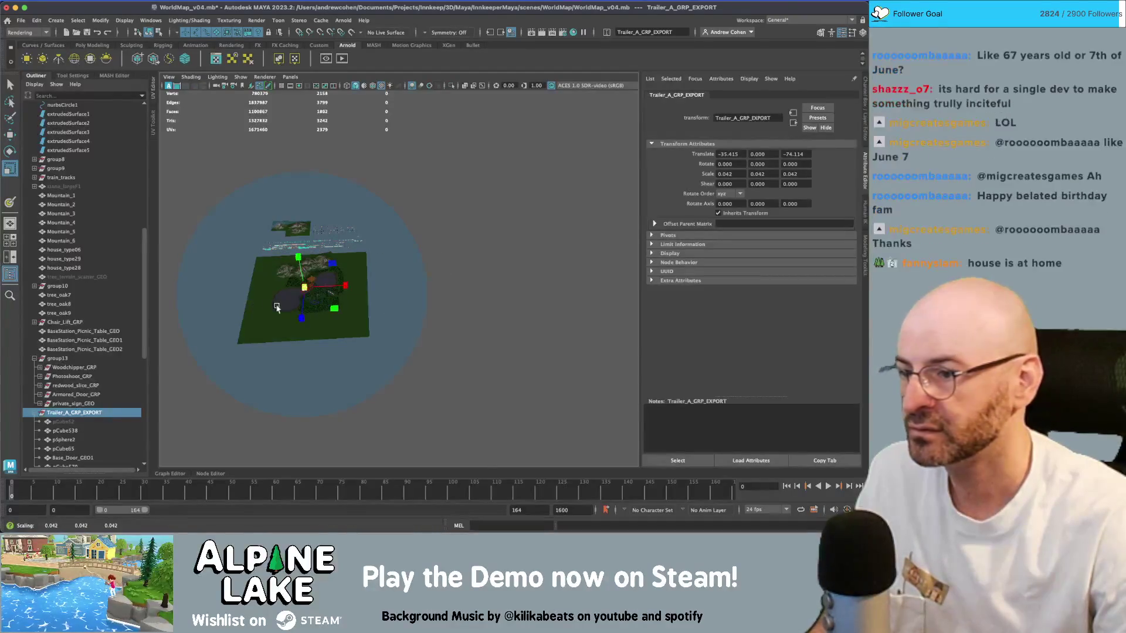
key(f)
scroll(324, 281, down, 5)
scroll(324, 281, down, 5)
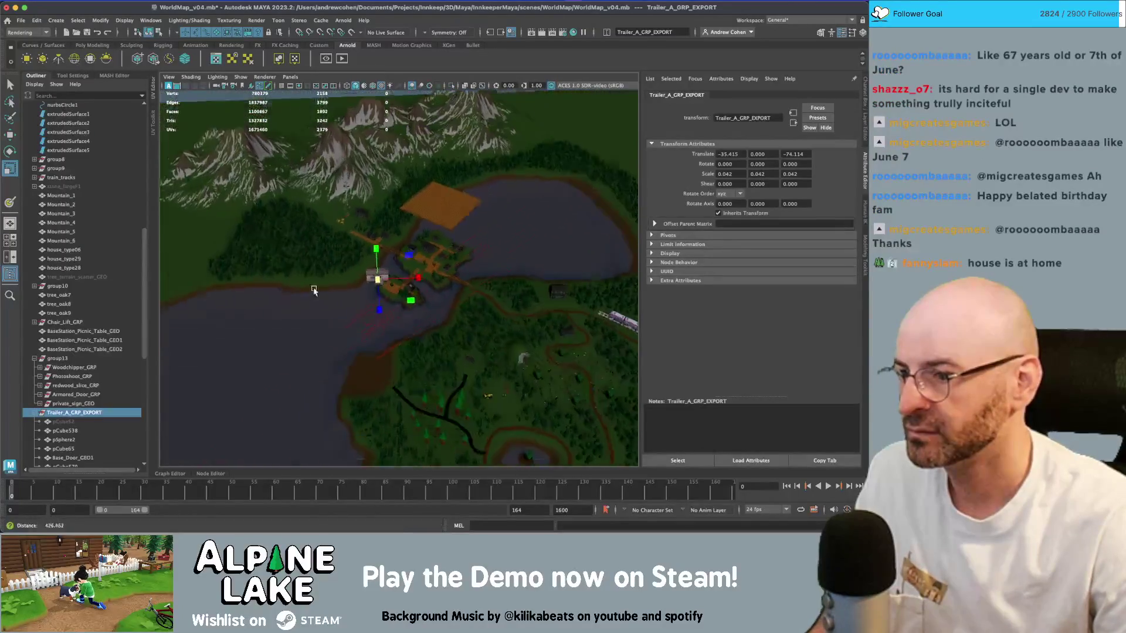
- Move the trailer beside the woodchipper and stumps and shrink it to 0.022 scale
key(w)
drag(346, 249, 441, 350)
key(f)
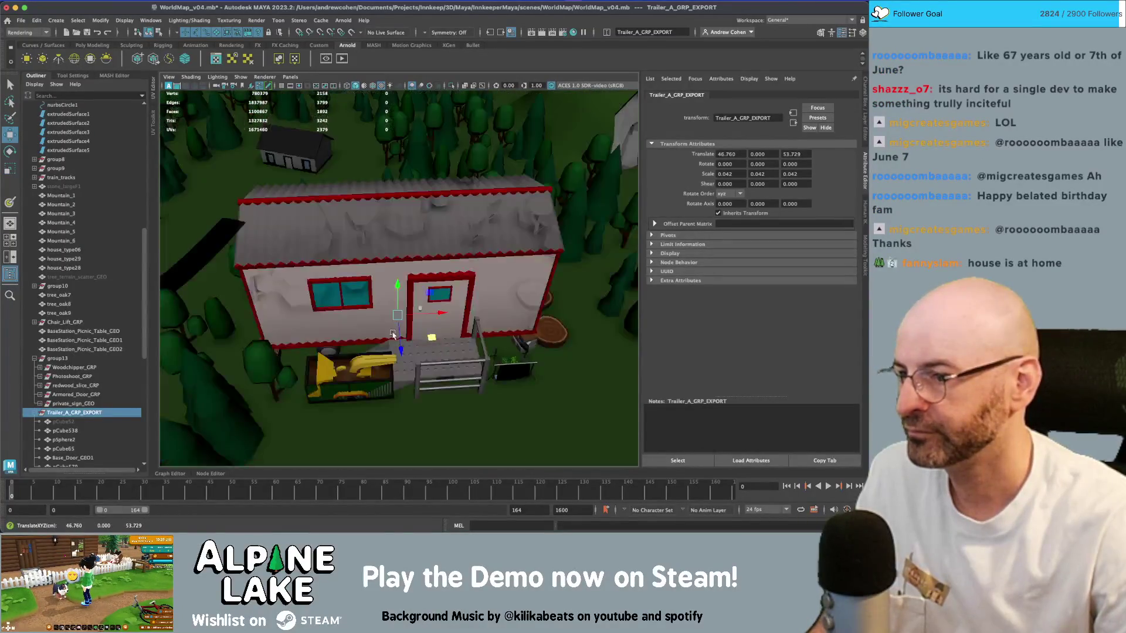
key(r)
drag(398, 319, 294, 329)
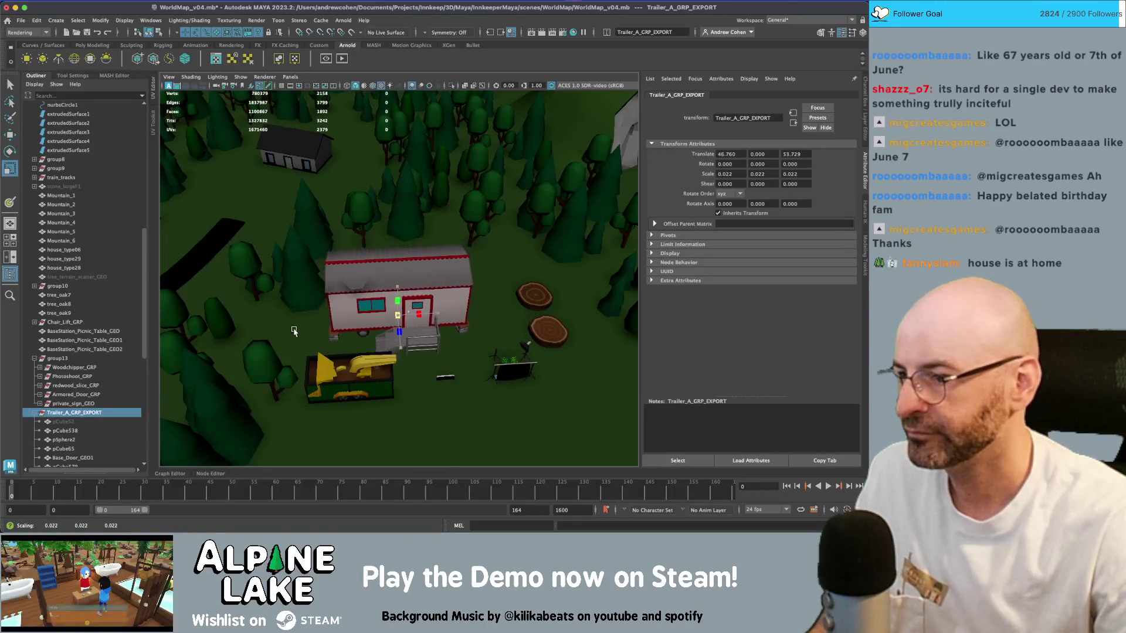
key(w)
mouse_move(410, 330)
mouse_down()
mouse_move(439, 361)
mouse_move(415, 378)
mouse_up()
- Delete the Photoshoot_GRP and Armored_Door_GRP groups from the Outliner
key(q)
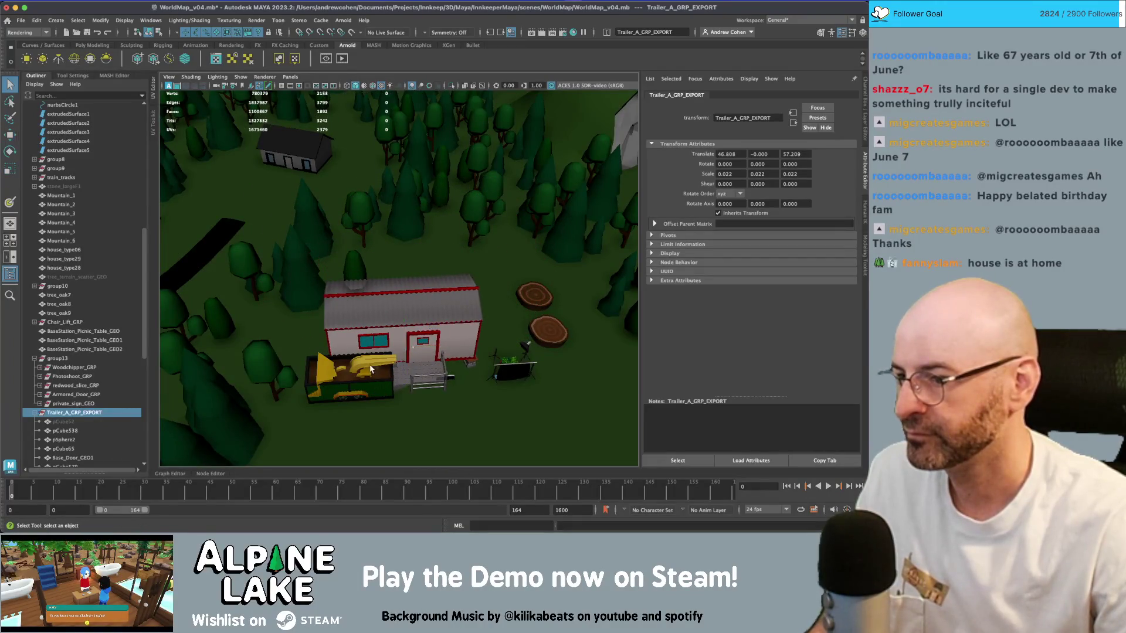
click(371, 368)
alt+middle_drag(377, 359, 399, 343)
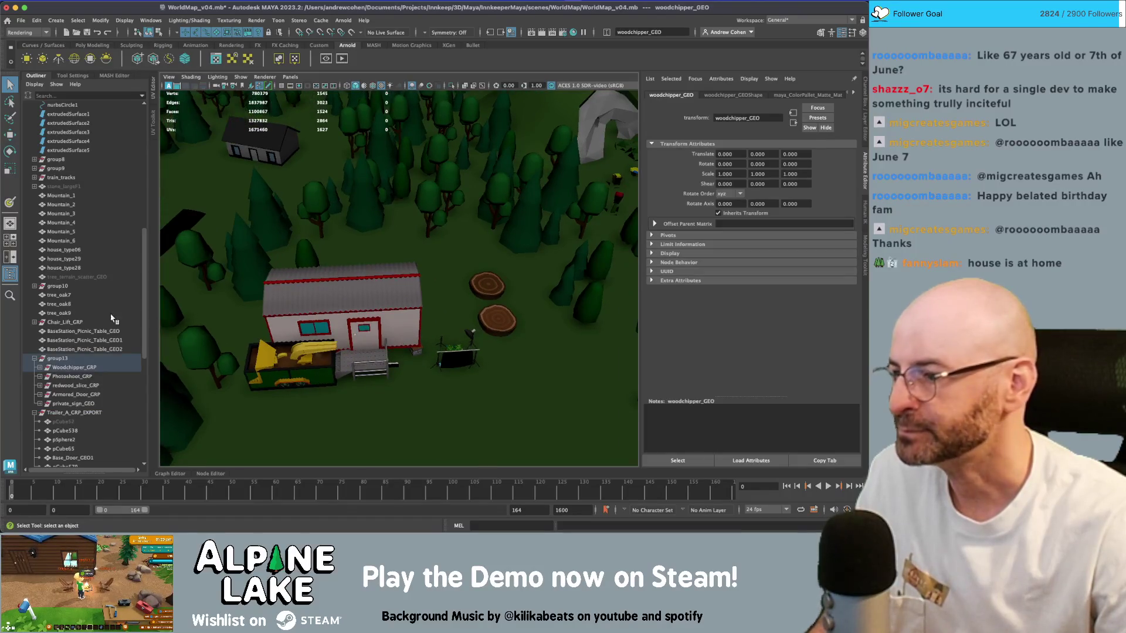
click(76, 368)
click(86, 376)
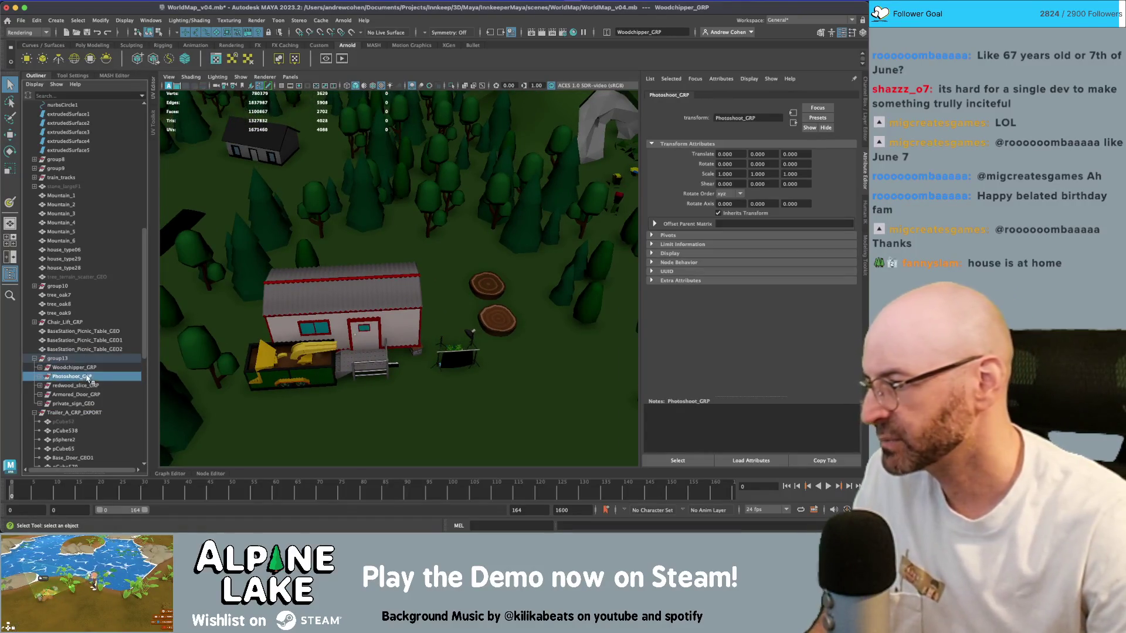
key(Delete)
click(94, 376)
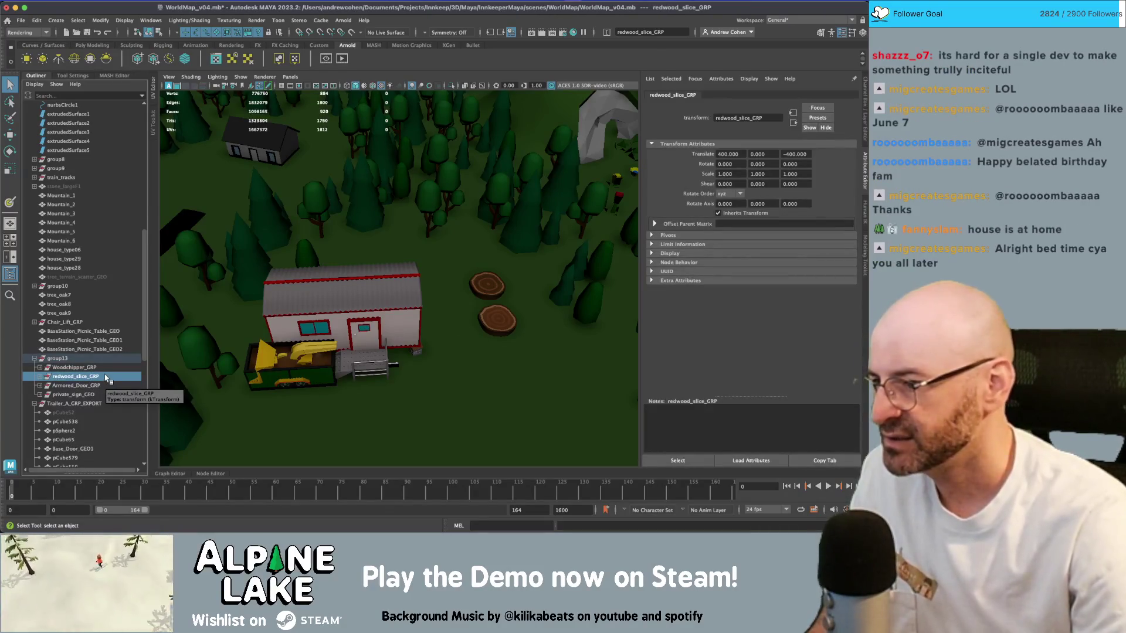
click(96, 386)
key(Delete)
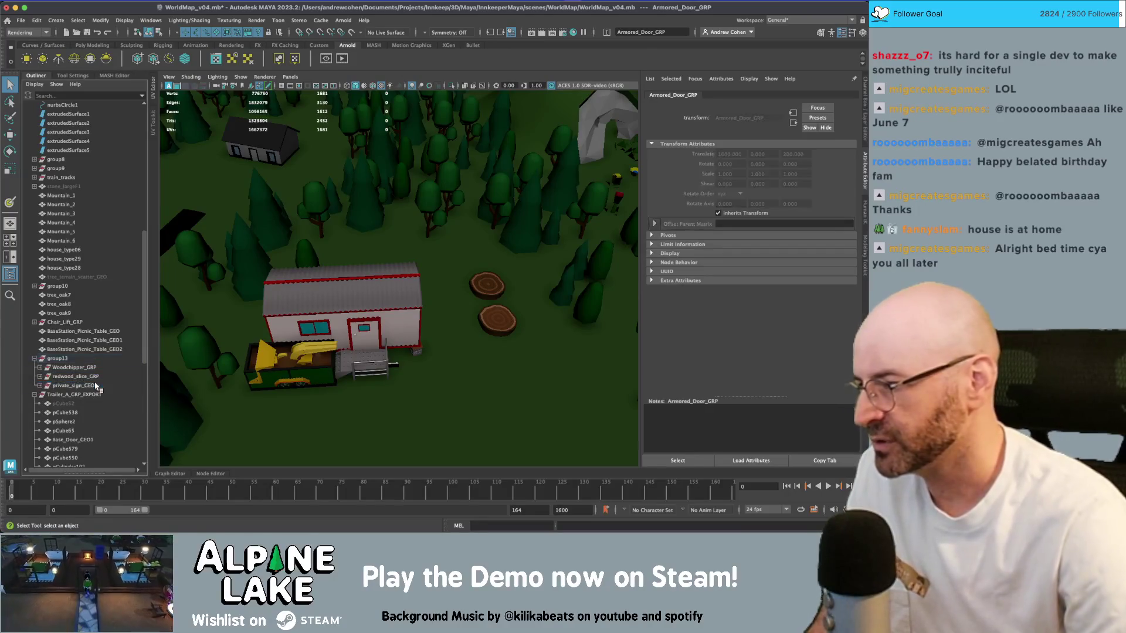
key(ctrl+z)
key(Delete)
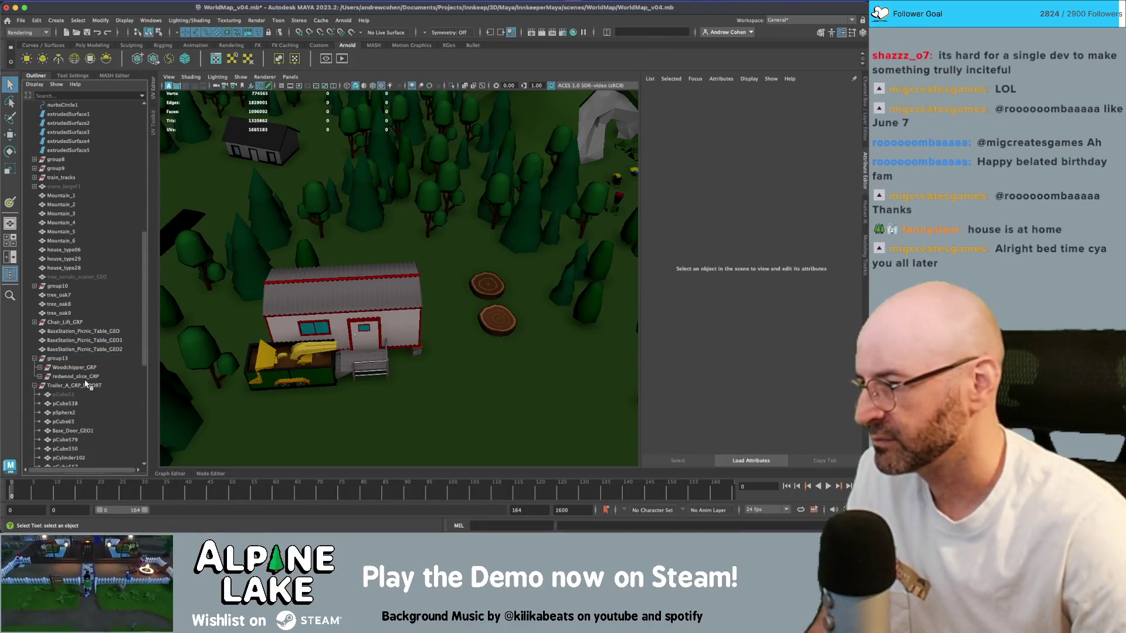
- Move woodchipper_GEO over beside the stumps
click(40, 369)
click(79, 376)
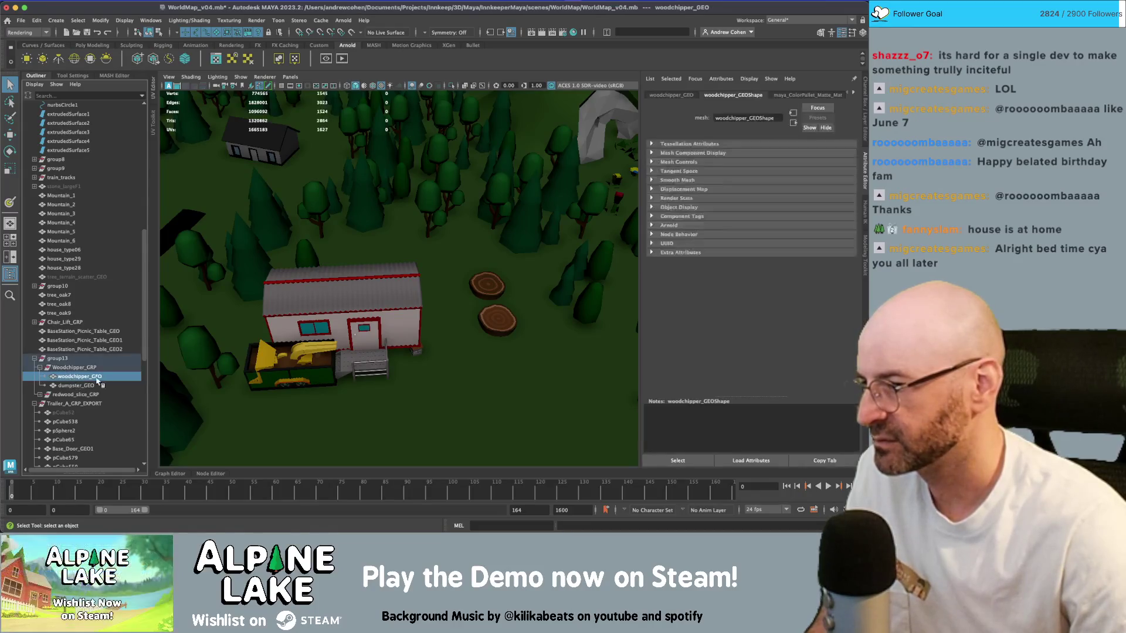
key(w)
mouse_move(326, 377)
mouse_down()
mouse_move(485, 385)
mouse_move(456, 403)
mouse_move(511, 387)
mouse_move(497, 390)
mouse_up()
key(e)
key(w)
- Place dumpster_GEO right behind the woodchipper
key(q)
click(334, 370)
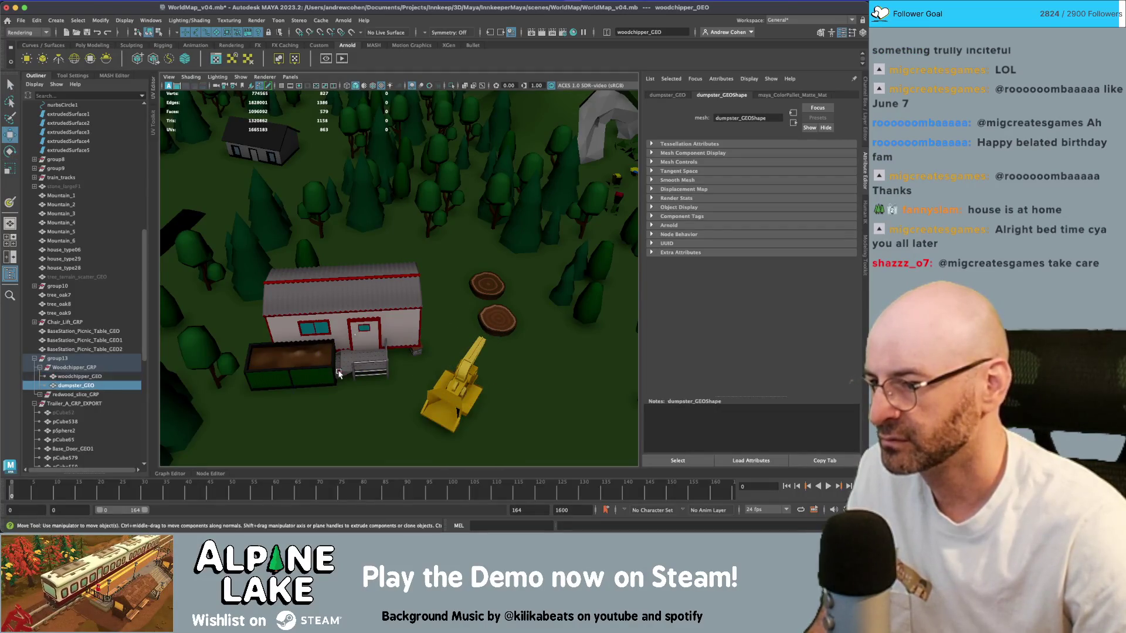
key(w)
mouse_move(331, 396)
mouse_down()
mouse_move(524, 381)
mouse_move(544, 369)
mouse_up()
key(e)
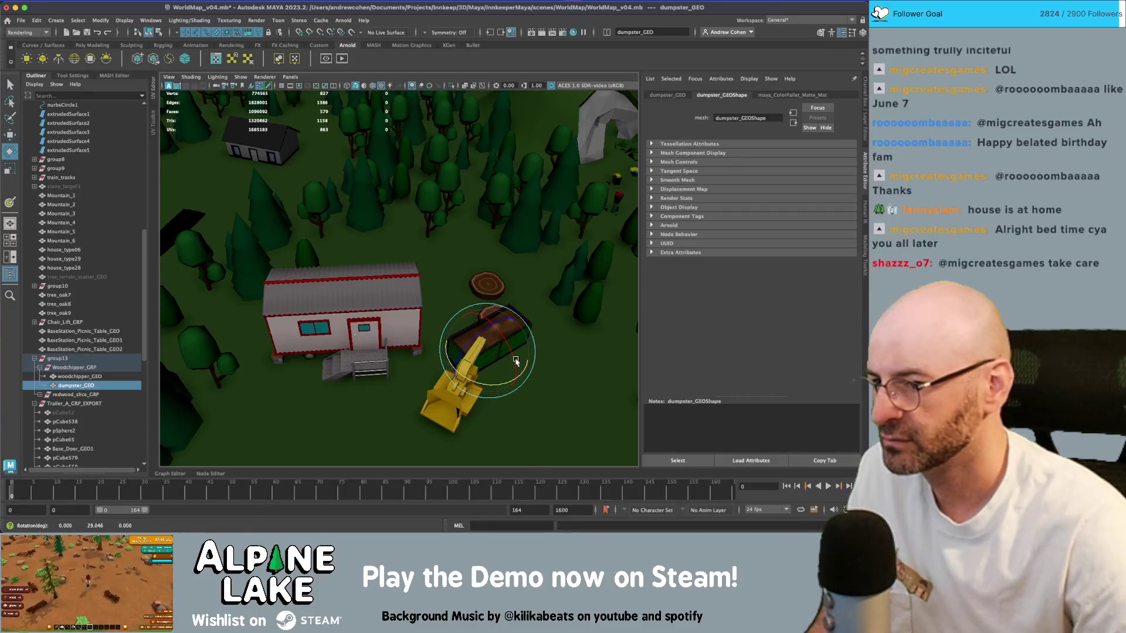
- Move both redwood slices together in front of the camp
key(q)
click(490, 312)
shift+click(490, 313)
key(w)
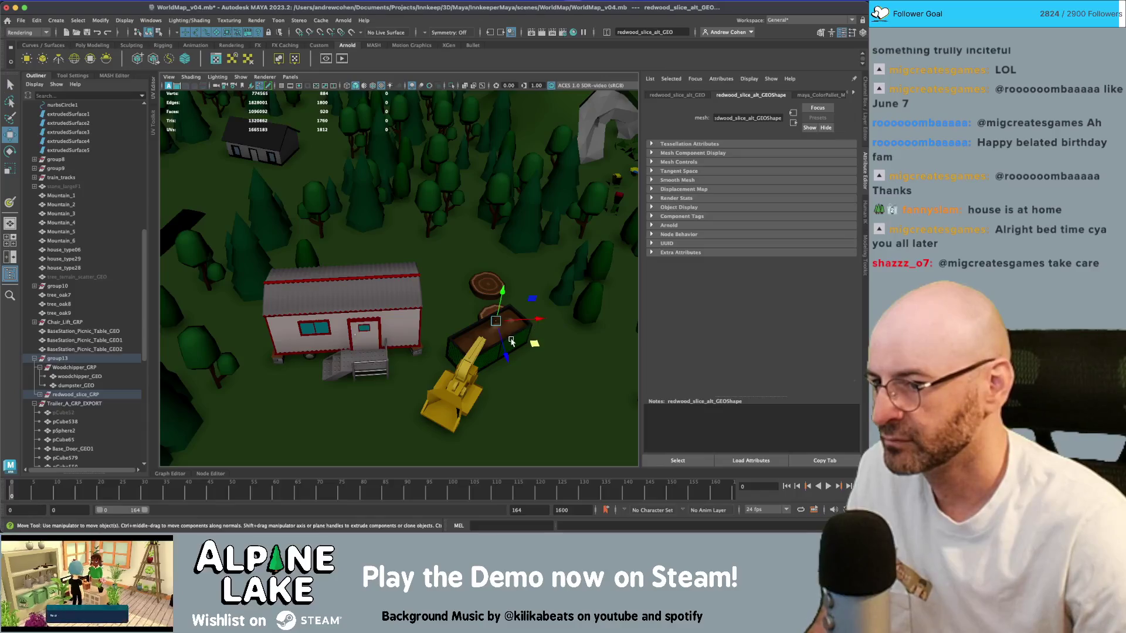
middle_drag(534, 343, 423, 394)
alt+drag(422, 394, 421, 399)
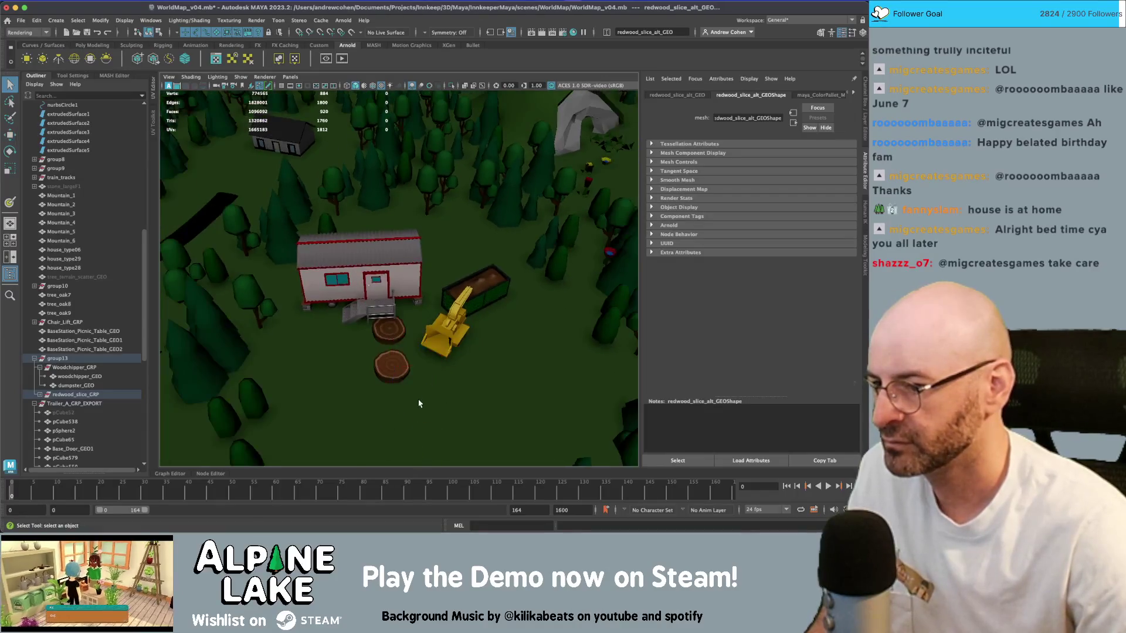
middle_drag(424, 394, 417, 433)
- Move the lower redwood slice up beside the other slice
key(q)
shift+click(400, 420)
key(w)
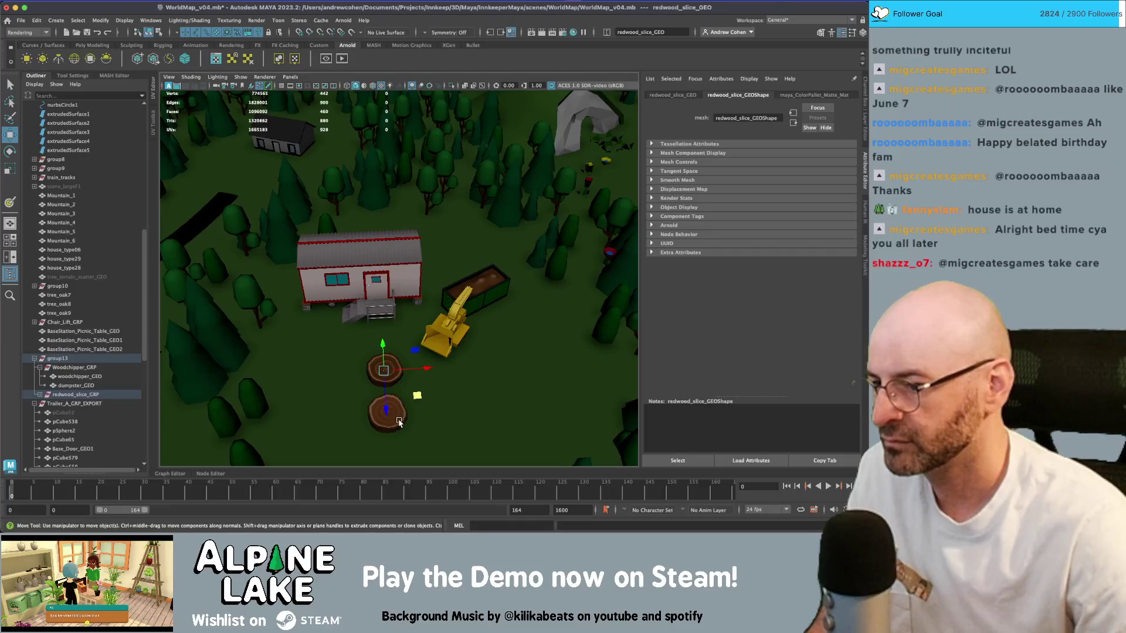
click(406, 402)
mouse_move(406, 402)
middle_down()
mouse_move(411, 366)
mouse_move(393, 375)
middle_up()
scroll(393, 375, down, 5)
mouse_move(393, 375)
alt+mouse_down()
mouse_move(343, 289)
mouse_move(364, 317)
alt+mouse_up()
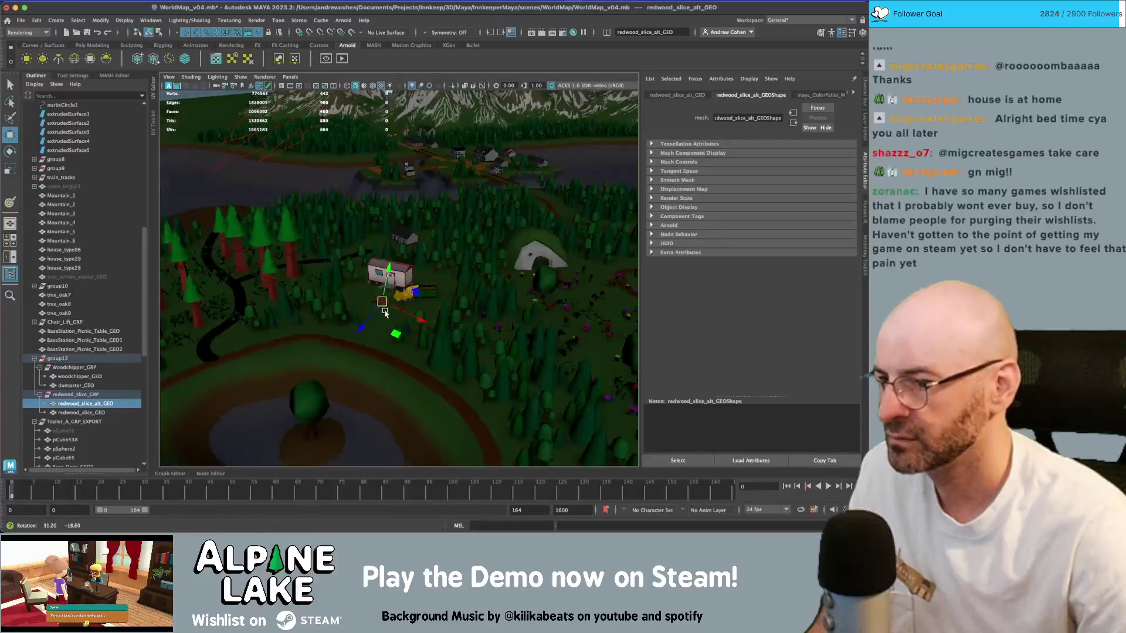
scroll(364, 316, up, 8)
- Turn the trailer 24.623° on Y and scale it to 0.018
key(q)
click(378, 259)
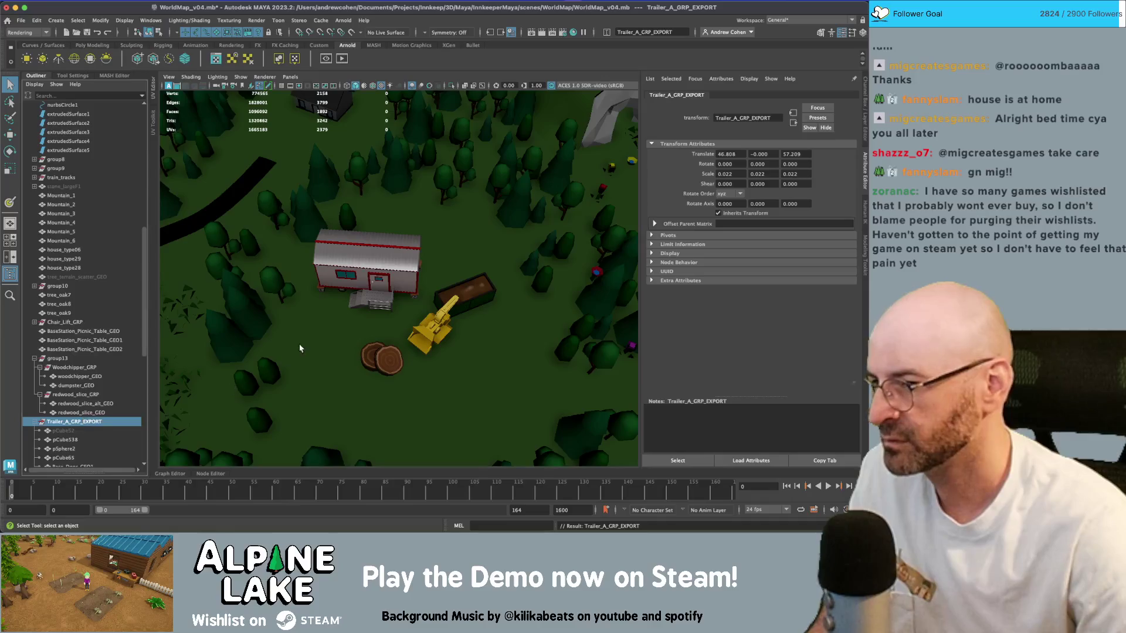
key(e)
mouse_move(374, 317)
mouse_down()
mouse_move(360, 300)
mouse_move(394, 293)
mouse_move(390, 261)
mouse_move(388, 288)
mouse_up()
key(r)
key(w)
alt+middle_drag(311, 259, 330, 260)
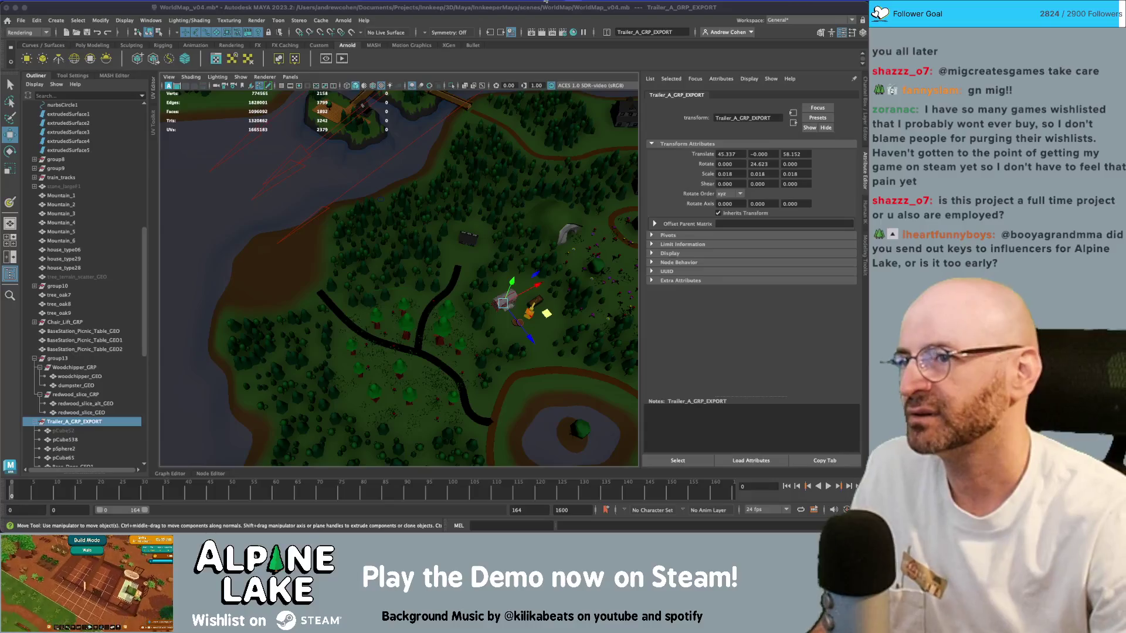
scroll(452, 137, up, 3)
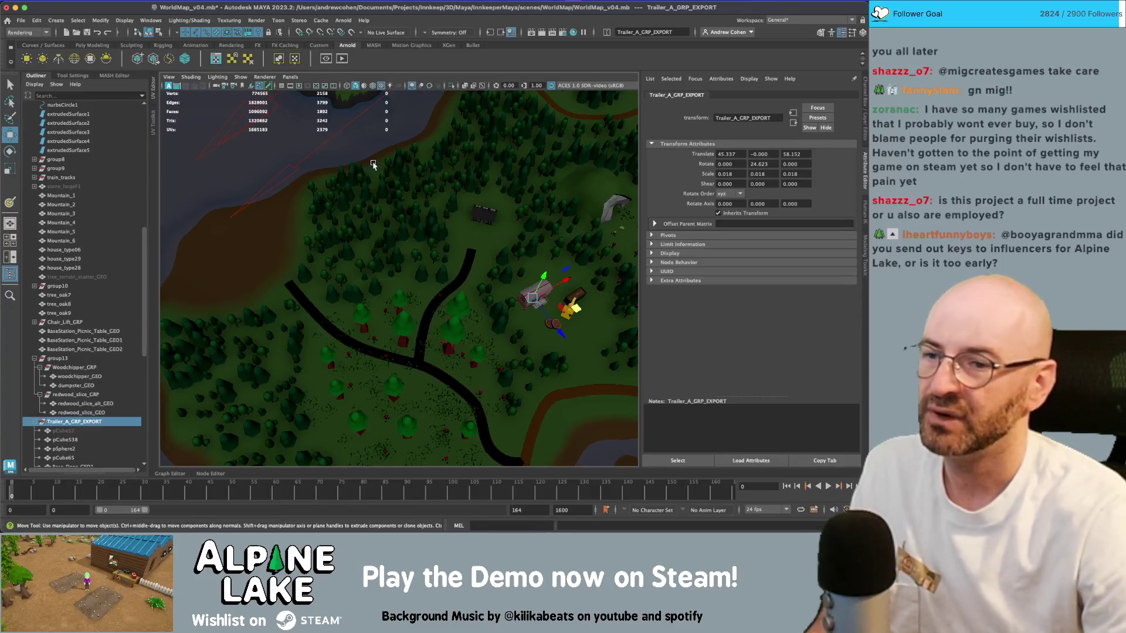
- Tumble the viewport to bring the island village to the centre of the view
click(520, 12)
mouse_move(482, 200)
alt+mouse_down()
mouse_move(375, 202)
mouse_move(410, 216)
mouse_move(348, 192)
mouse_move(397, 201)
mouse_move(410, 246)
alt+mouse_up()
alt+right_drag(410, 246, 454, 231)
alt+drag(455, 232, 381, 212)
alt+right_drag(381, 212, 338, 204)
alt+drag(339, 204, 367, 200)
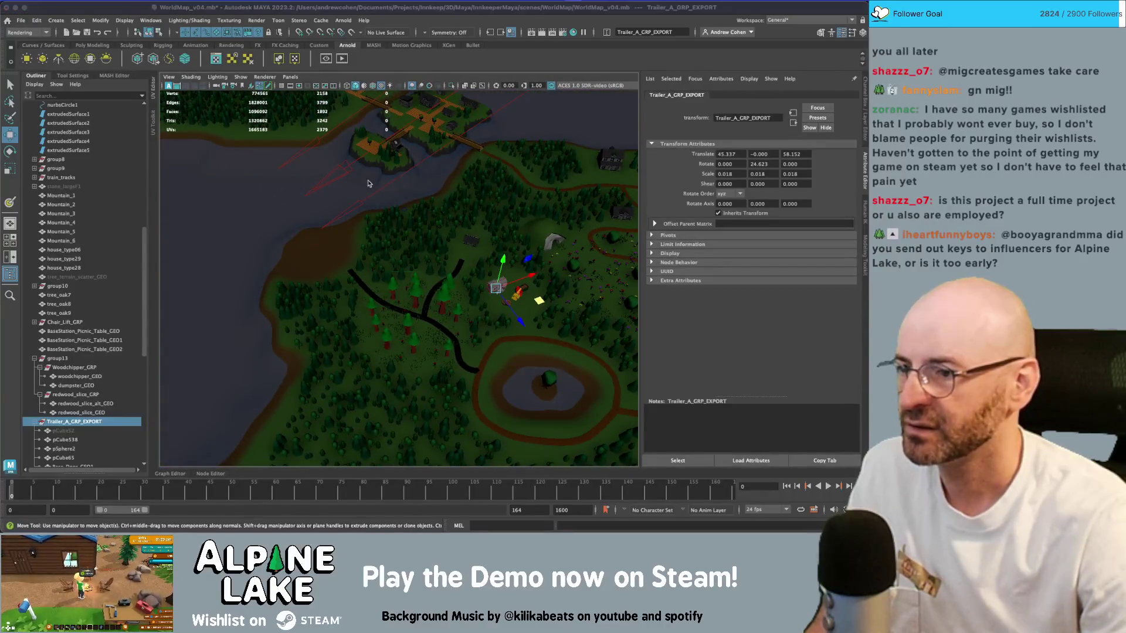
alt+drag(368, 182, 424, 188)
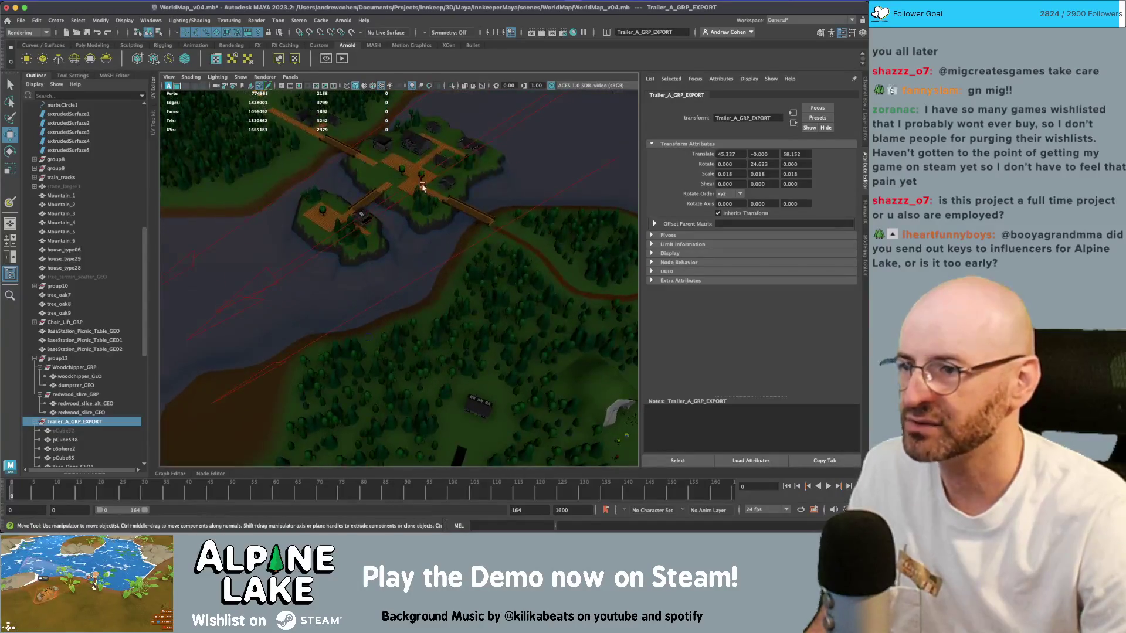
- Frame house_type15 in the village, zoom out, then switch to Unity
click(388, 144)
key(f)
scroll(470, 201, down, 3)
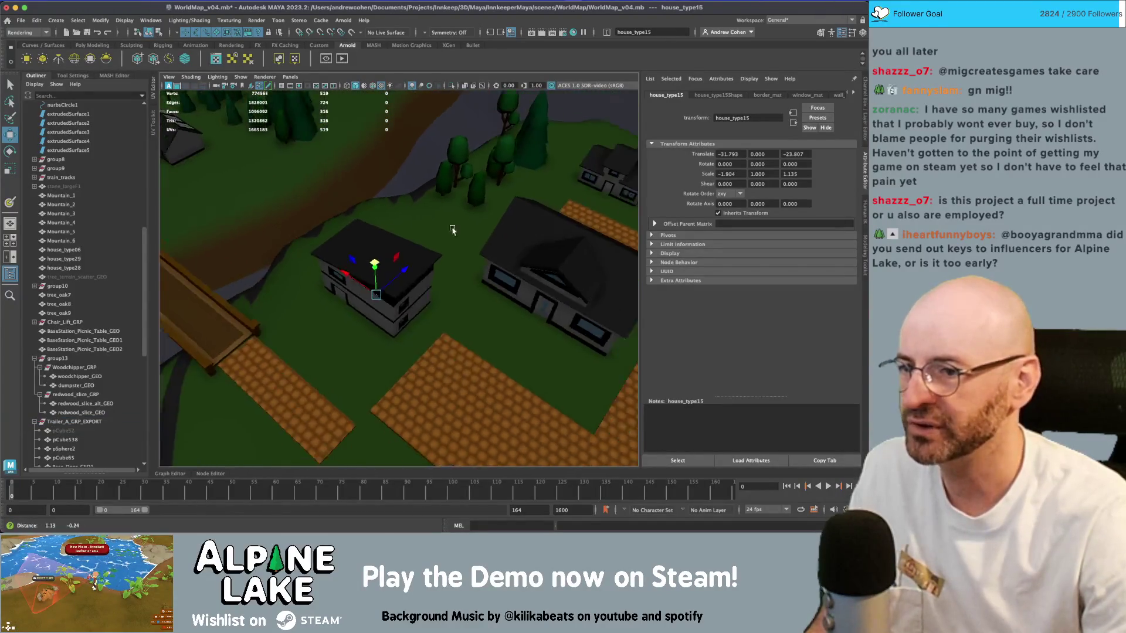
scroll(412, 224, down, 2)
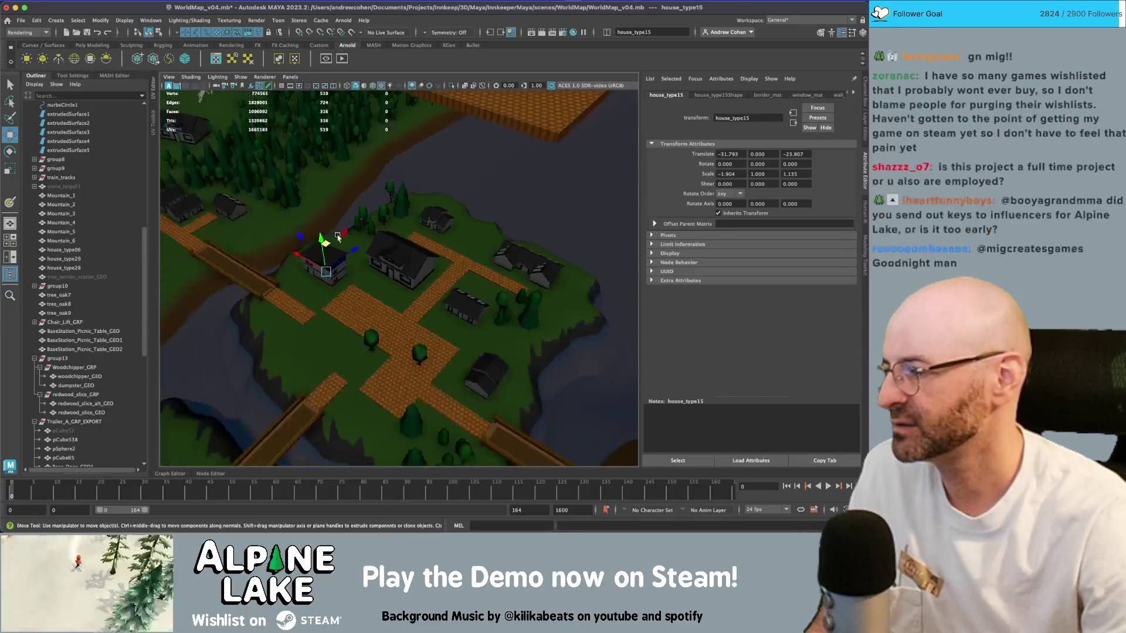
scroll(380, 255, down, 4)
scroll(381, 255, down, 6)
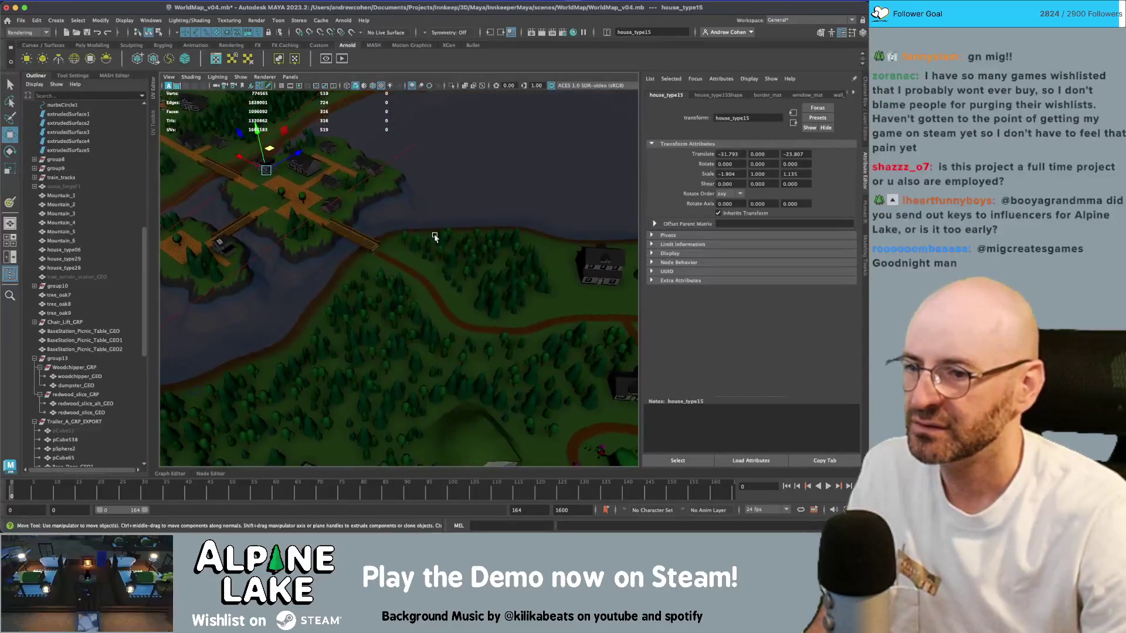
alt+middle_drag(395, 228, 408, 215)
alt+drag(408, 215, 458, 184)
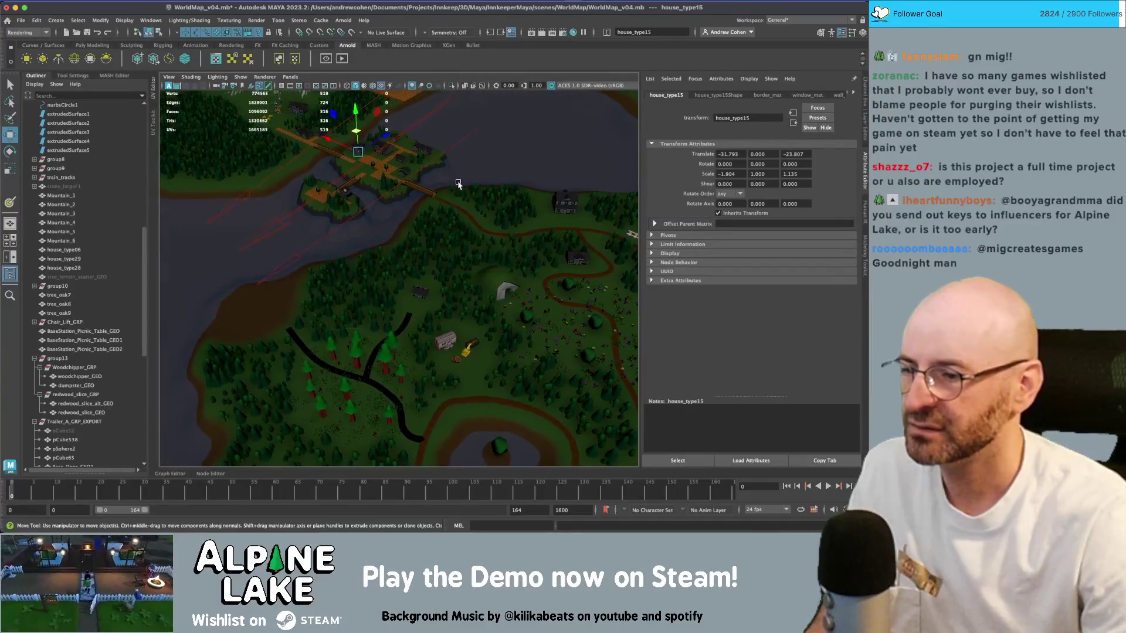
key(super+Tab)
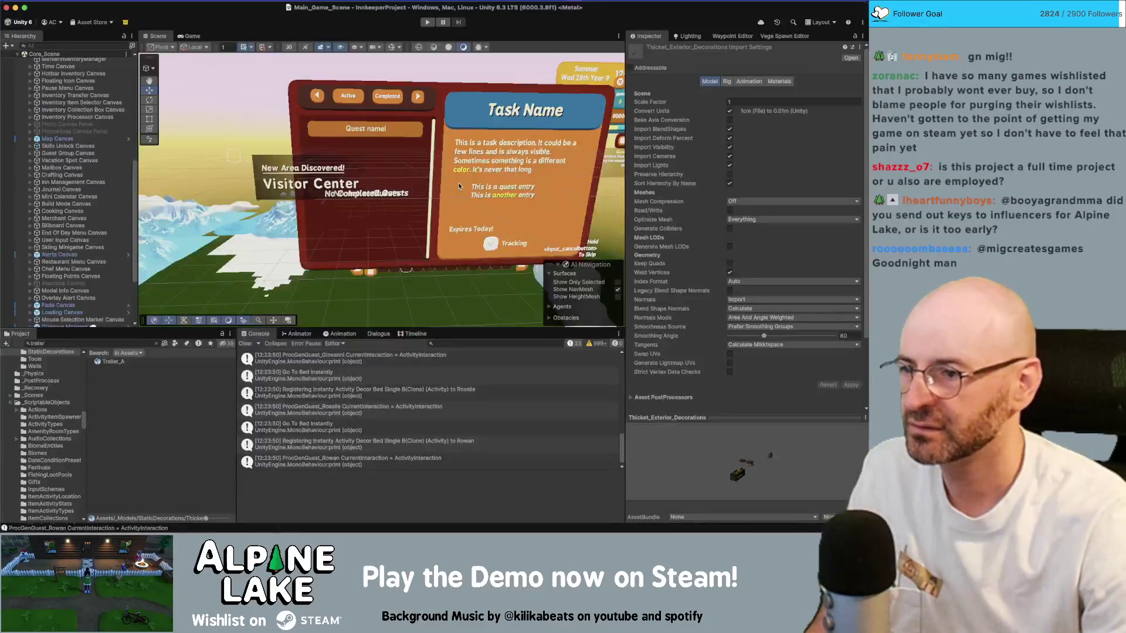
- Filter the Project assets with the search term 'shore'
click(128, 342)
text(shore)
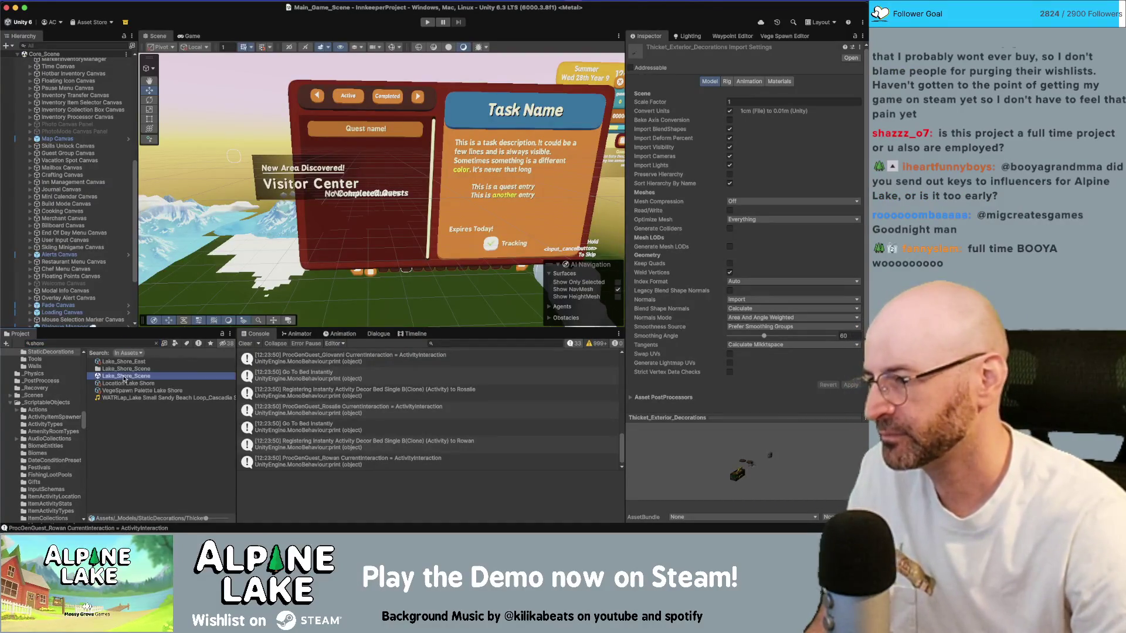
scroll(131, 298, down, 5)
scroll(64, 297, down, 8)
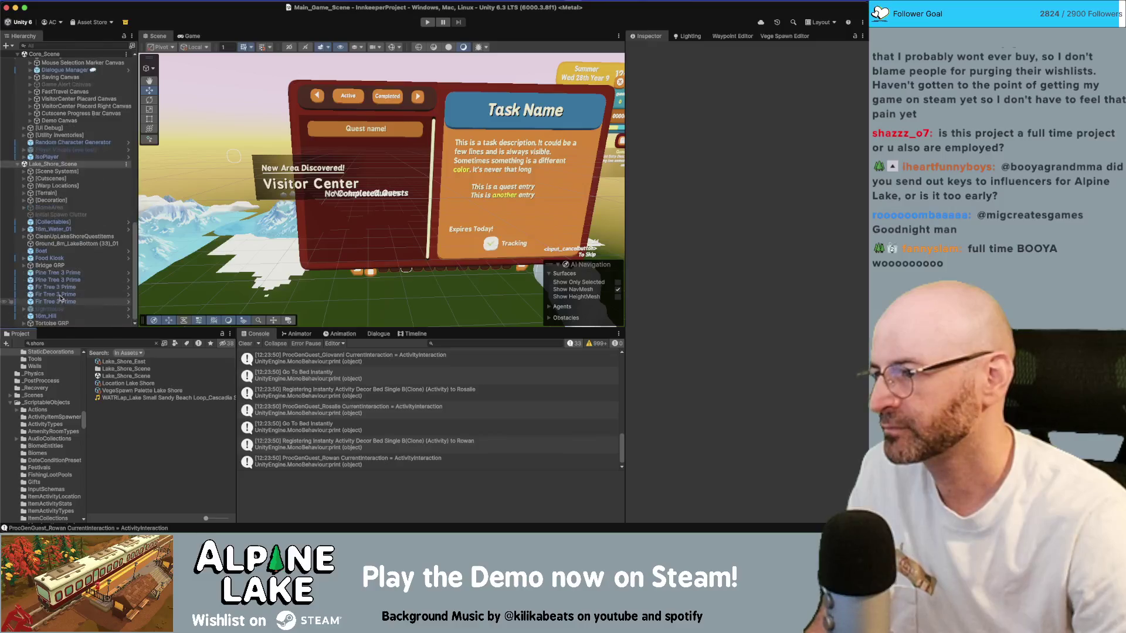
- Frame Bridge GRP in the Scene view and select the Food Kiosk building
double_click(50, 265)
scroll(388, 248, down, 10)
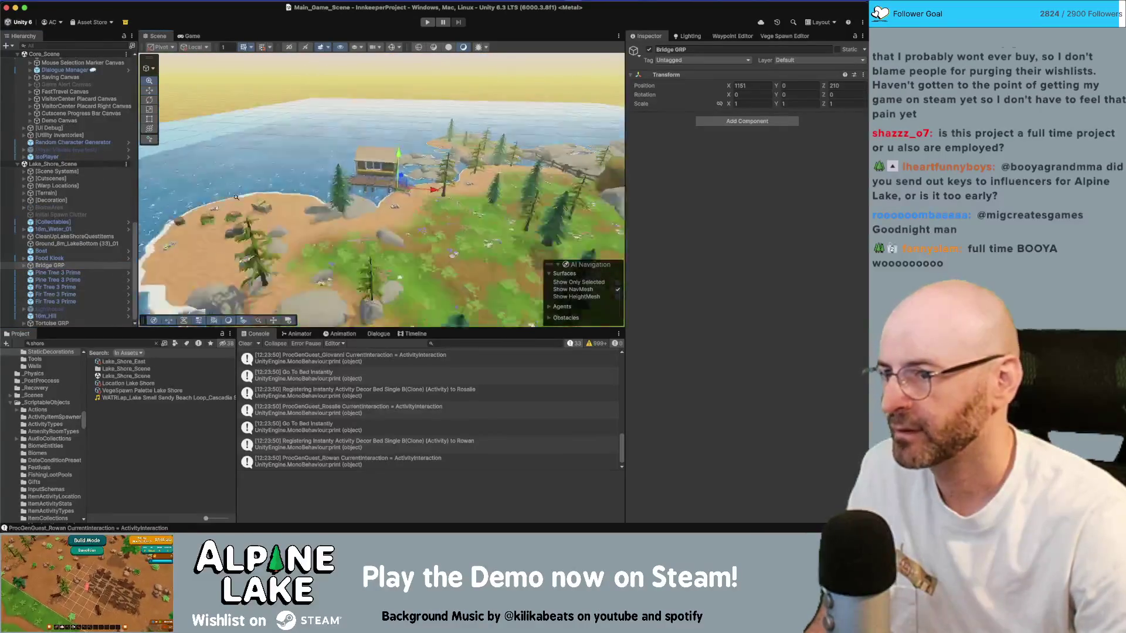
scroll(334, 202, up, 10)
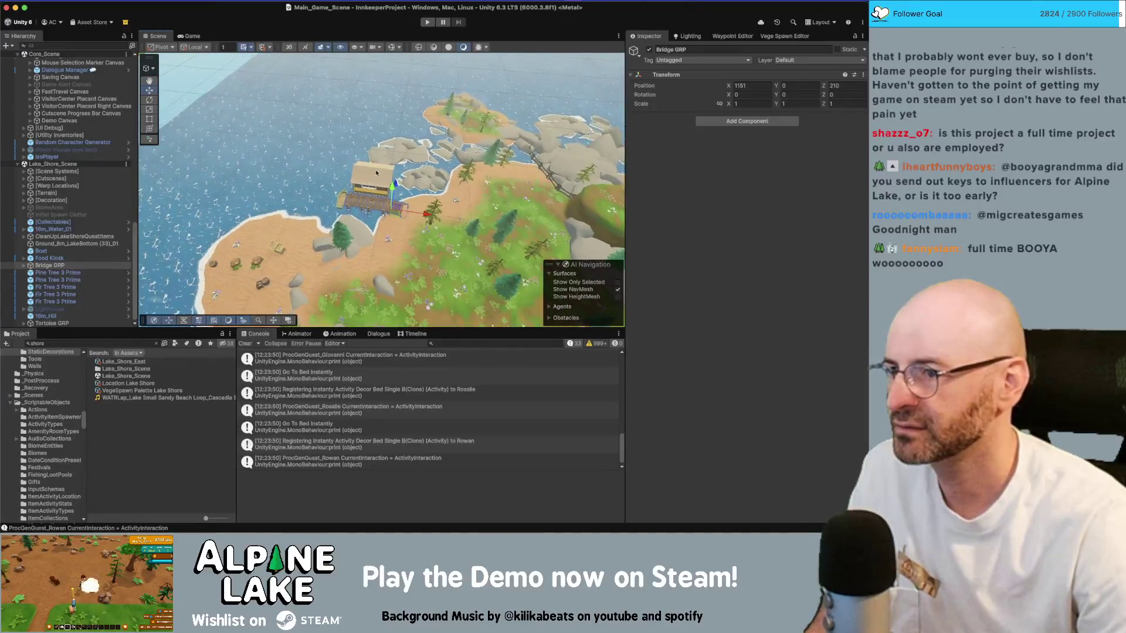
click(364, 171)
scroll(348, 190, up, 10)
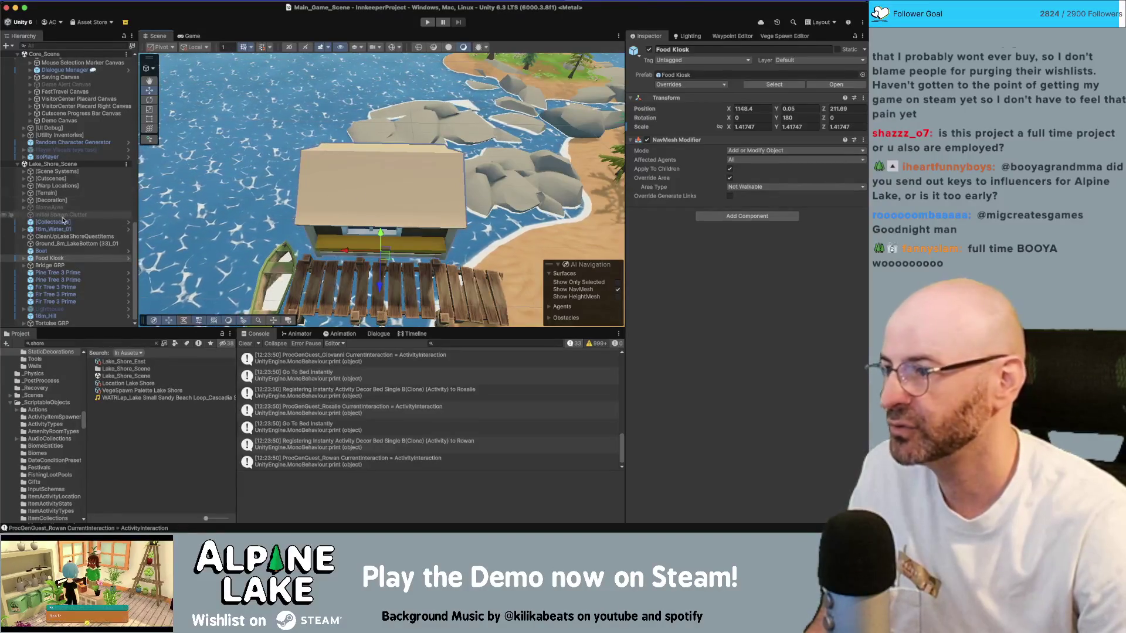
- Select the BridgeOnColumns_LOD0 dock piece, then the kiosk roof pCube18_01 at ground level
click(24, 265)
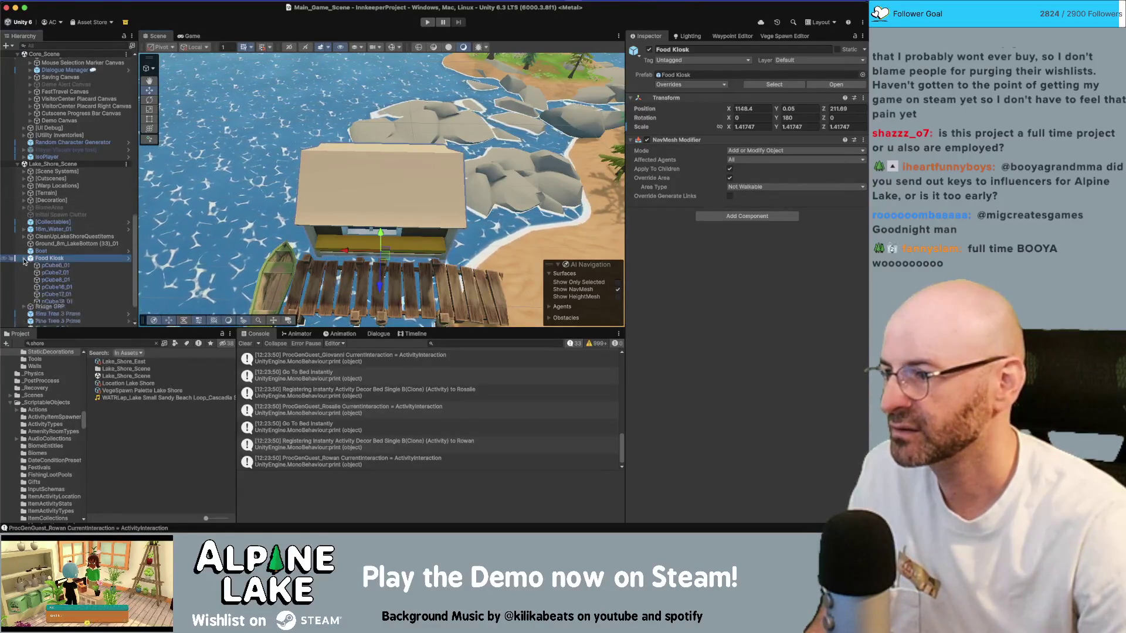
click(362, 295)
scroll(329, 276, down, 5)
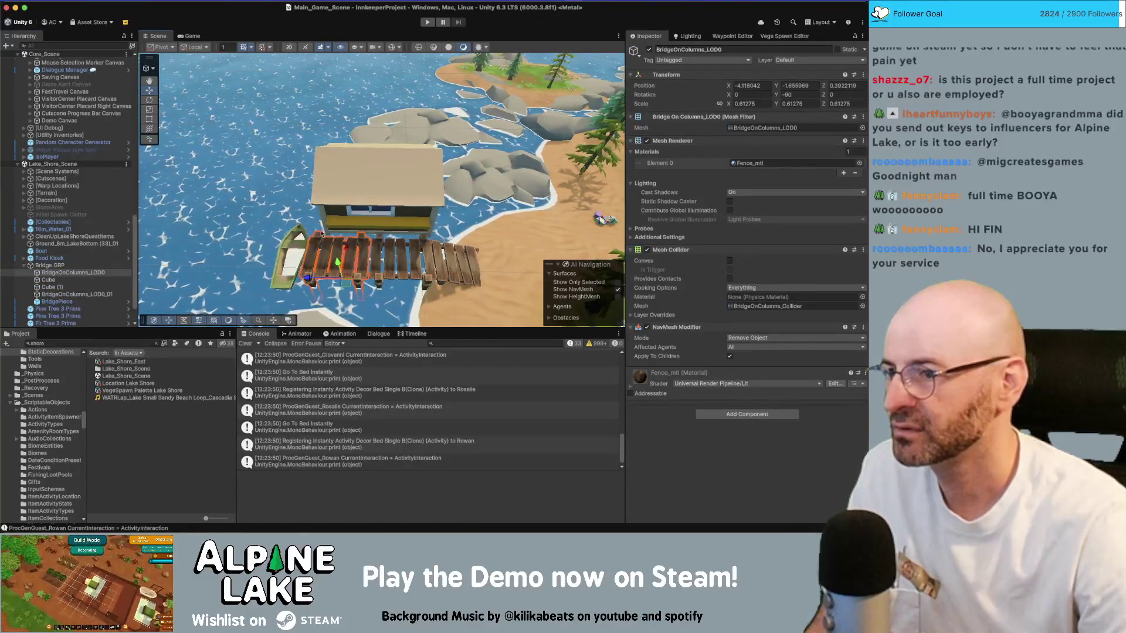
click(369, 196)
mouse_move(410, 195)
alt+mouse_down()
mouse_move(375, 100)
mouse_move(295, 56)
mouse_move(346, 112)
mouse_move(426, 158)
alt+mouse_up()
click(431, 161)
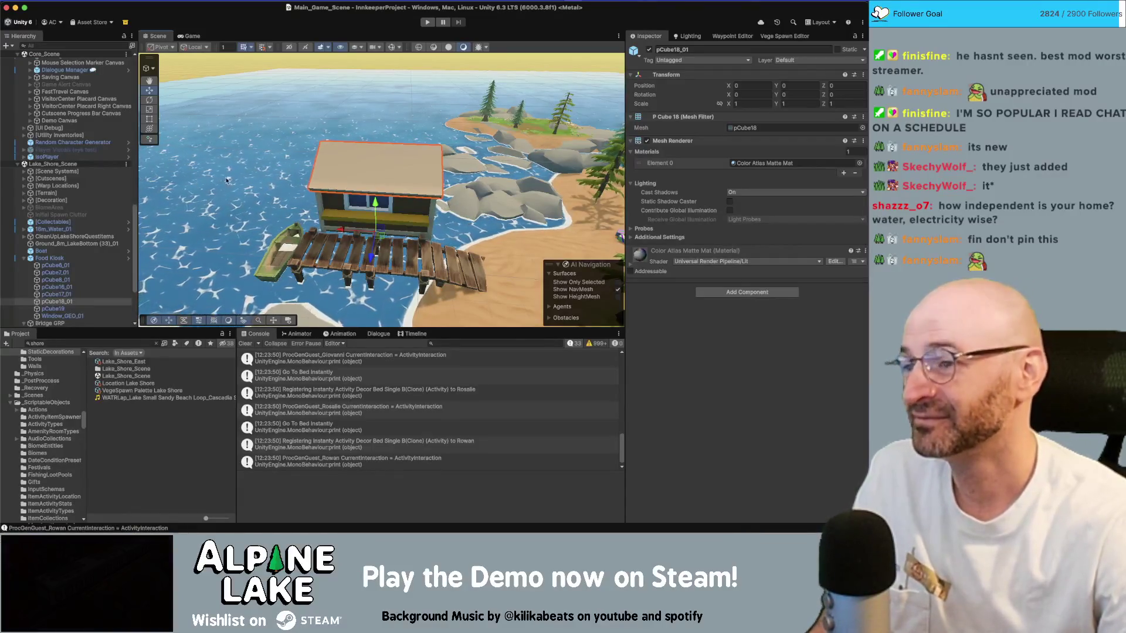
- Select the Food Kiosk and locate its prefab asset in the Project window
click(352, 157)
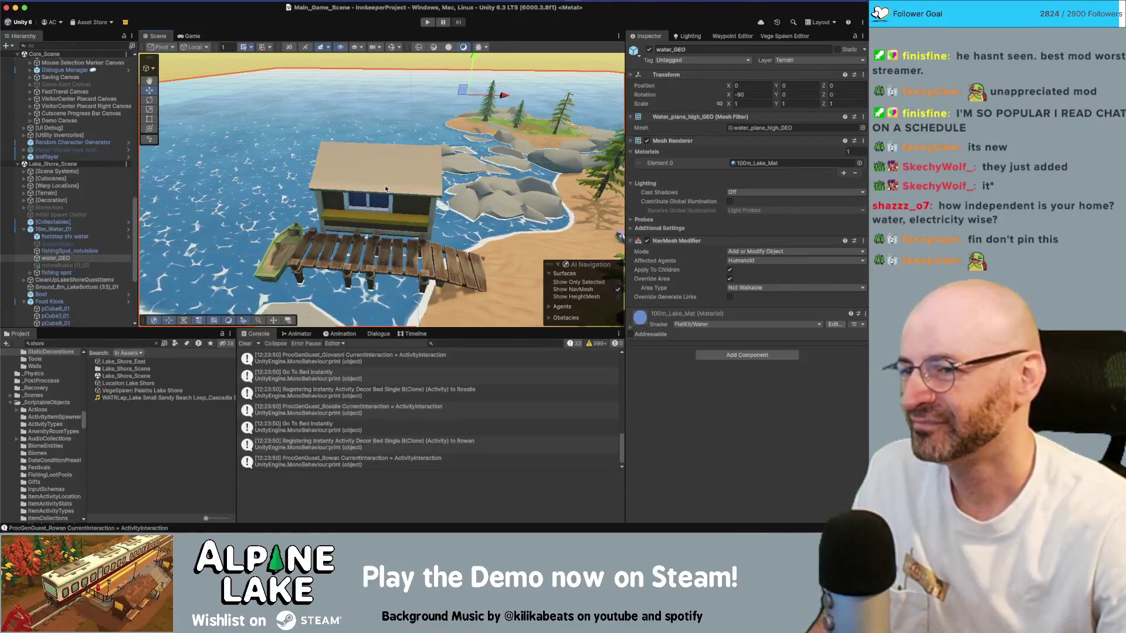
click(379, 222)
alt+drag(379, 223, 369, 185)
click(368, 185)
click(368, 185)
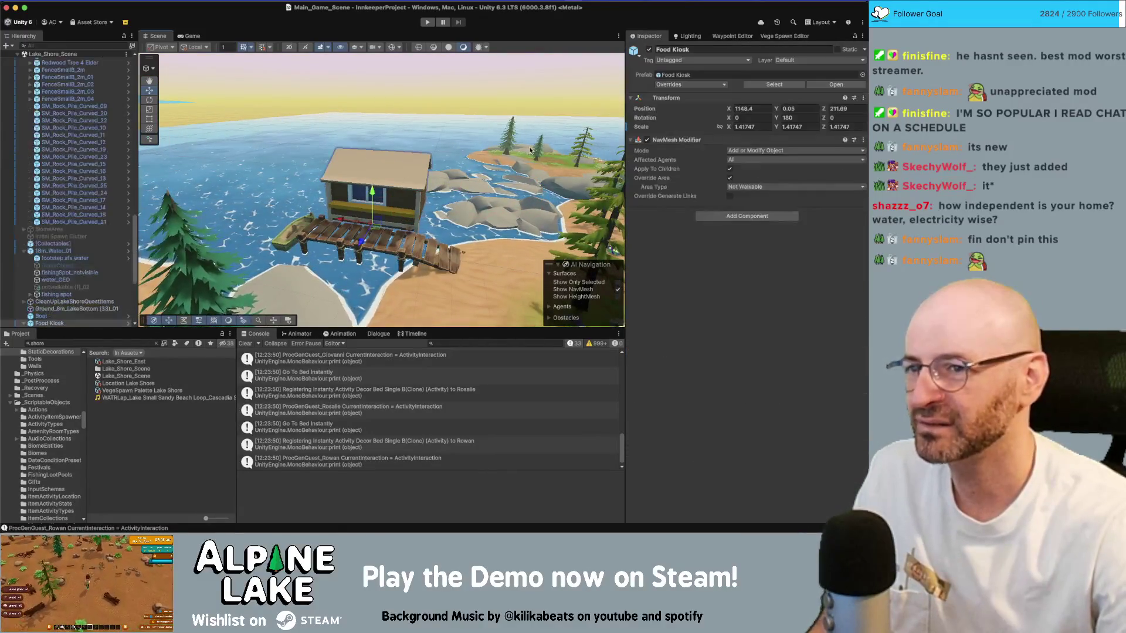
click(675, 74)
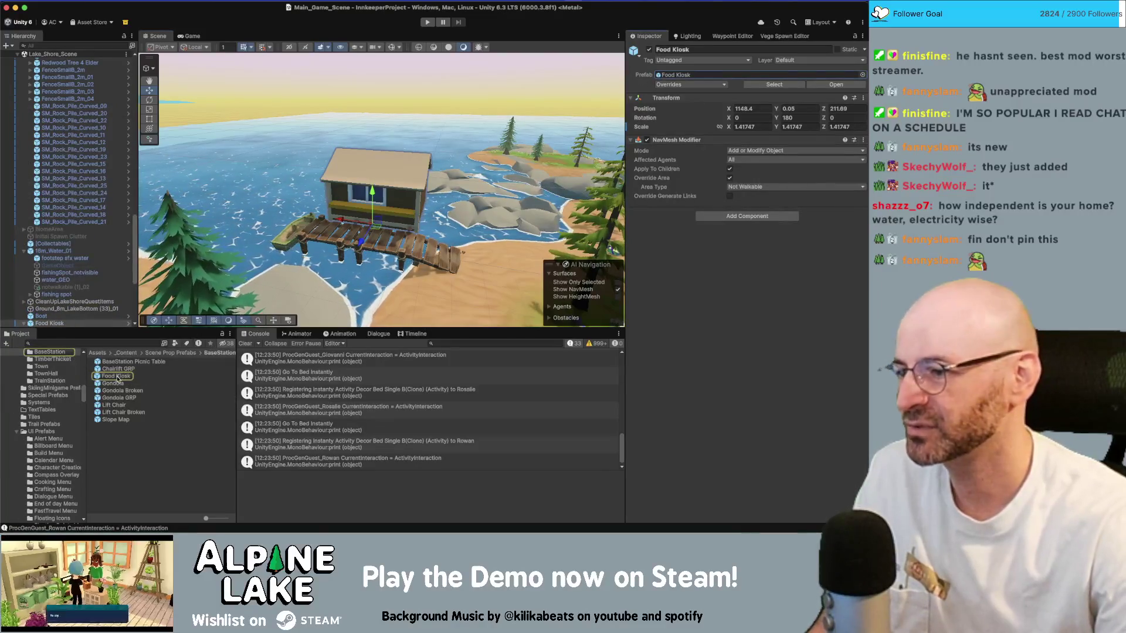
click(117, 378)
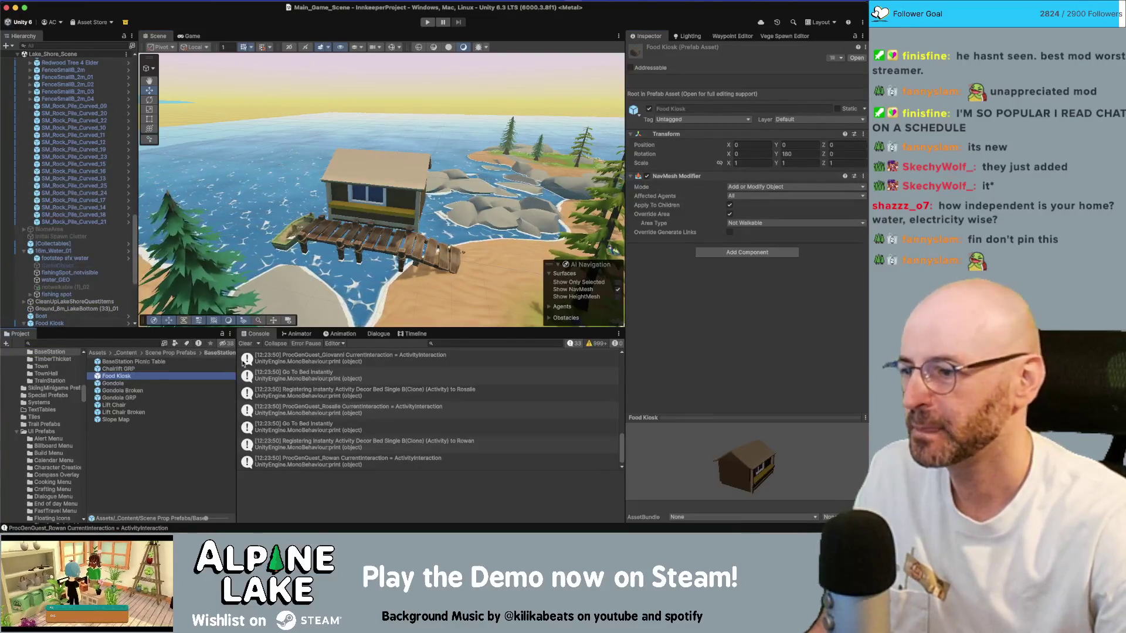
- Select the kiosk roof, locate its Antique_A source mesh, and return to Maya
click(381, 172)
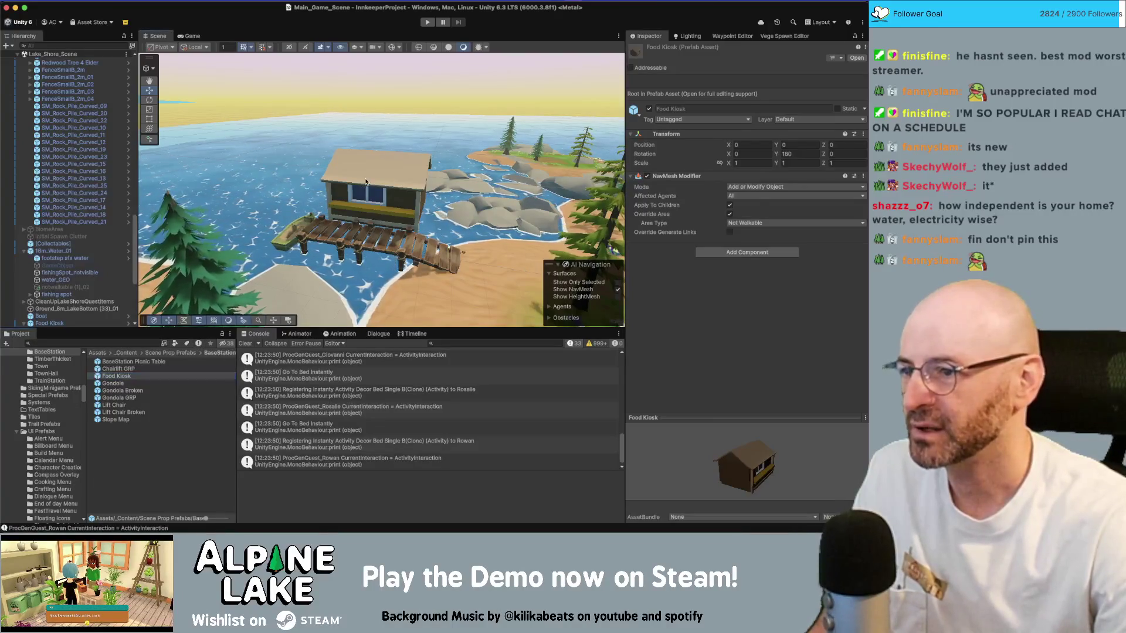
click(380, 173)
key(f)
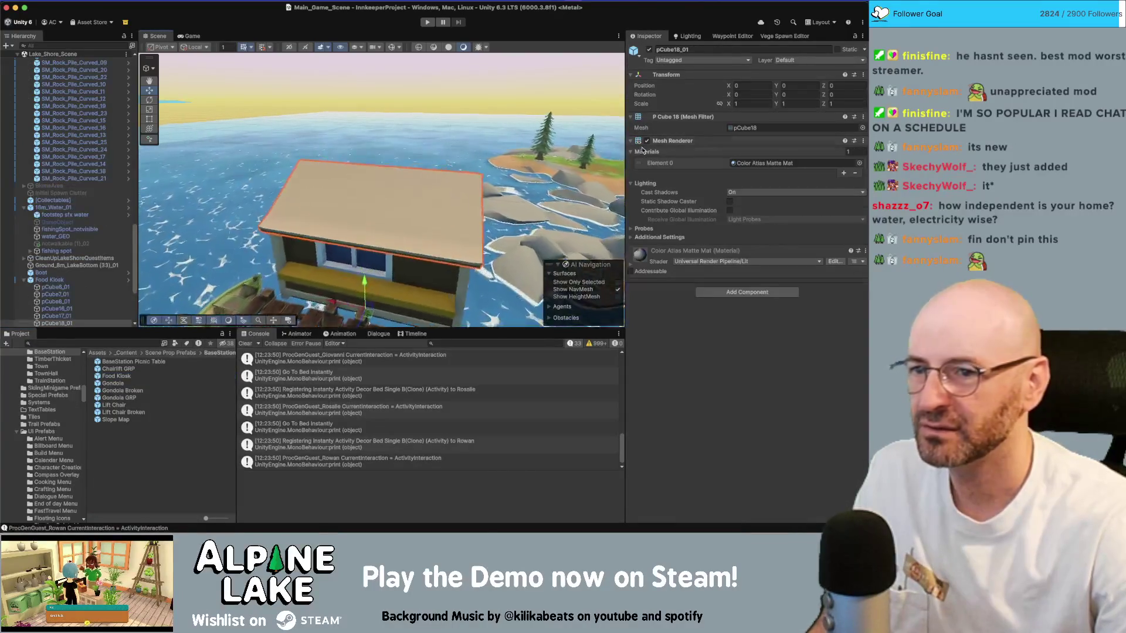
click(745, 128)
scroll(176, 384, up, 10)
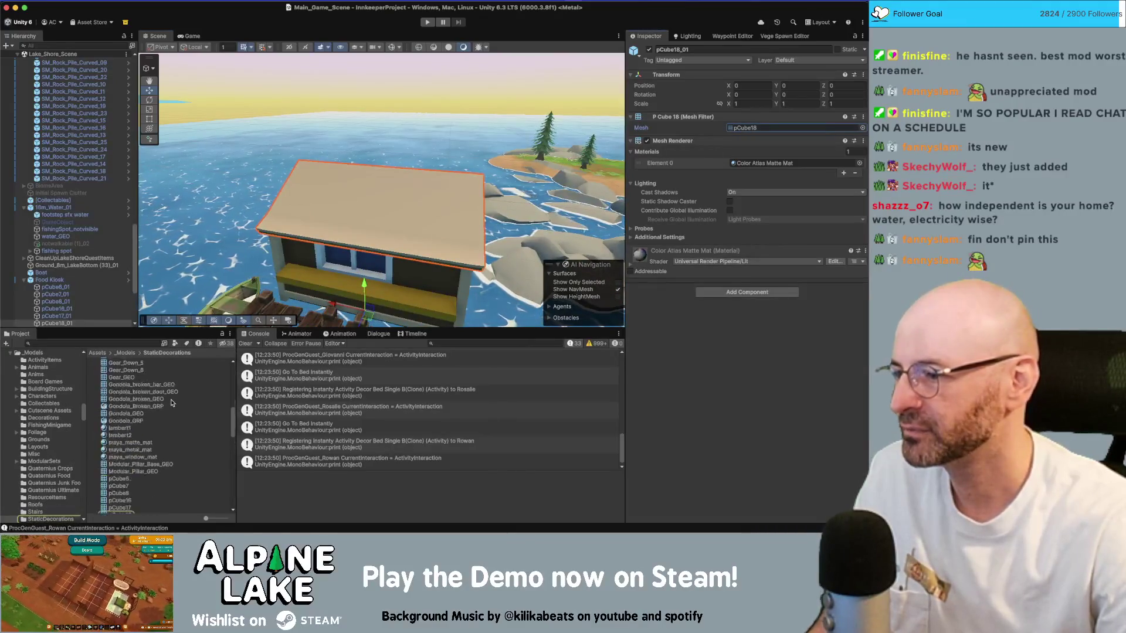
click(168, 381)
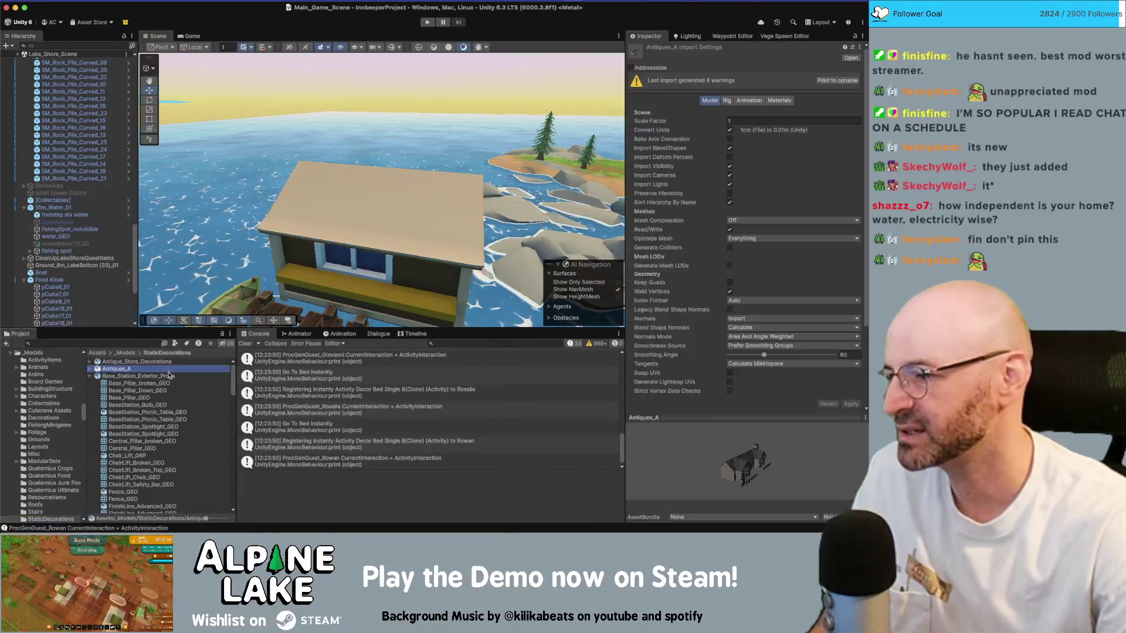
key(super+Tab)
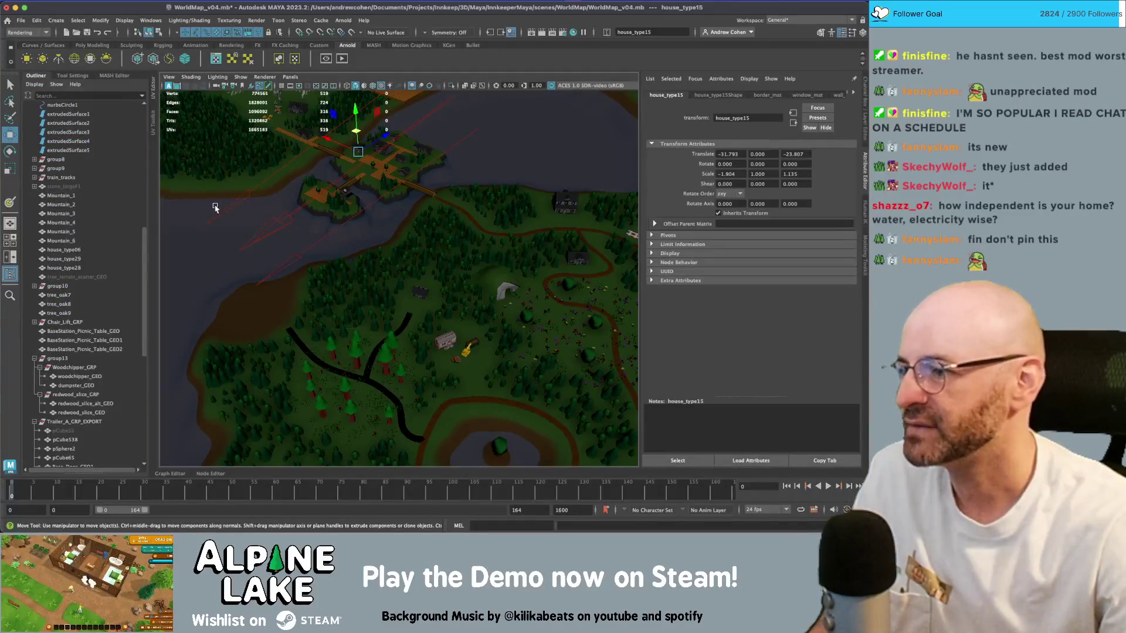
- Collapse group13 and view the rows of prop models beyond the terrain edge
scroll(65, 361, down, 2)
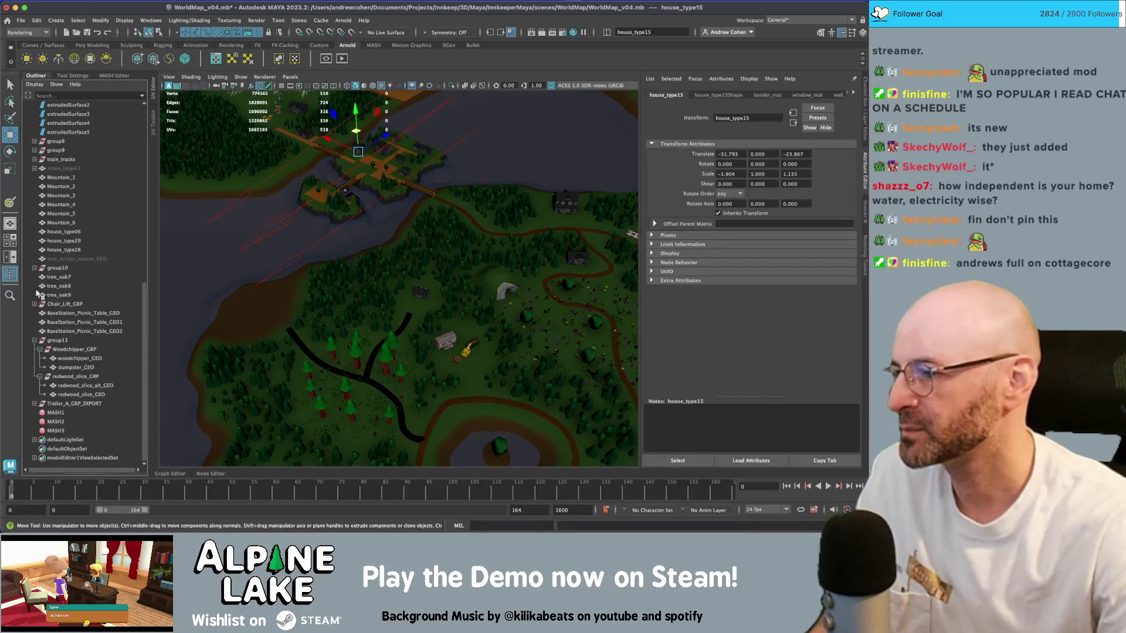
click(35, 340)
mouse_move(294, 262)
alt+mouse_down()
mouse_move(327, 276)
mouse_move(334, 251)
mouse_move(366, 304)
alt+mouse_up()
scroll(366, 304, down, 6)
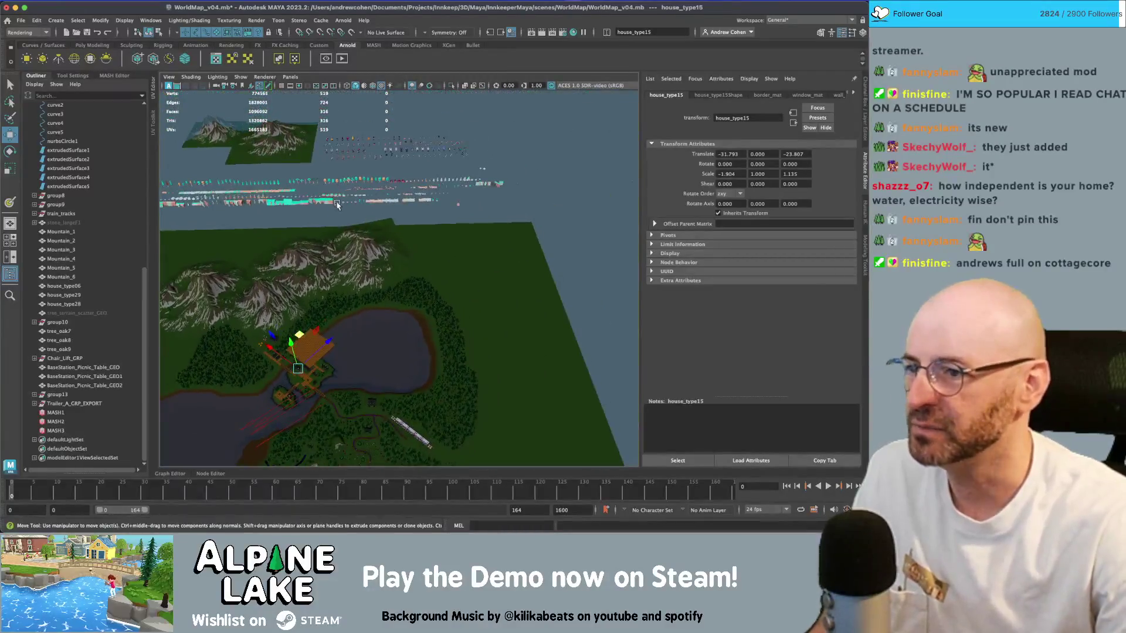
scroll(337, 205, up, 5)
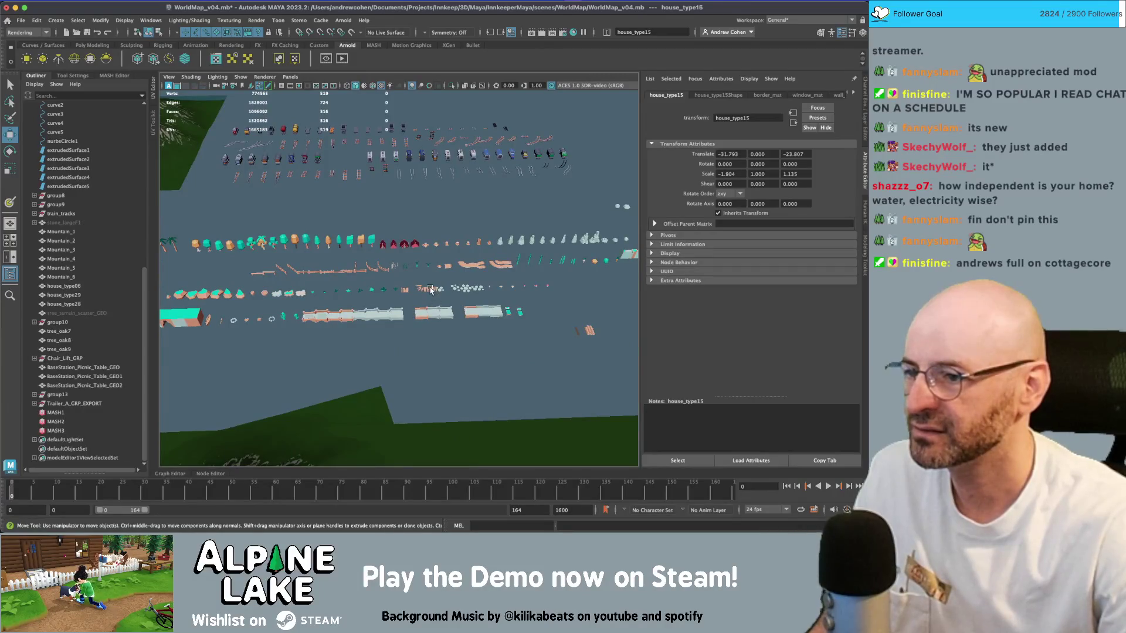
- Select path_woodEnd among the asset rows, duplicate it as path_woodEnd1, and pan toward the lake
click(430, 290)
key(f)
scroll(413, 284, down, 4)
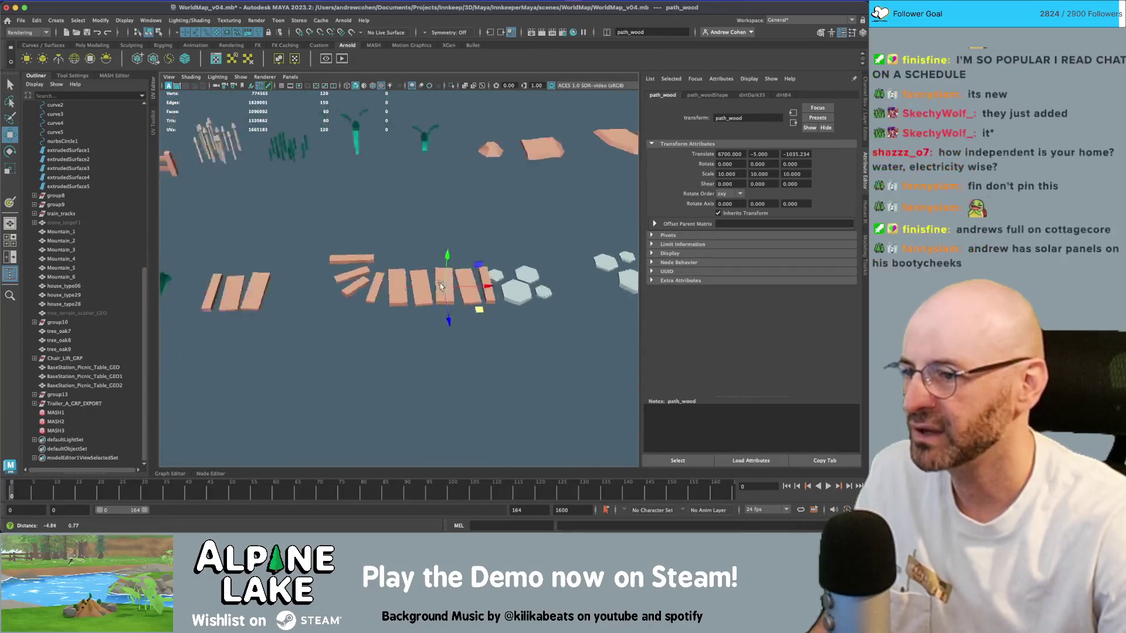
scroll(413, 284, down, 3)
click(384, 293)
scroll(307, 268, down, 4)
mouse_move(308, 268)
alt+mouse_down()
mouse_move(432, 311)
mouse_move(315, 314)
alt+mouse_up()
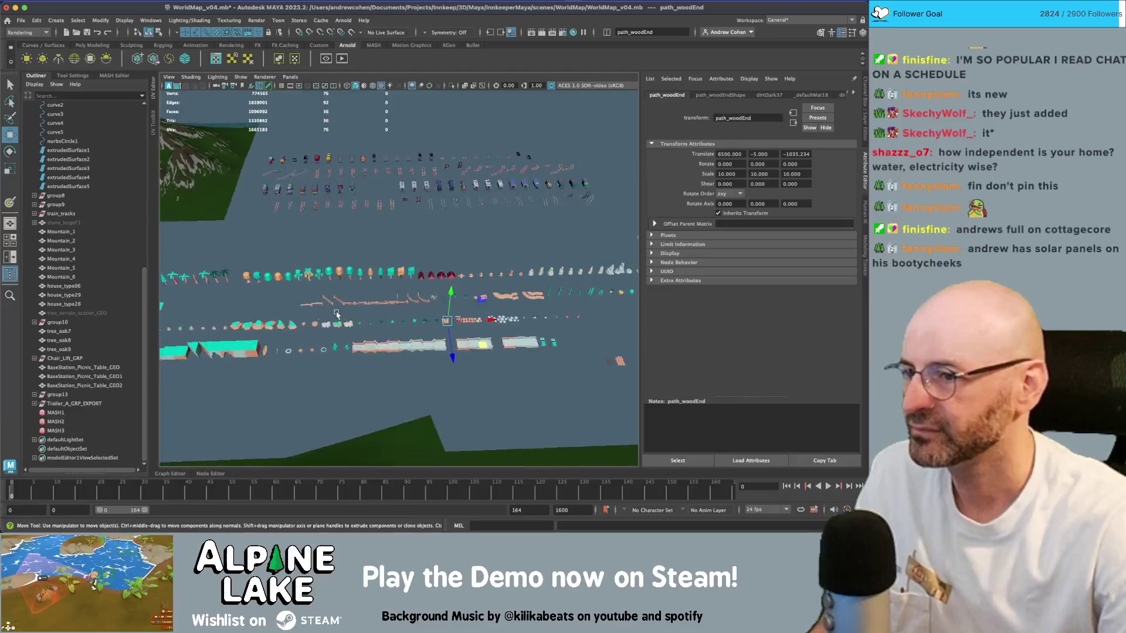
alt+middle_drag(404, 310, 395, 309)
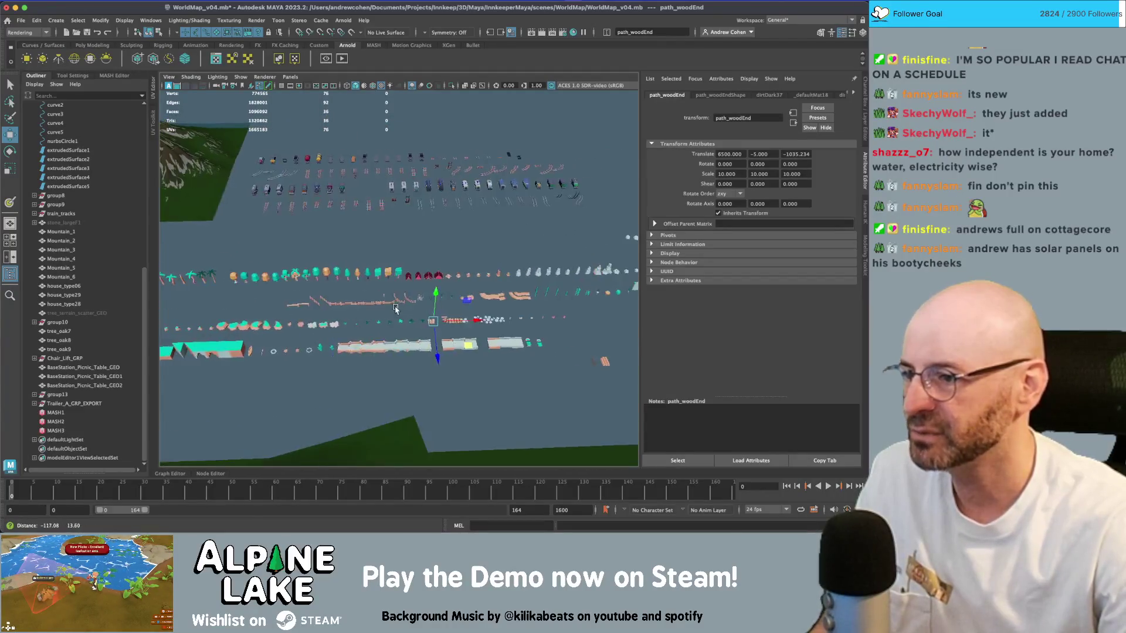
mouse_move(395, 309)
alt+right_down()
mouse_move(499, 311)
mouse_move(437, 248)
alt+right_up()
key(ctrl+d)
mouse_move(444, 257)
middle_down()
mouse_move(410, 405)
mouse_move(387, 433)
middle_up()
alt+middle_drag(240, 465, 241, 365)
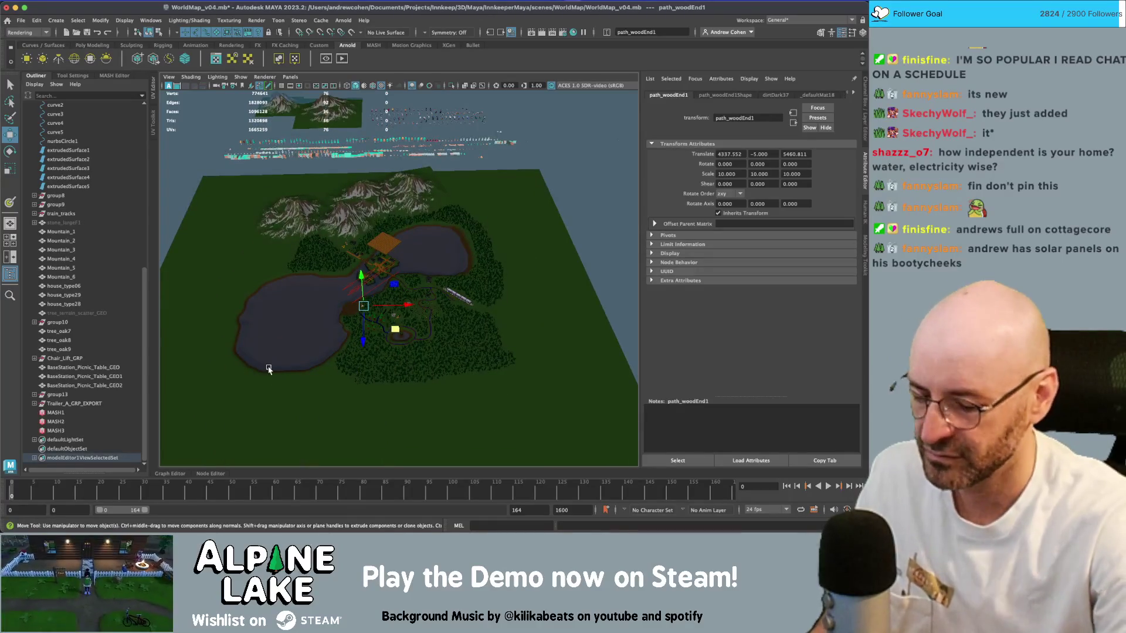
- Angle path_woodEnd1 and move it onto the lakeshore
key(shift+p)
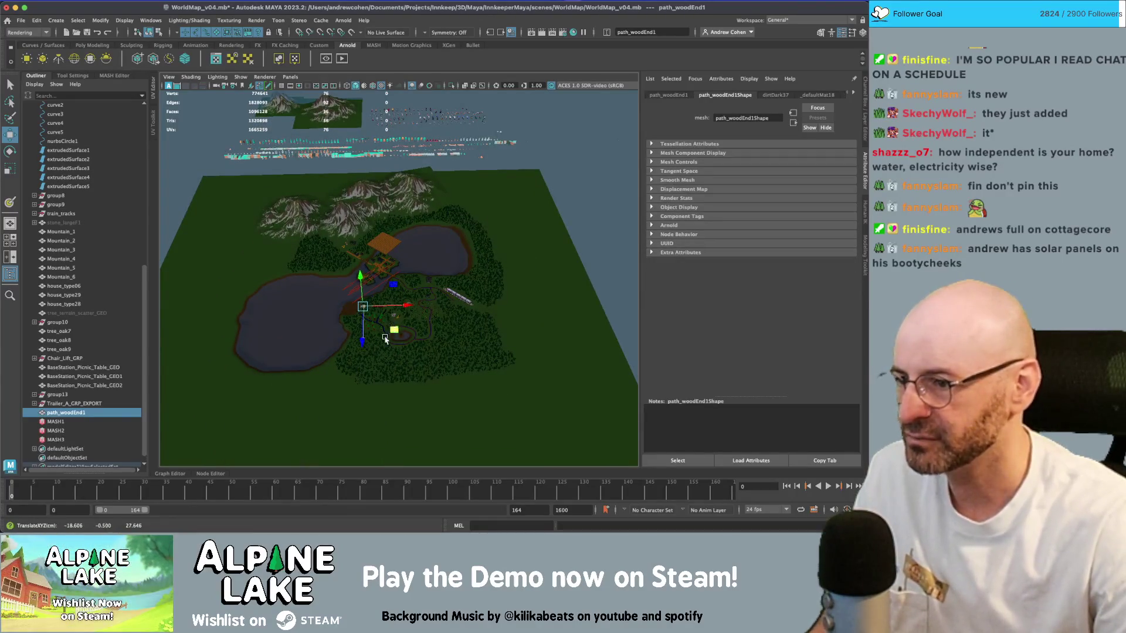
key(f)
mouse_move(375, 326)
alt+mouse_down()
mouse_move(375, 286)
mouse_move(429, 295)
mouse_move(402, 273)
mouse_move(404, 299)
mouse_move(296, 300)
alt+mouse_up()
key(e)
key(w)
- Duplicate the plank strip into path_woodEnd2 and path_woodEnd3, extending them out, then switch to Unity
key(ctrl+d)
key(ctrl+d)
alt+drag(397, 297, 266, 284)
scroll(266, 284, down, 5)
scroll(282, 271, up, 8)
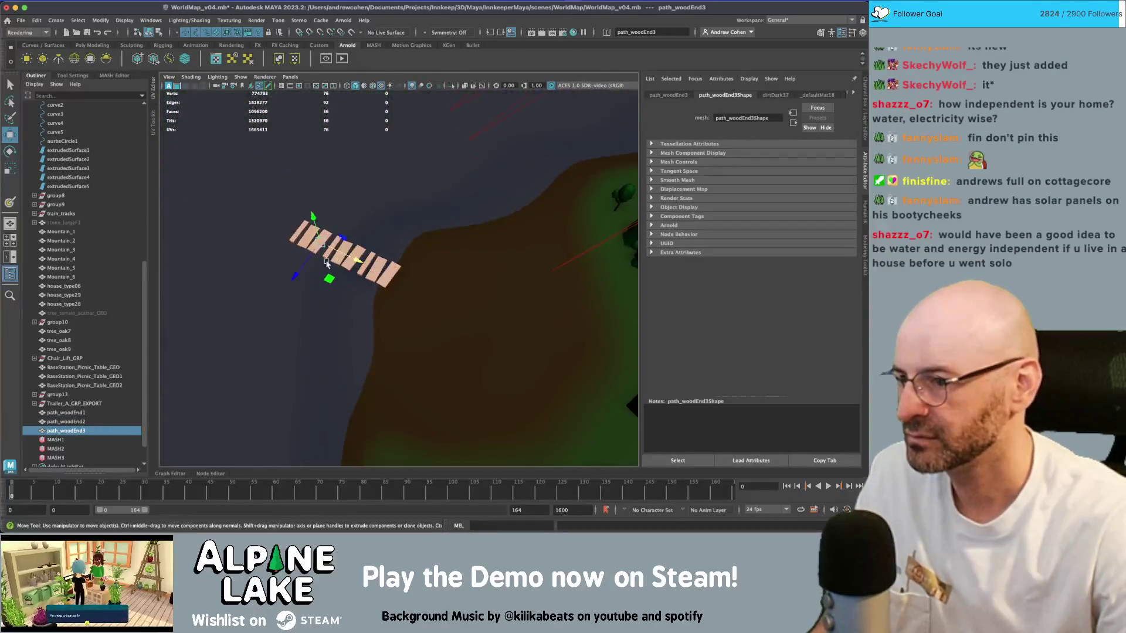
alt+drag(327, 262, 302, 264)
key(q)
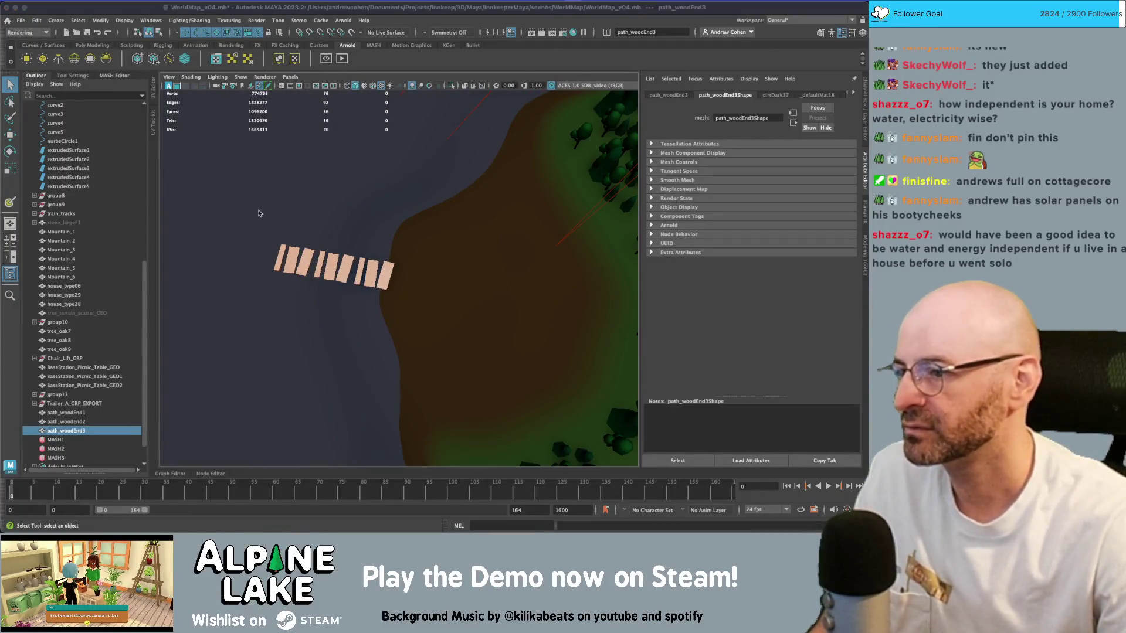
key(super+Tab)
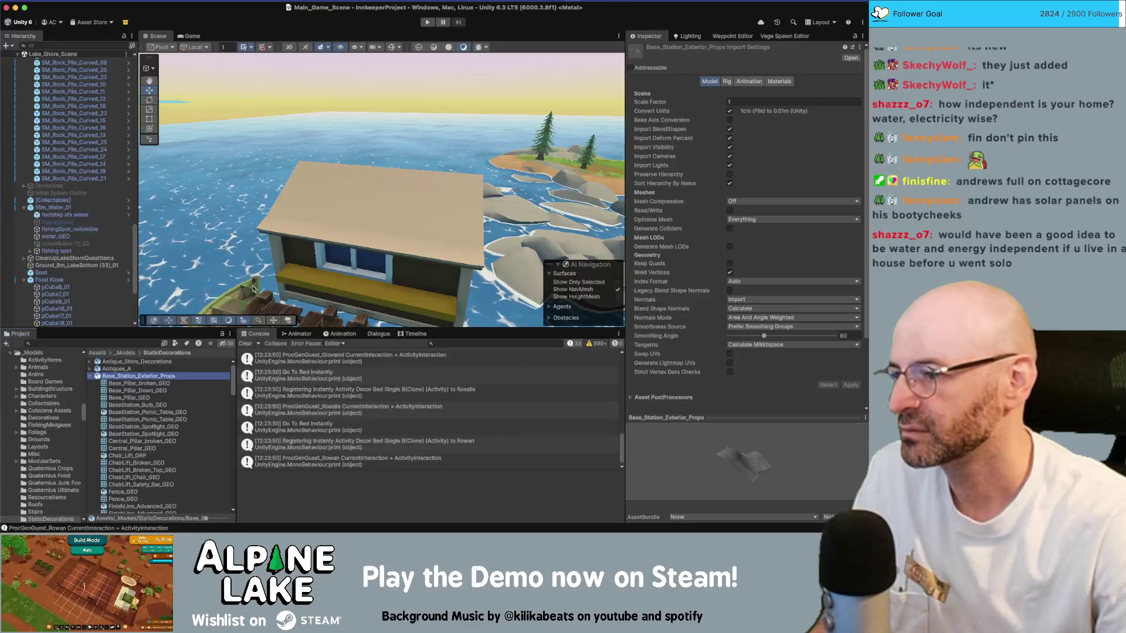
- Locate the Boat mesh in the NOT_Lonely models folder, then return to Maya
key(super+Tab)
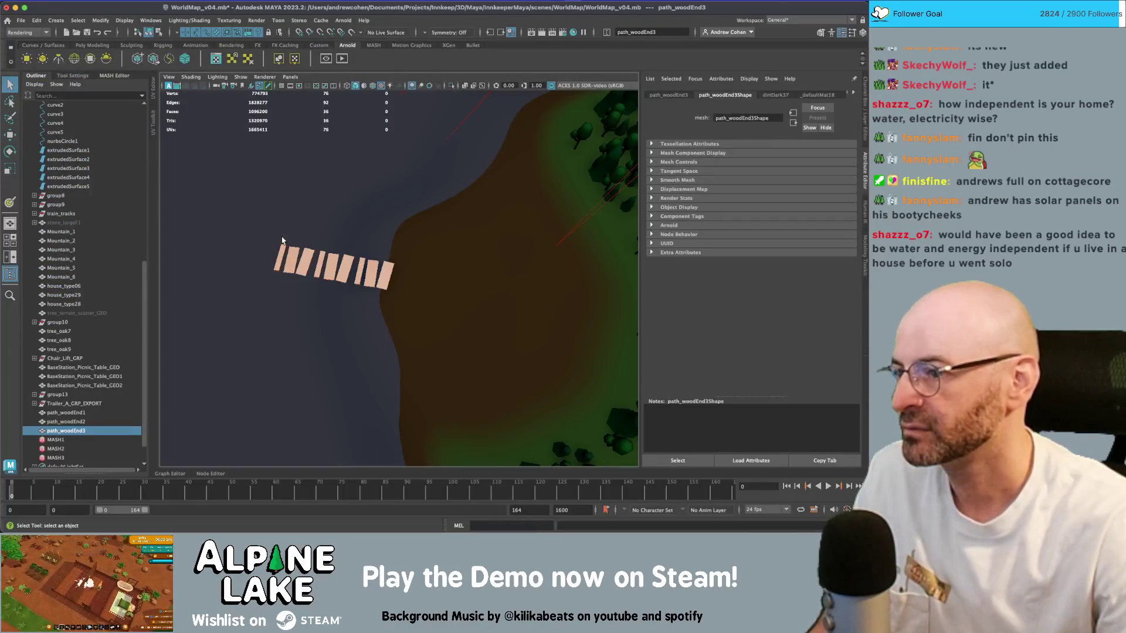
key(super+Tab)
scroll(301, 224, up, 3)
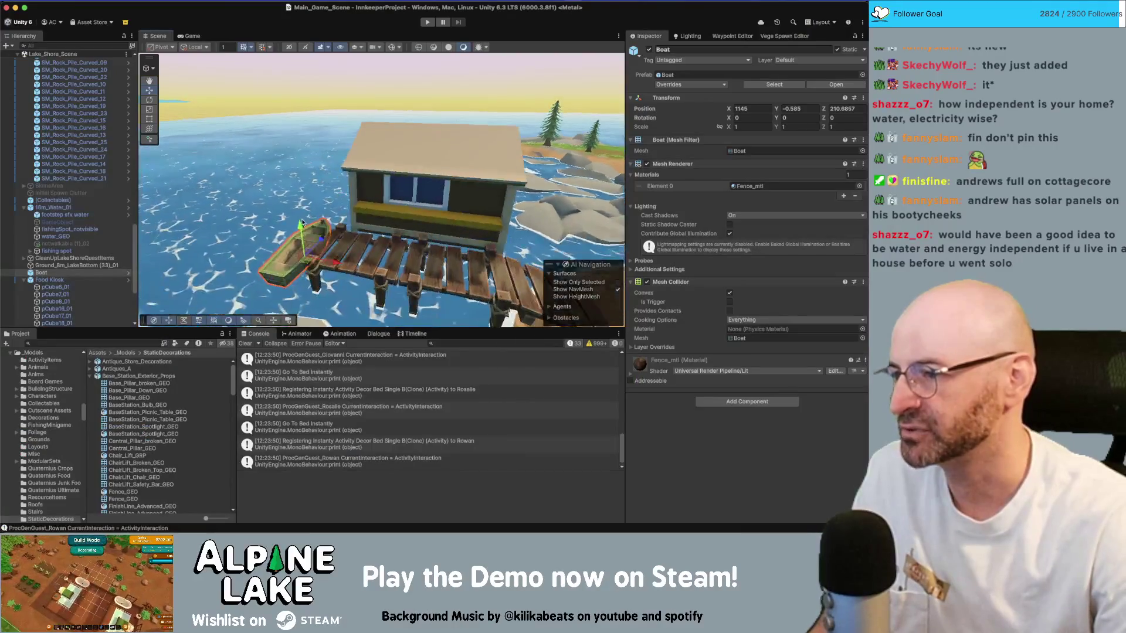
click(748, 151)
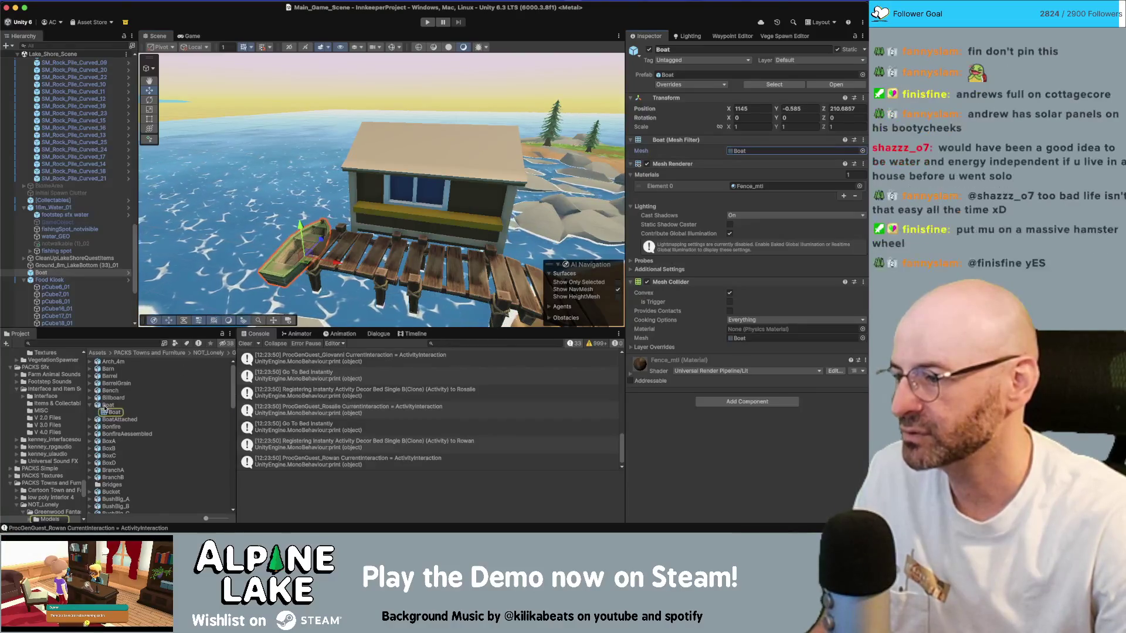
key(super+Tab)
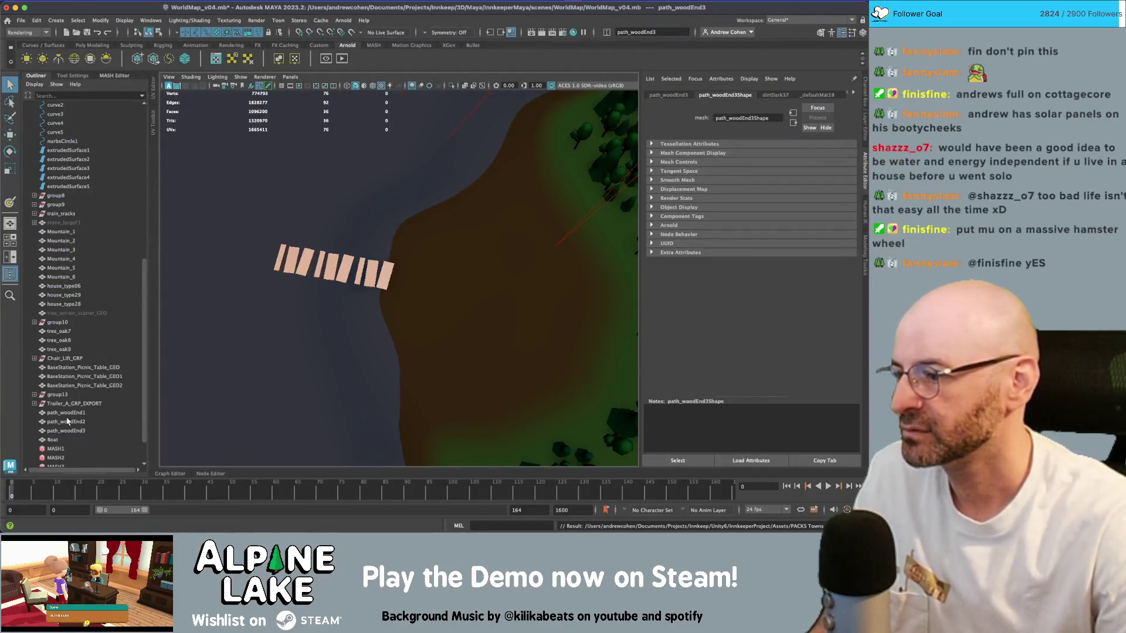
- Scale the Boat down to about 0.08, move it toward the shore planks and turn it
click(52, 440)
key(f)
key(r)
key(w)
scroll(445, 199, down, 5)
mouse_move(487, 254)
middle_down()
mouse_move(414, 290)
mouse_move(346, 285)
mouse_move(370, 285)
middle_up()
key(r)
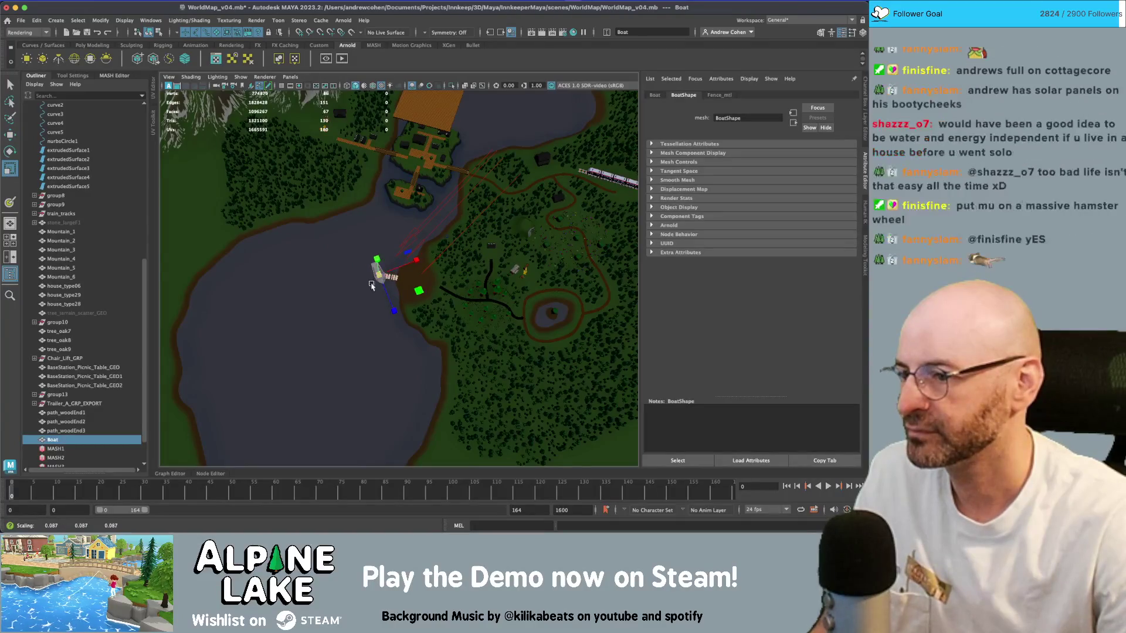
key(f)
key(e)
drag(394, 330, 268, 293)
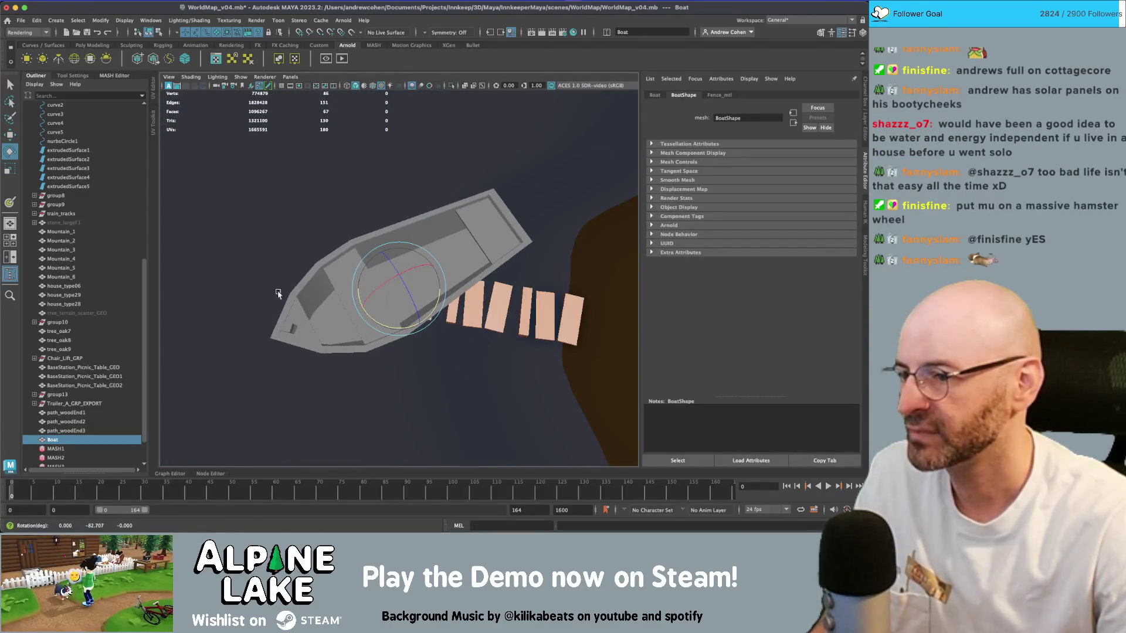
- Slide the boat up against the path_woodEnd planks with its bow pointing left
key(w)
middle_drag(405, 308, 430, 258)
key(e)
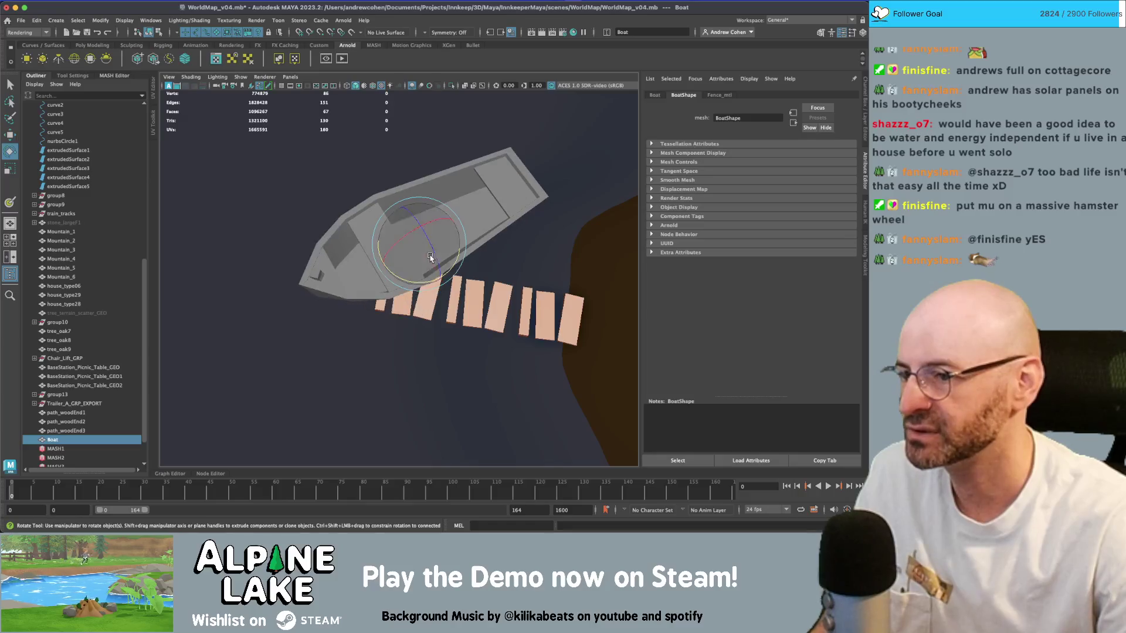
mouse_move(430, 274)
mouse_down()
mouse_move(404, 280)
mouse_move(419, 199)
mouse_move(457, 209)
mouse_move(400, 313)
mouse_up()
key(w)
key(r)
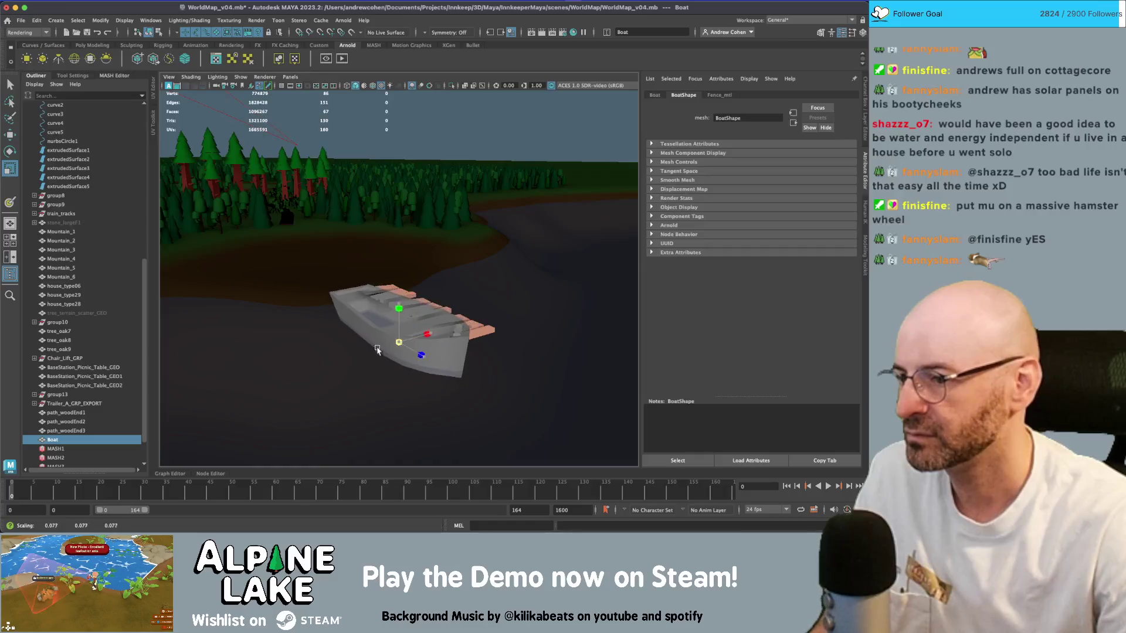
mouse_move(322, 352)
alt+mouse_down()
mouse_move(398, 267)
mouse_move(388, 270)
mouse_move(394, 312)
mouse_move(374, 252)
alt+mouse_up()
key(w)
scroll(375, 252, down, 3)
- Select the boat together with the path_woodEnd plank pieces
key(q)
click(396, 306)
click(393, 306)
shift+click(398, 310)
shift+click(429, 324)
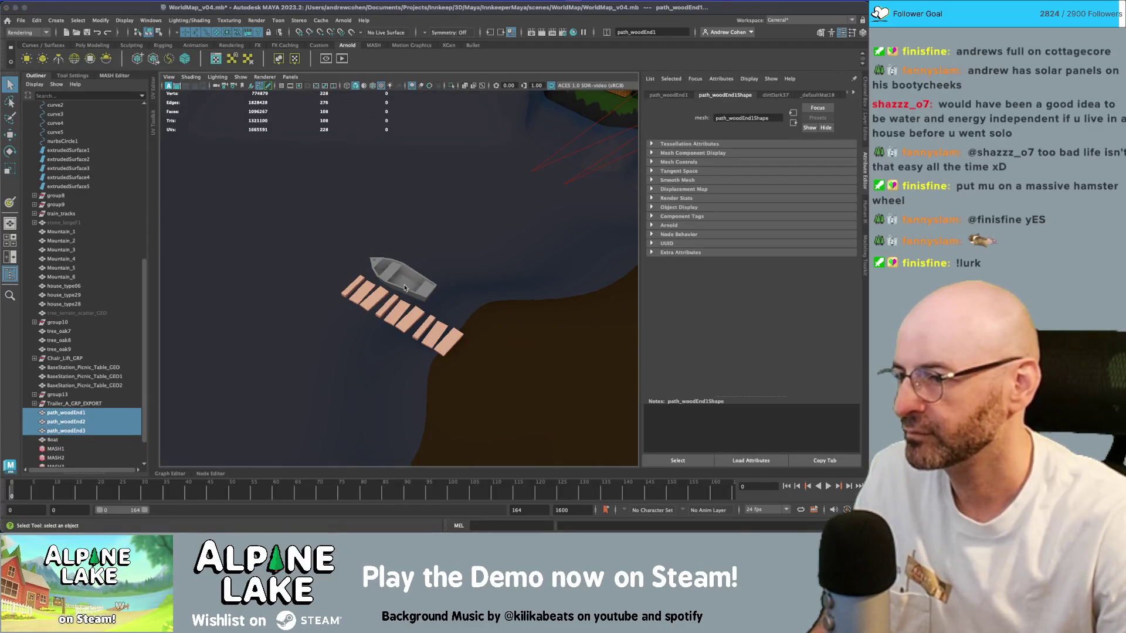
click(393, 286)
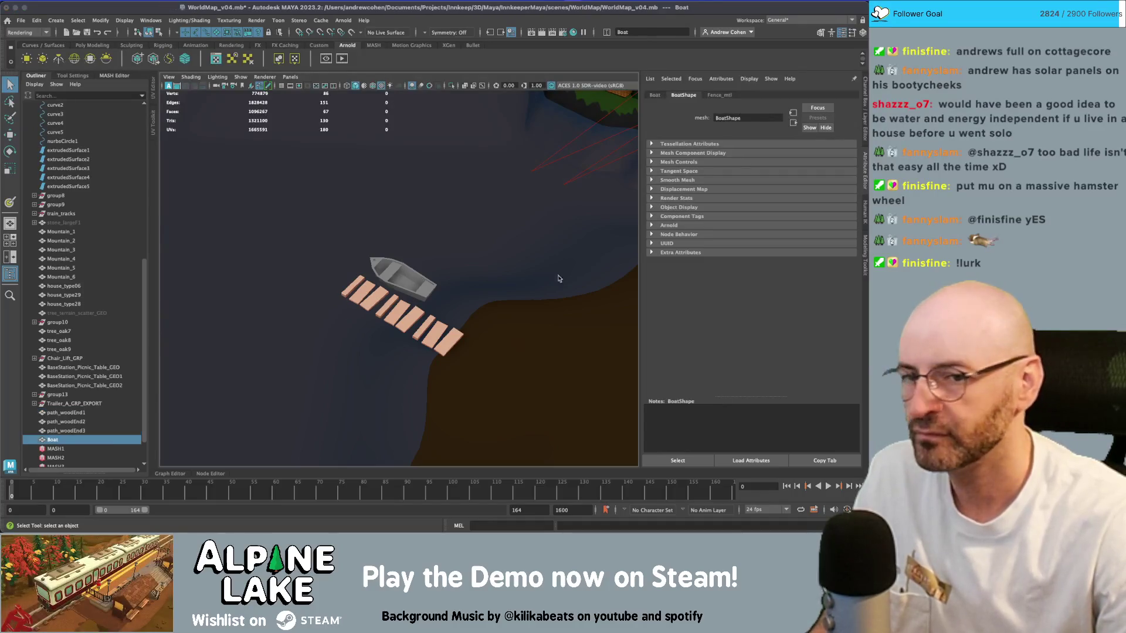
shift+click(380, 300)
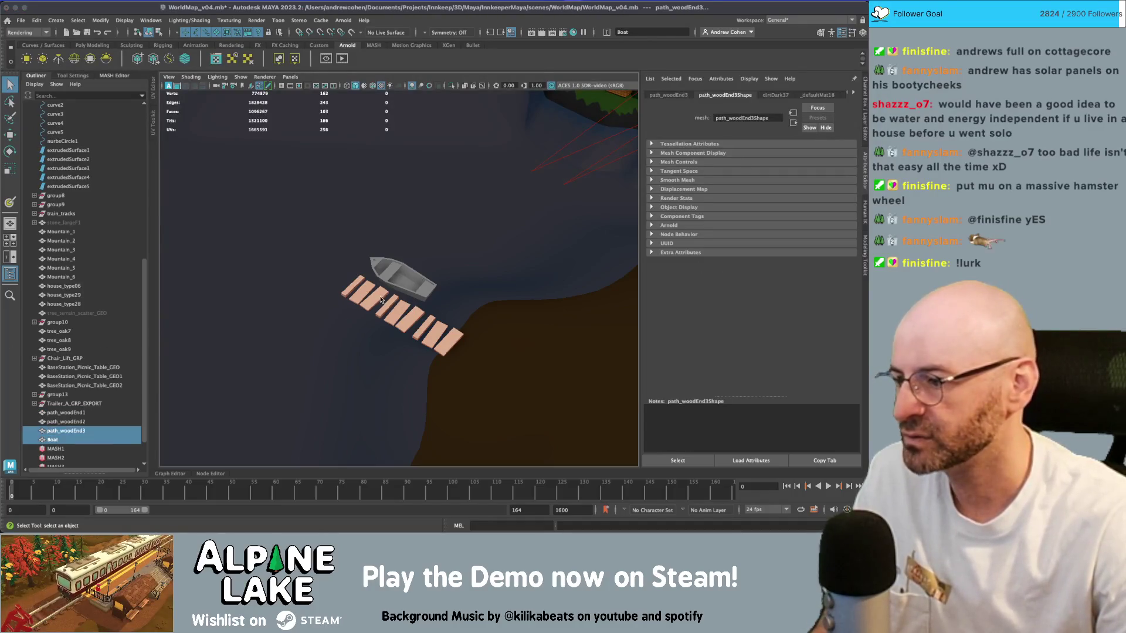
- Assign a new Arnold aiStandardSurface material to the boat and path_woodEnd1–3 planks
shift+click(432, 329)
shift+click(435, 329)
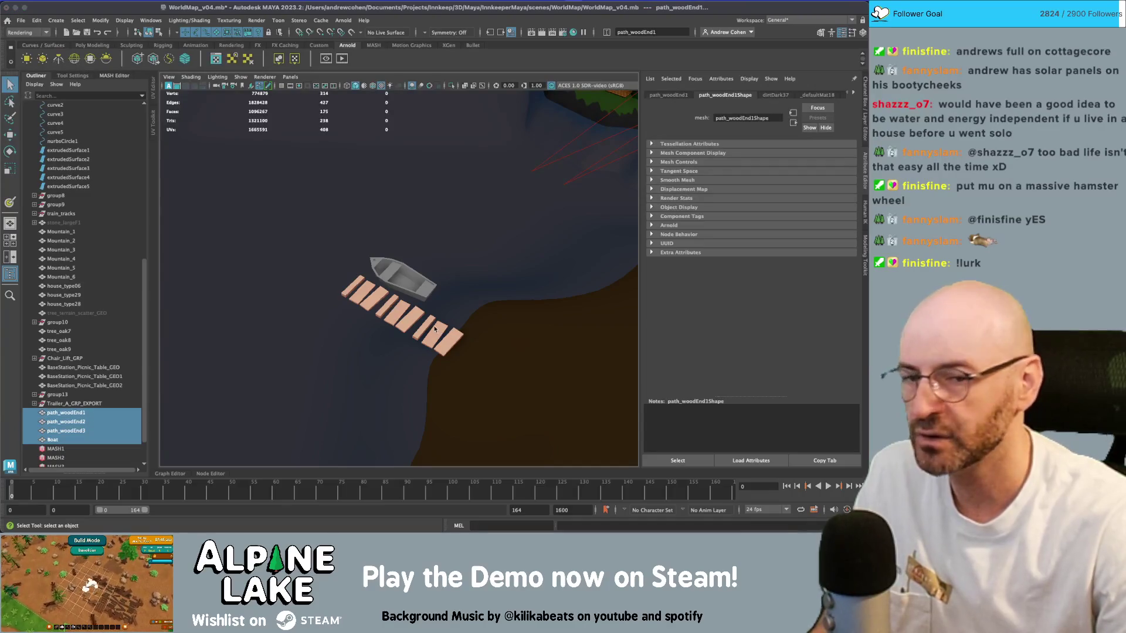
right_drag(586, 176, 592, 352)
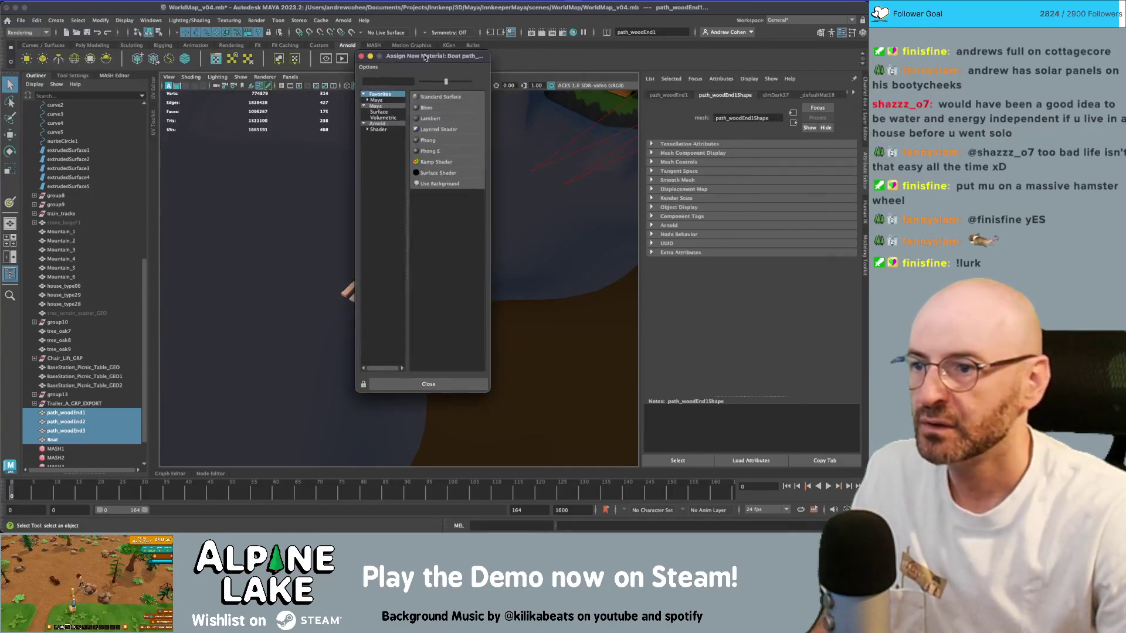
click(378, 129)
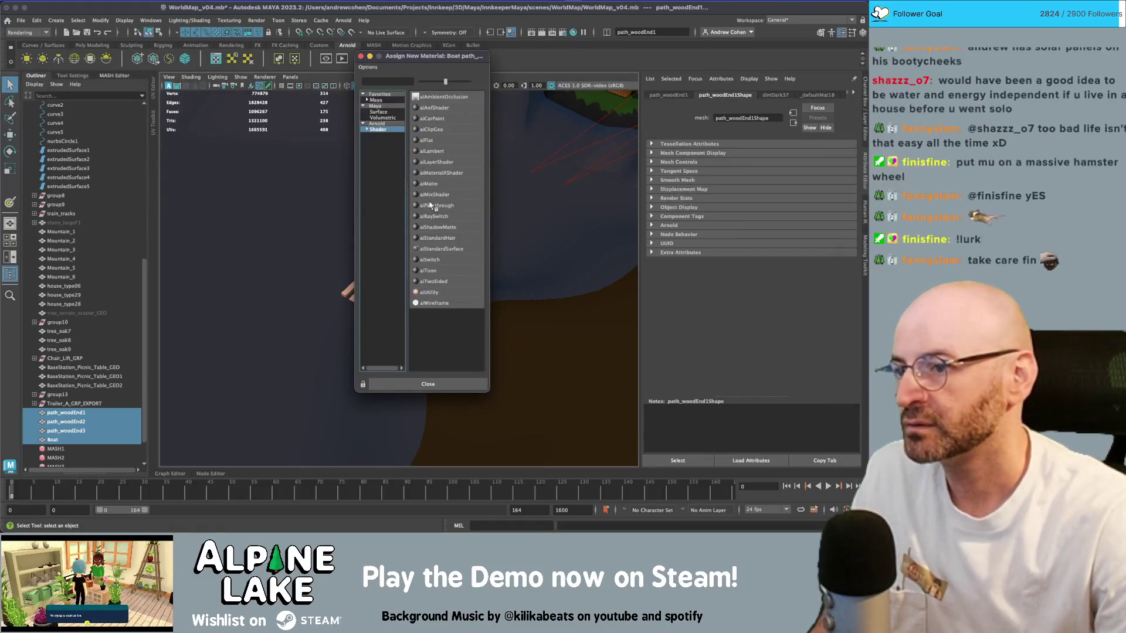
click(431, 249)
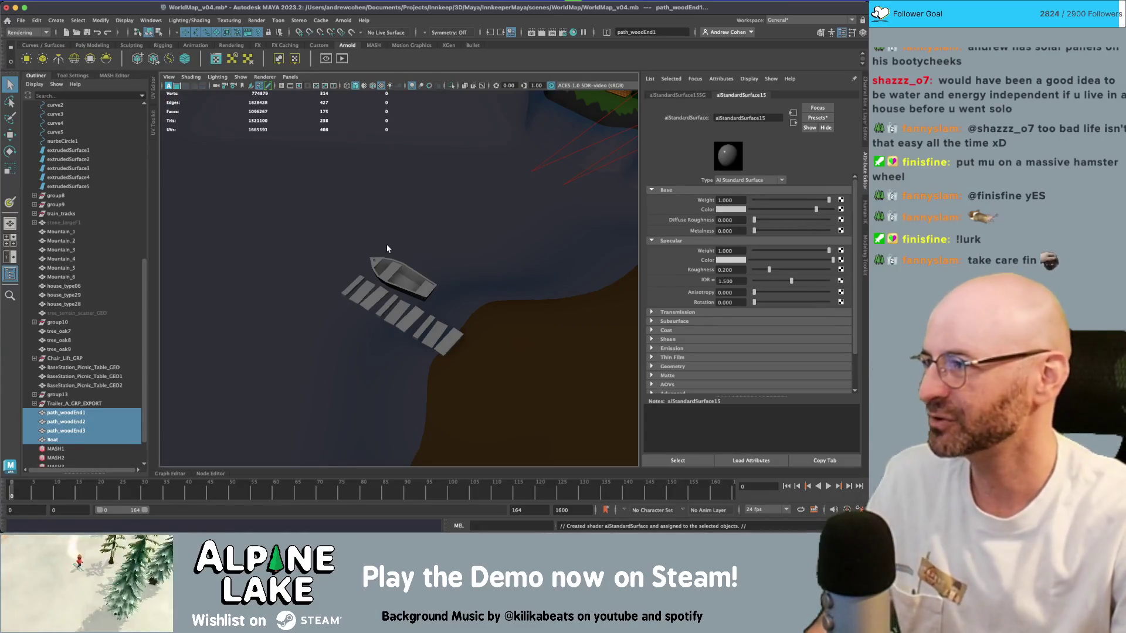
- Close in on the boat and set aiStandardSurface15's base colour to dark brown
scroll(505, 294, up, 3)
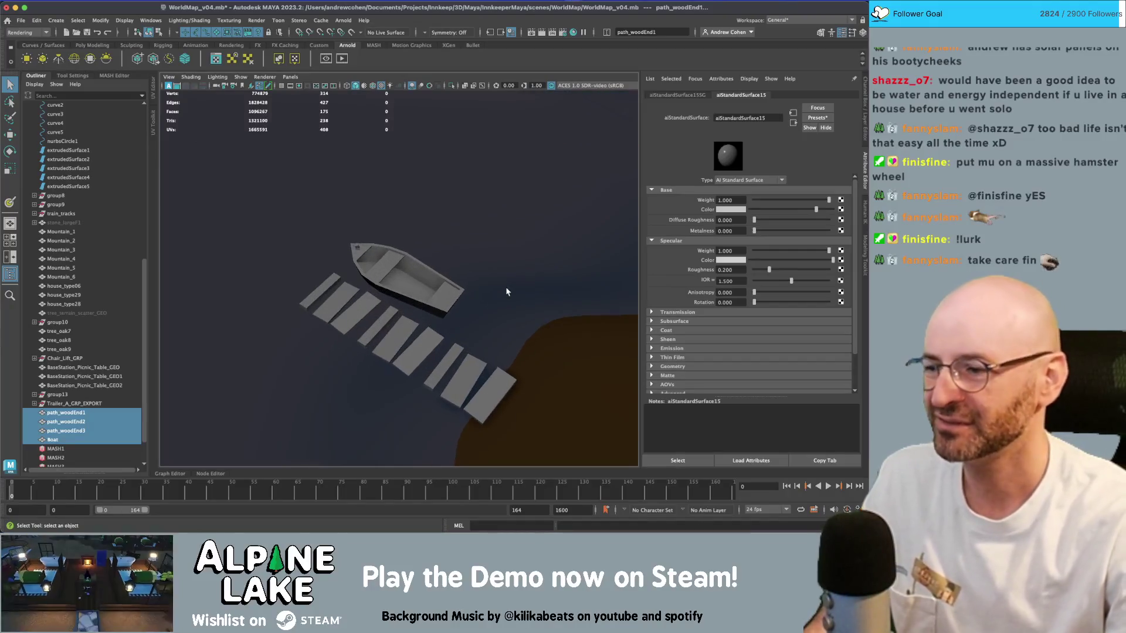
mouse_move(381, 280)
alt+mouse_down()
mouse_move(457, 279)
mouse_move(348, 253)
mouse_move(407, 256)
alt+mouse_up()
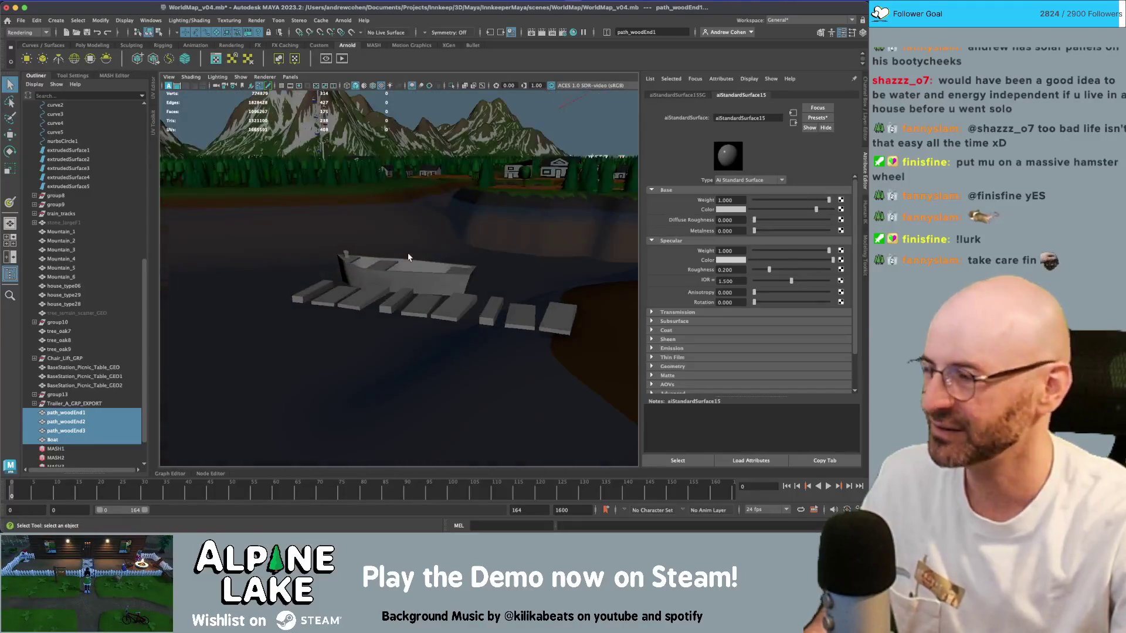
alt+right_drag(406, 263, 446, 281)
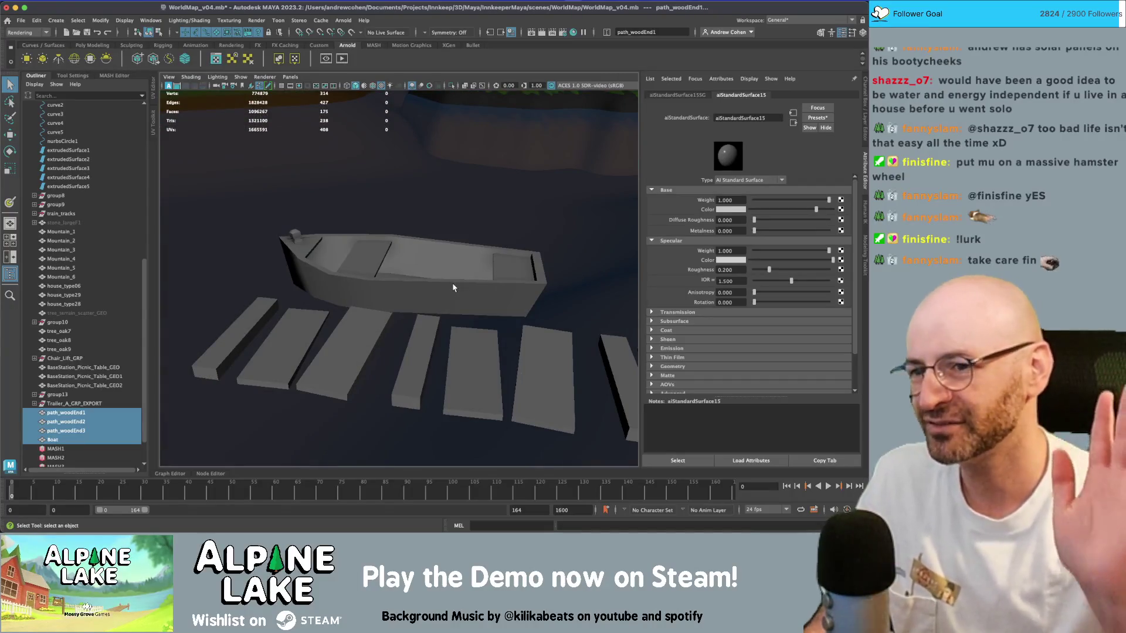
alt+drag(453, 285, 366, 262)
alt+right_drag(366, 262, 574, 269)
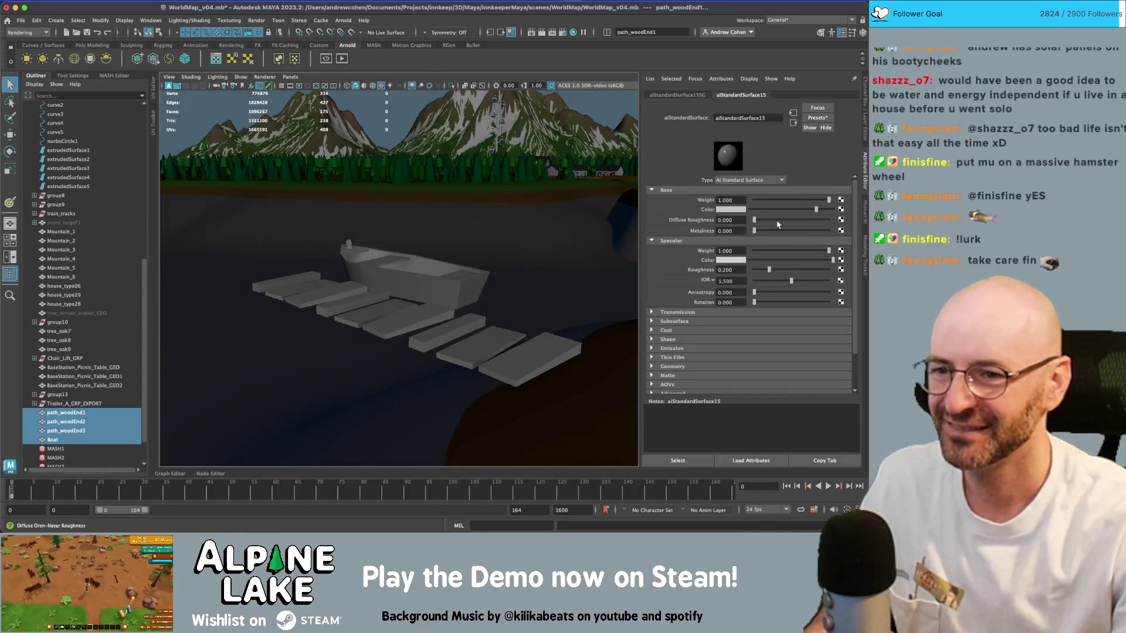
click(737, 211)
mouse_move(719, 245)
mouse_down()
mouse_move(727, 255)
mouse_move(692, 234)
mouse_up()
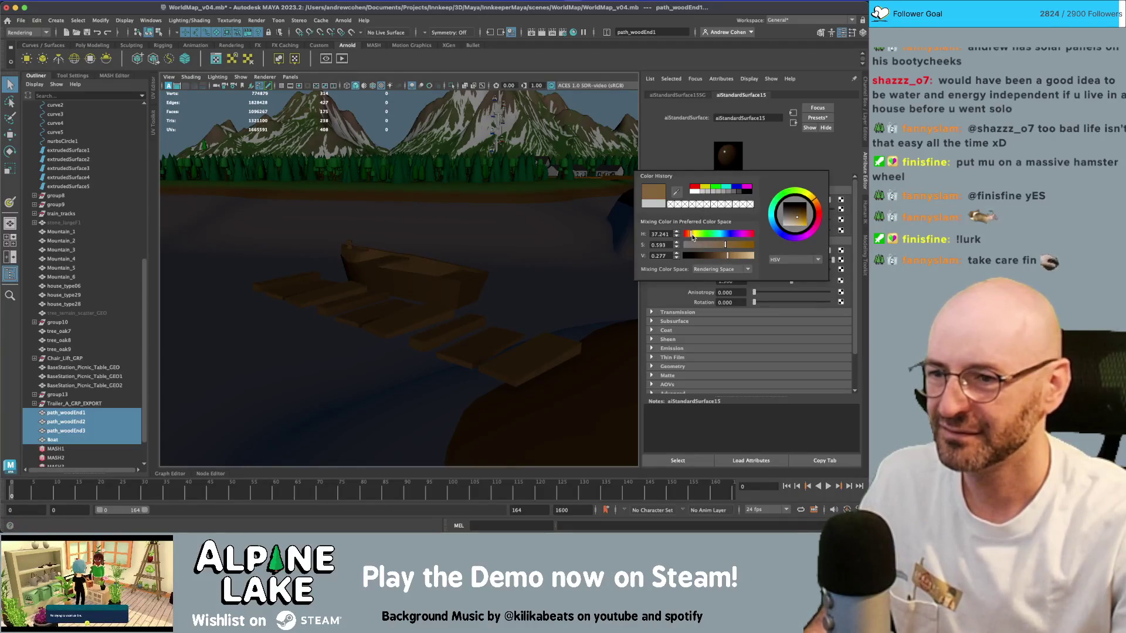
- Lighten the base colour to a wooden tan while viewing the boat and dock
alt+drag(563, 228, 251, 221)
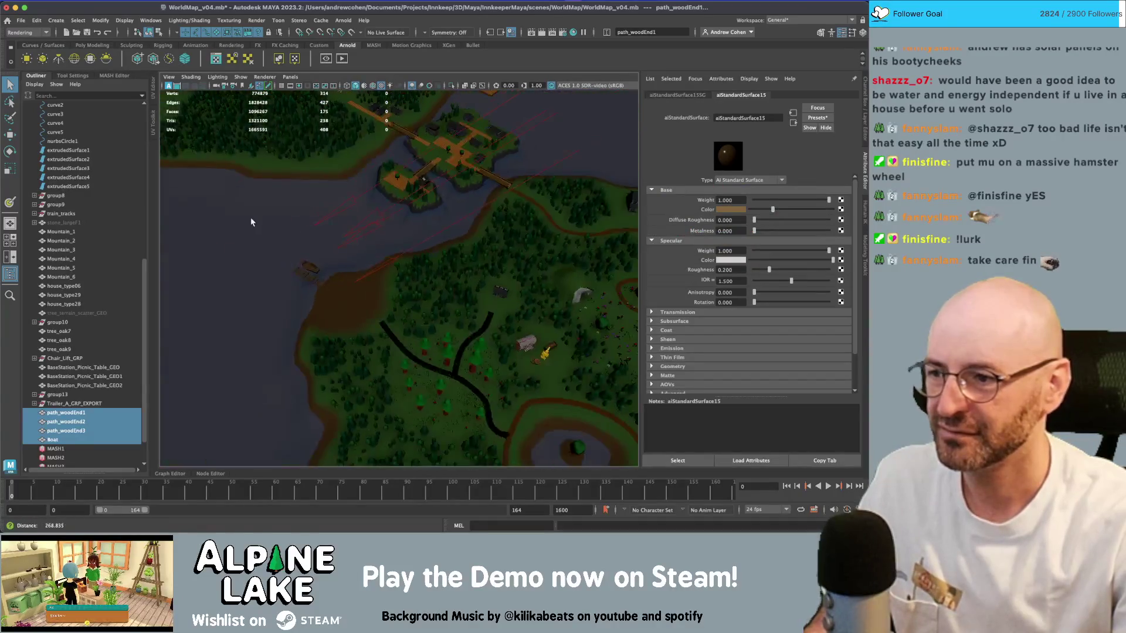
key(f)
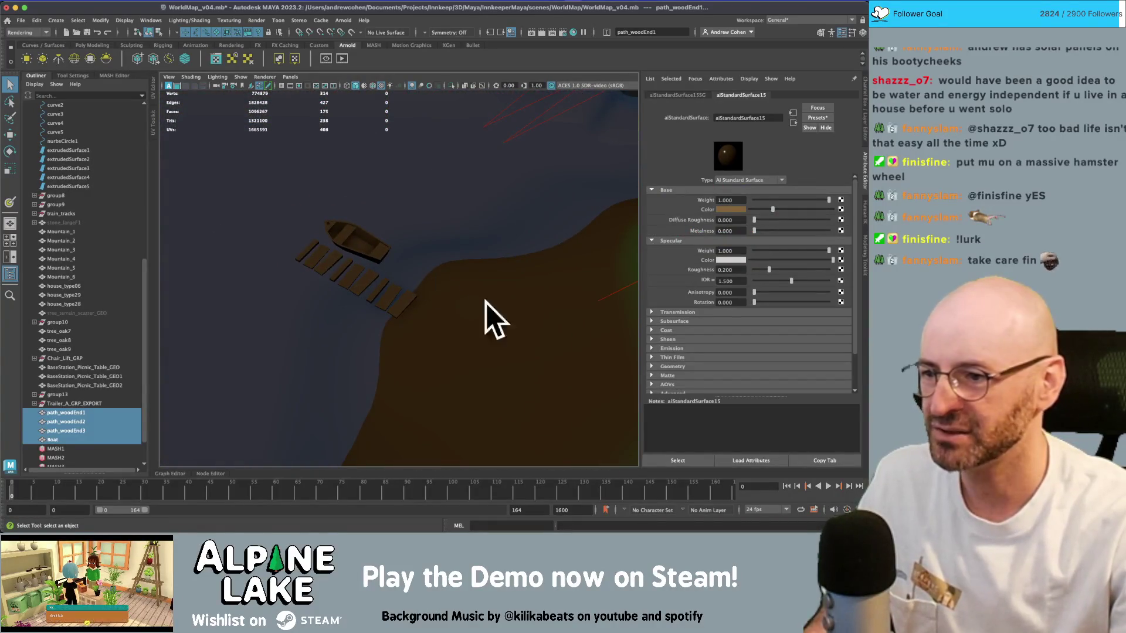
mouse_move(502, 284)
alt+right_down()
mouse_move(364, 244)
mouse_move(458, 261)
alt+right_up()
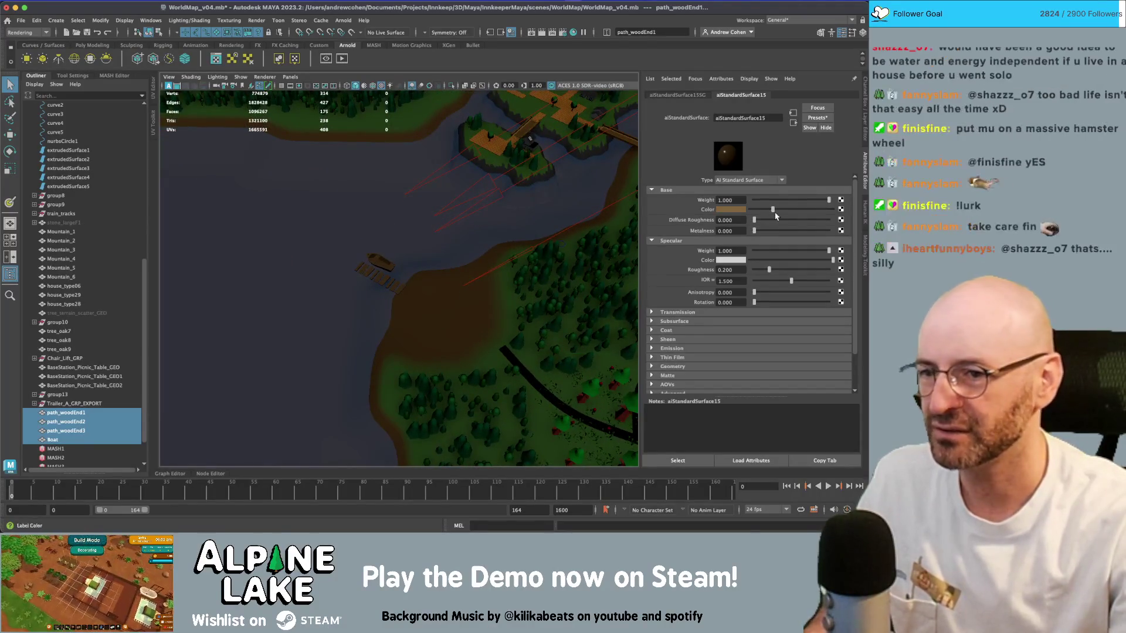
drag(793, 209, 801, 211)
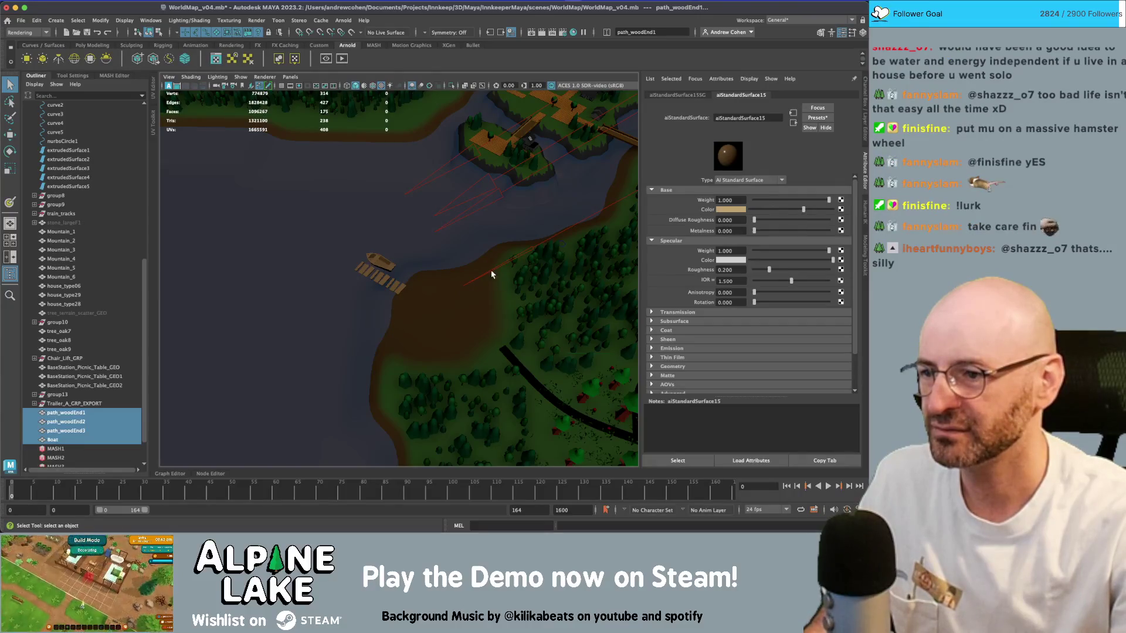
- Pull back for a wide view of the lake and forest and select terrain_GEO
alt+right_drag(492, 274, 365, 269)
mouse_move(364, 269)
alt+mouse_down()
mouse_move(372, 258)
mouse_move(351, 318)
alt+mouse_up()
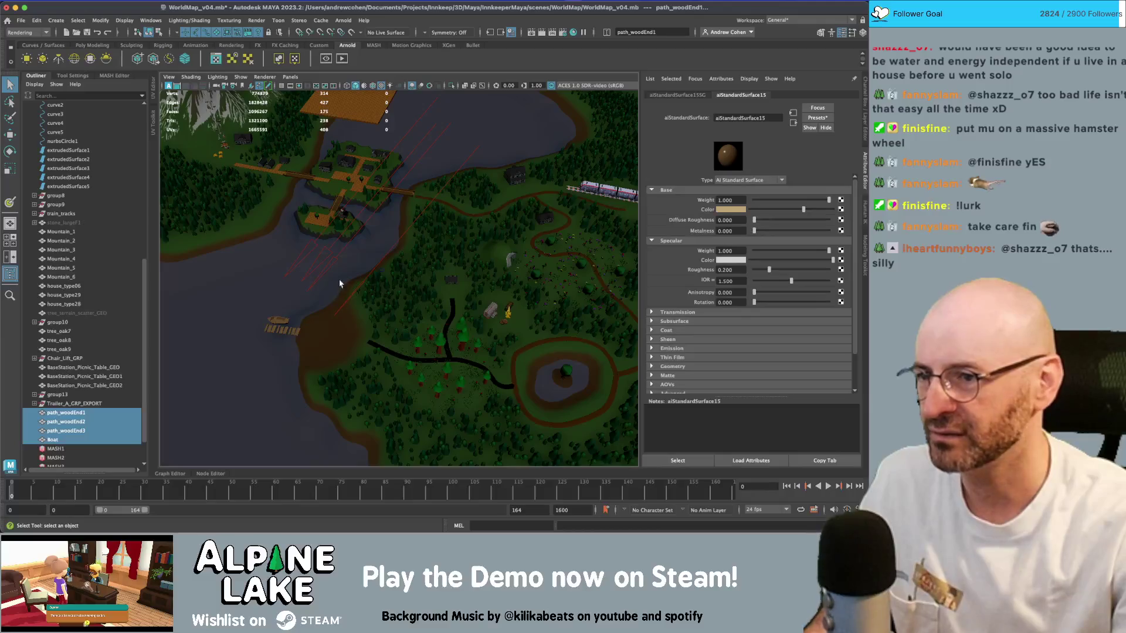
alt+middle_drag(336, 308, 364, 316)
scroll(353, 309, up, 3)
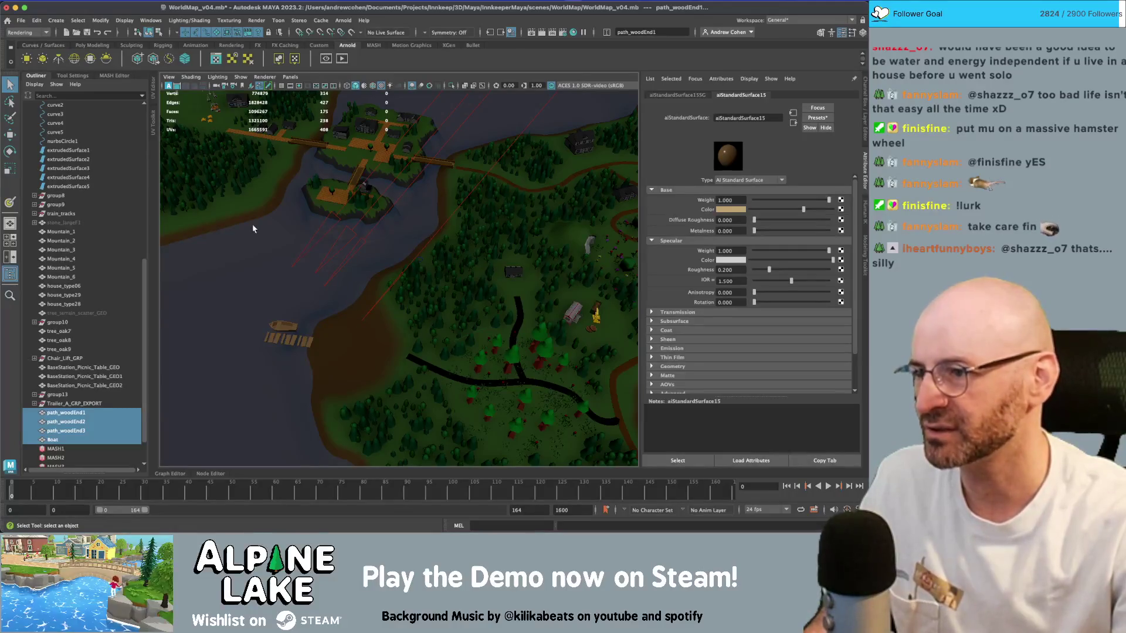
click(379, 327)
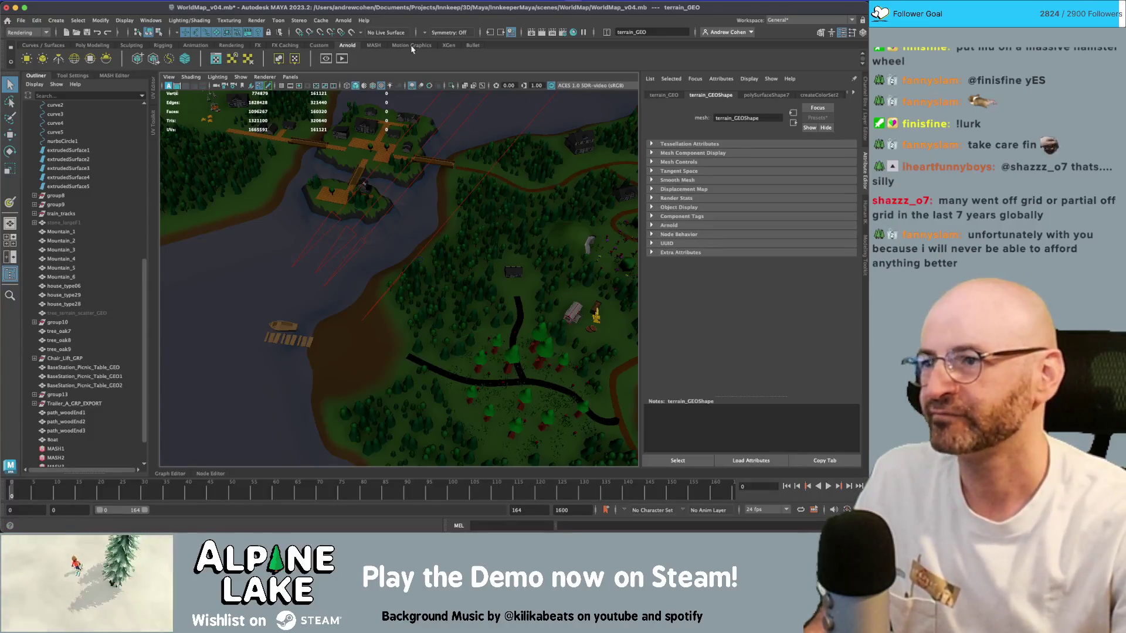
scroll(408, 264, down, 5)
mouse_move(408, 264)
alt+mouse_down()
mouse_move(411, 229)
mouse_move(412, 267)
alt+mouse_up()
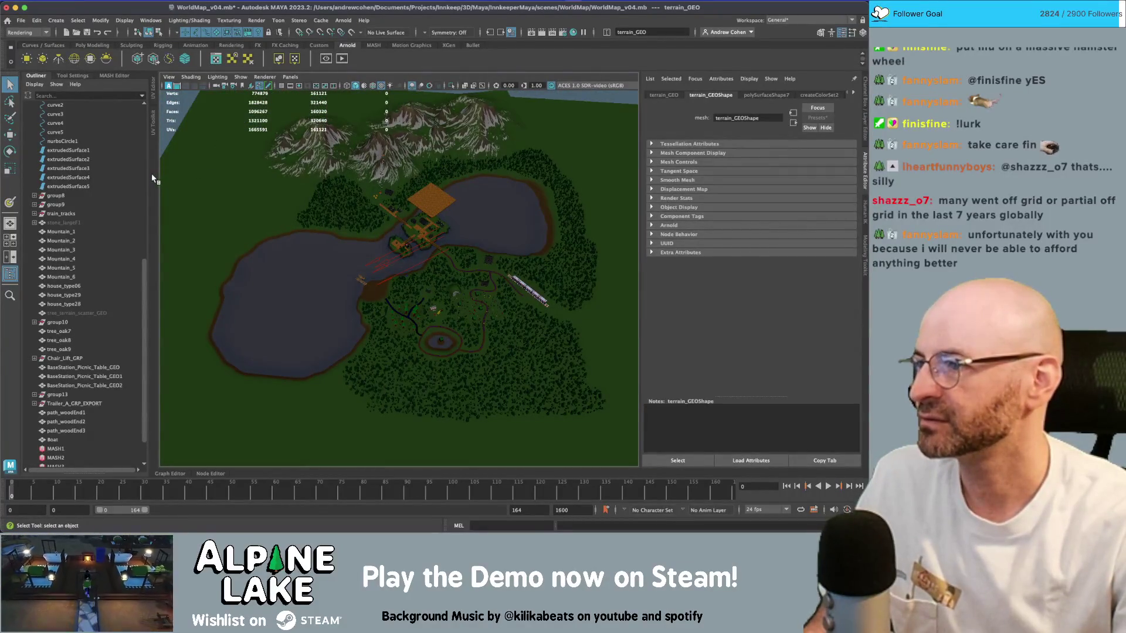
drag(148, 173, 140, 164)
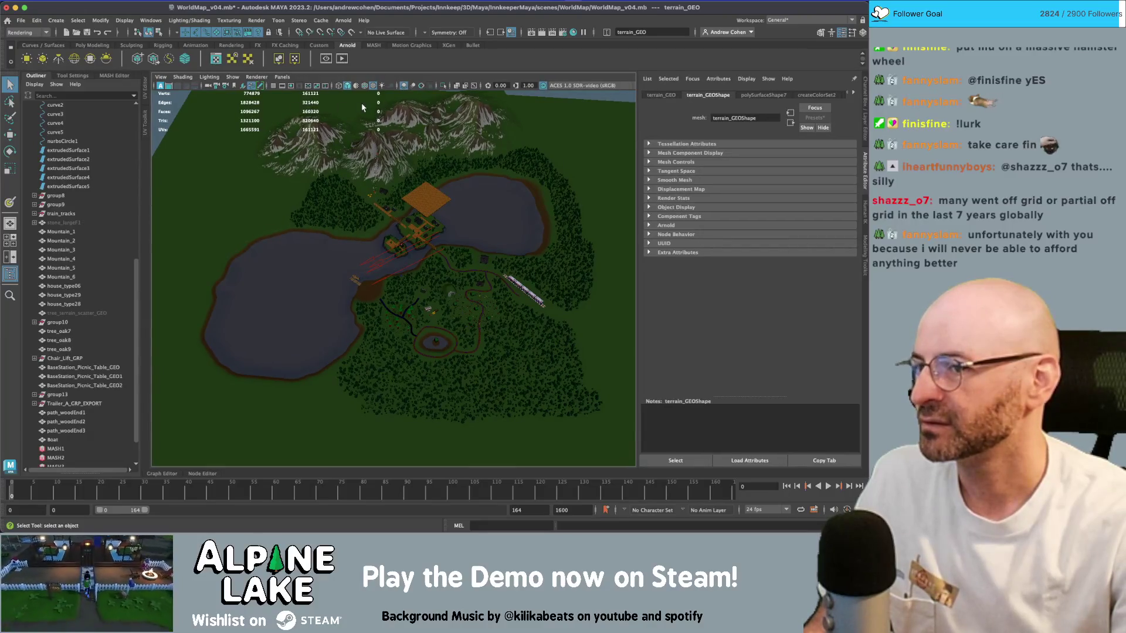
key(bracketleft)
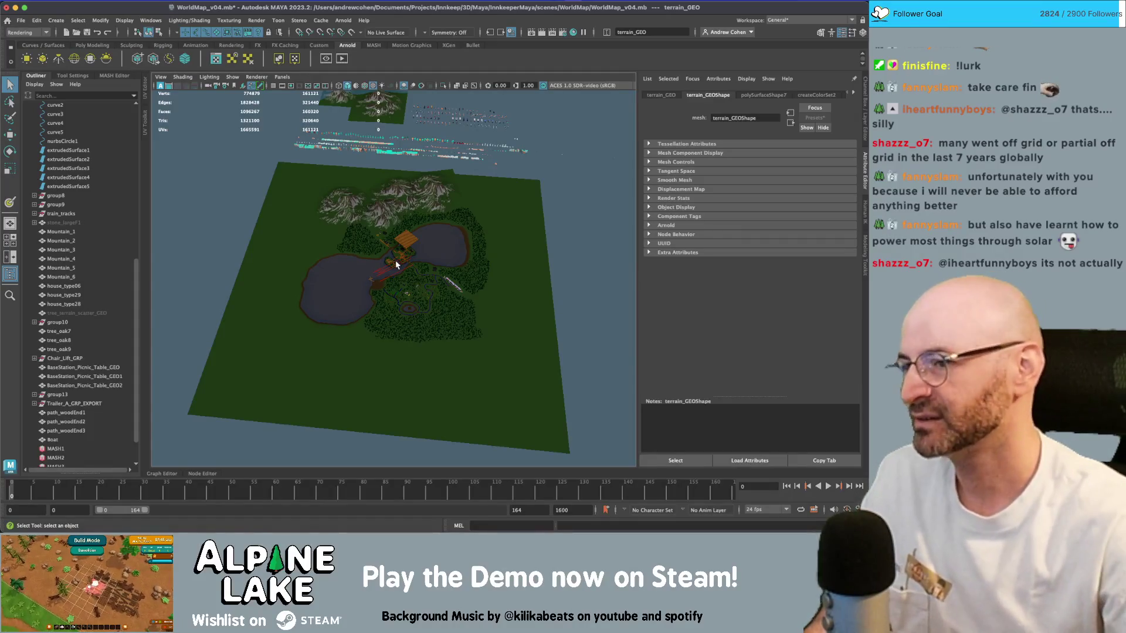
scroll(416, 224, up, 2)
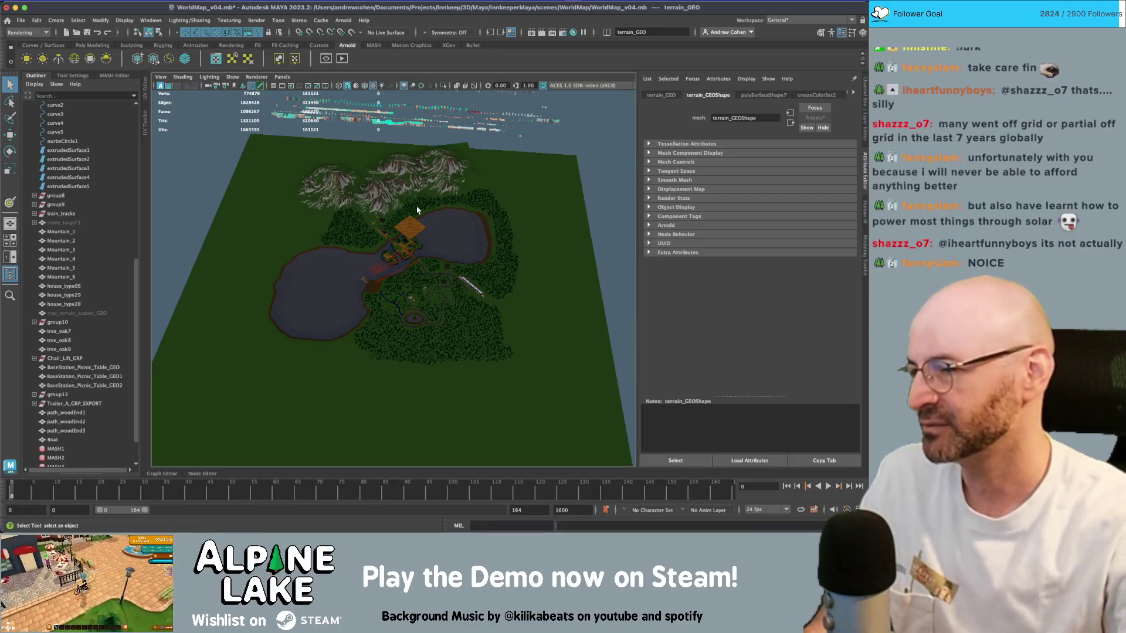
scroll(391, 246, up, 5)
scroll(392, 247, up, 3)
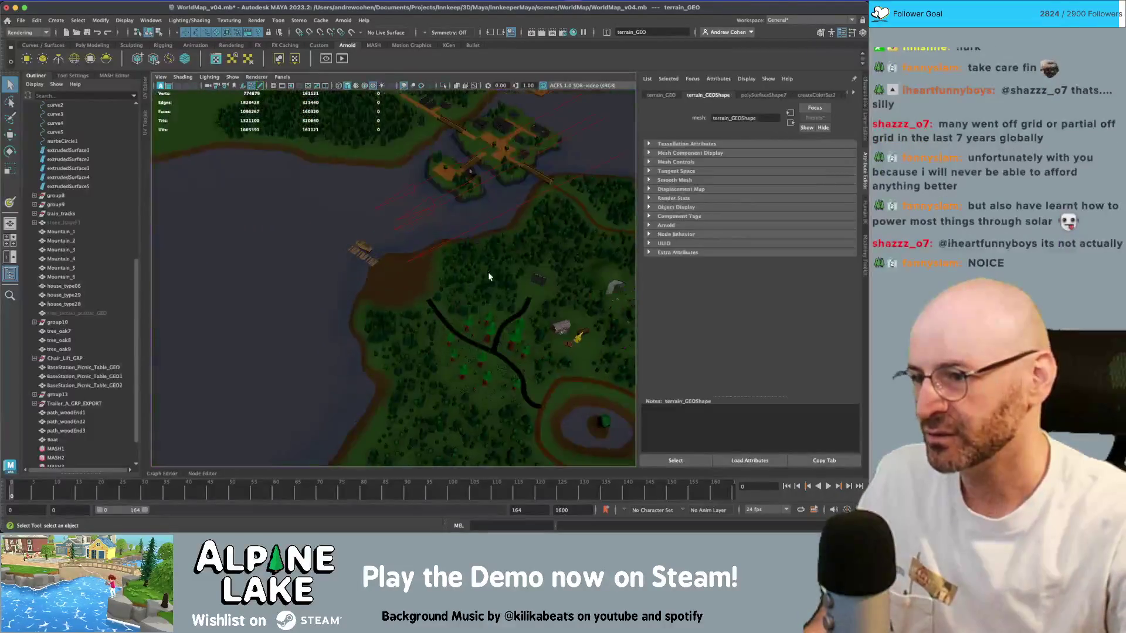
- Follow terrain_Mat through projection1 to its ramp1 brown-to-green texture, undoing a colour tweak
scroll(452, 258, up, 2)
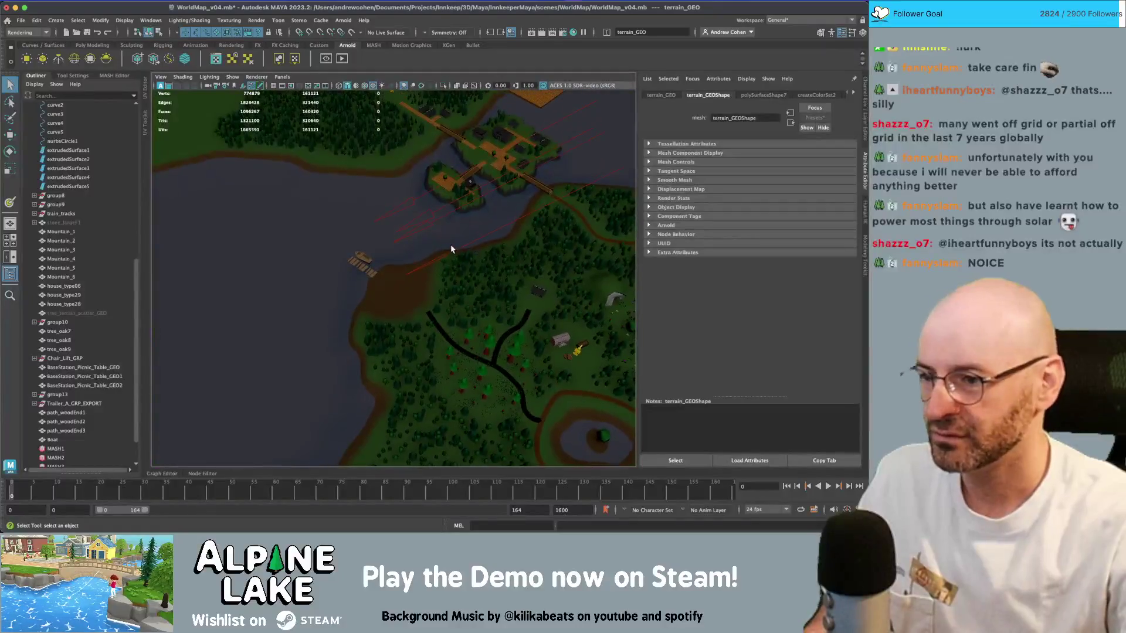
click(850, 95)
click(850, 95)
click(836, 96)
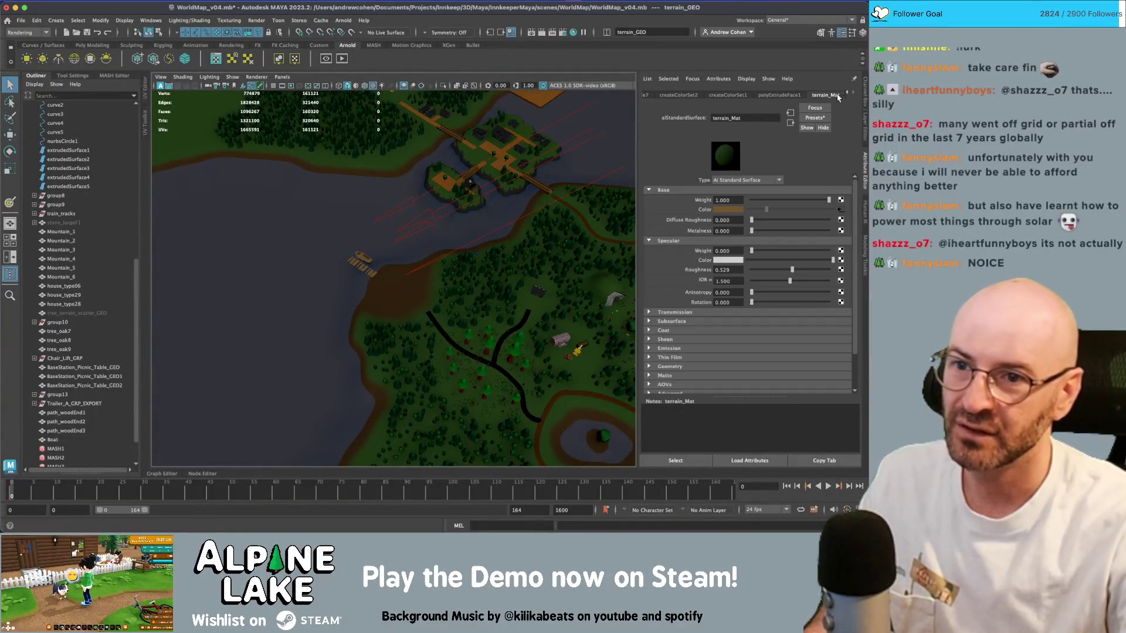
click(841, 210)
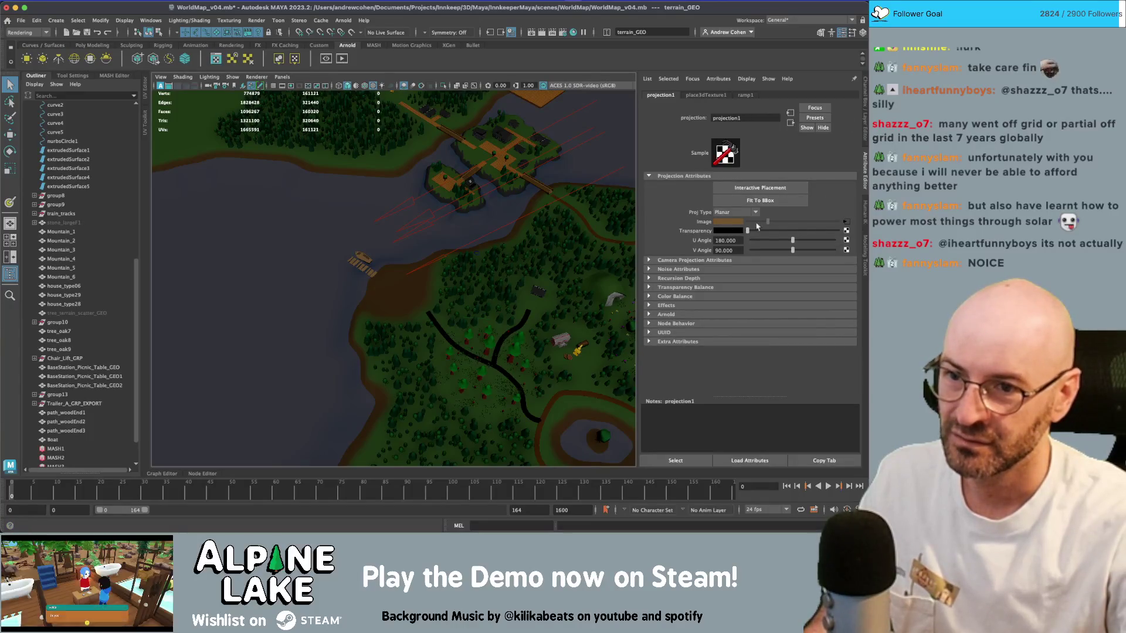
click(845, 223)
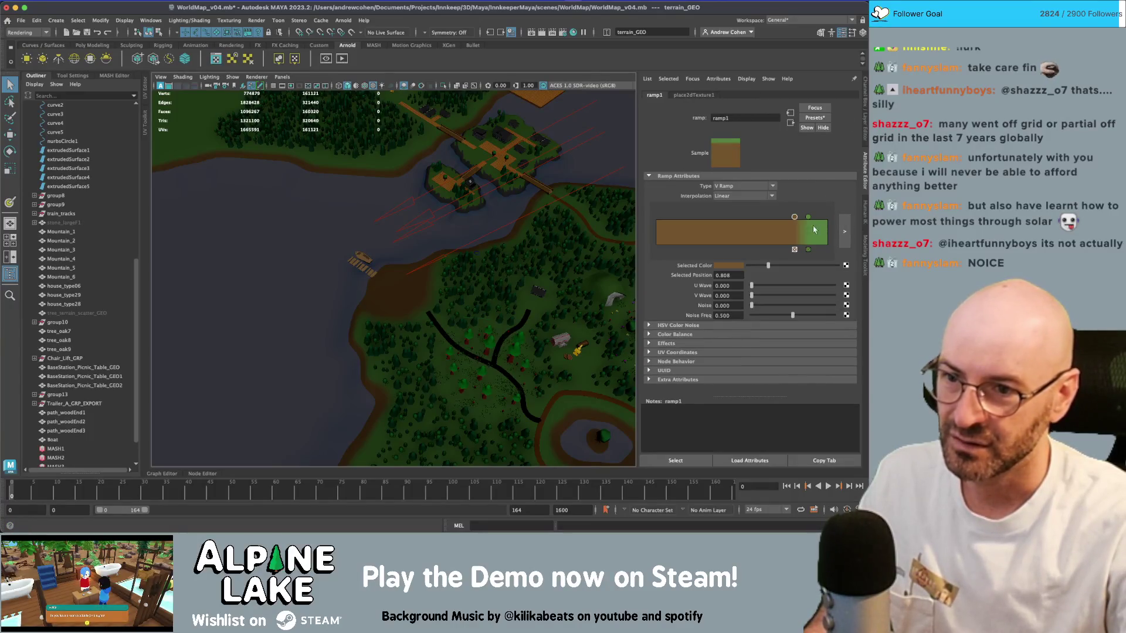
click(729, 267)
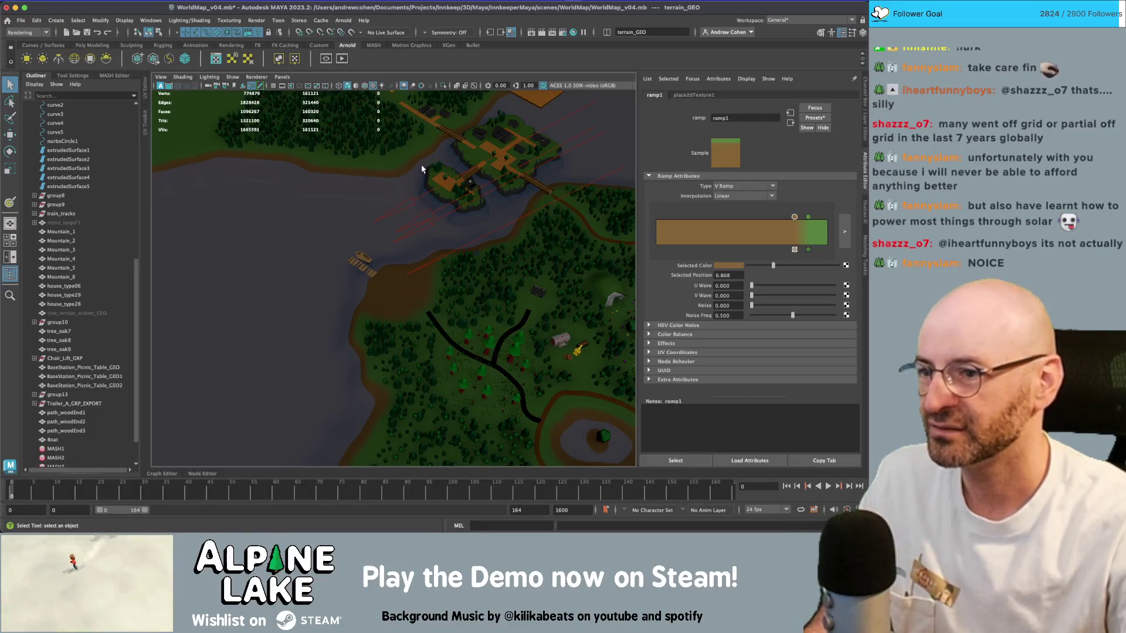
key(ctrl+z)
alt+drag(504, 198, 296, 189)
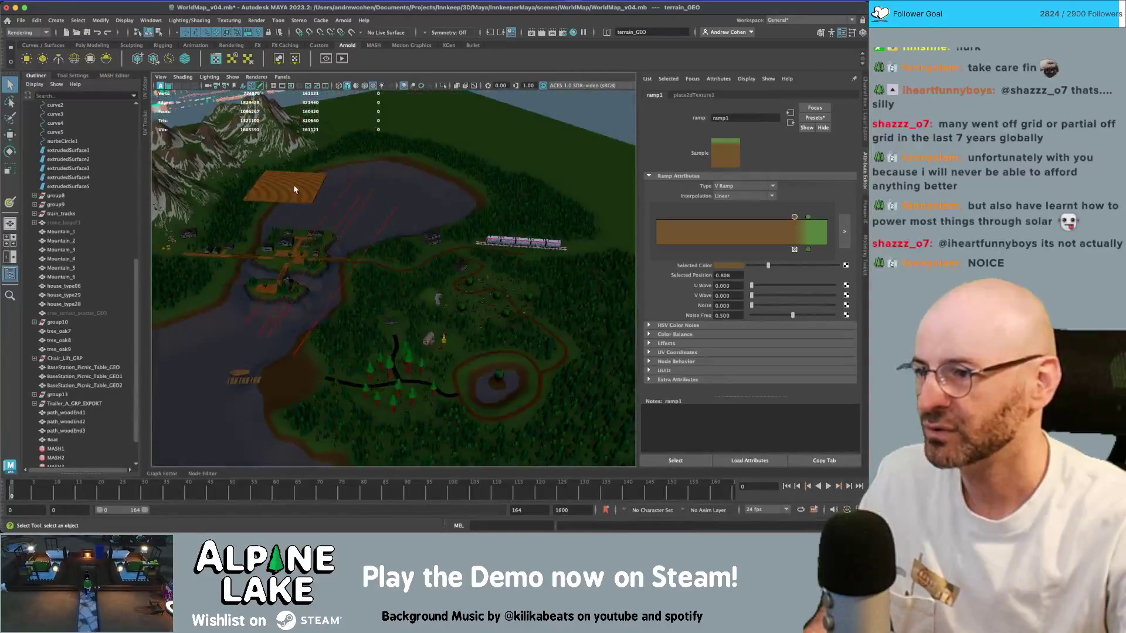
- Set the floating brick plane pPlane2's Translate Y to 0
click(296, 188)
key(f)
alt+drag(309, 241, 353, 225)
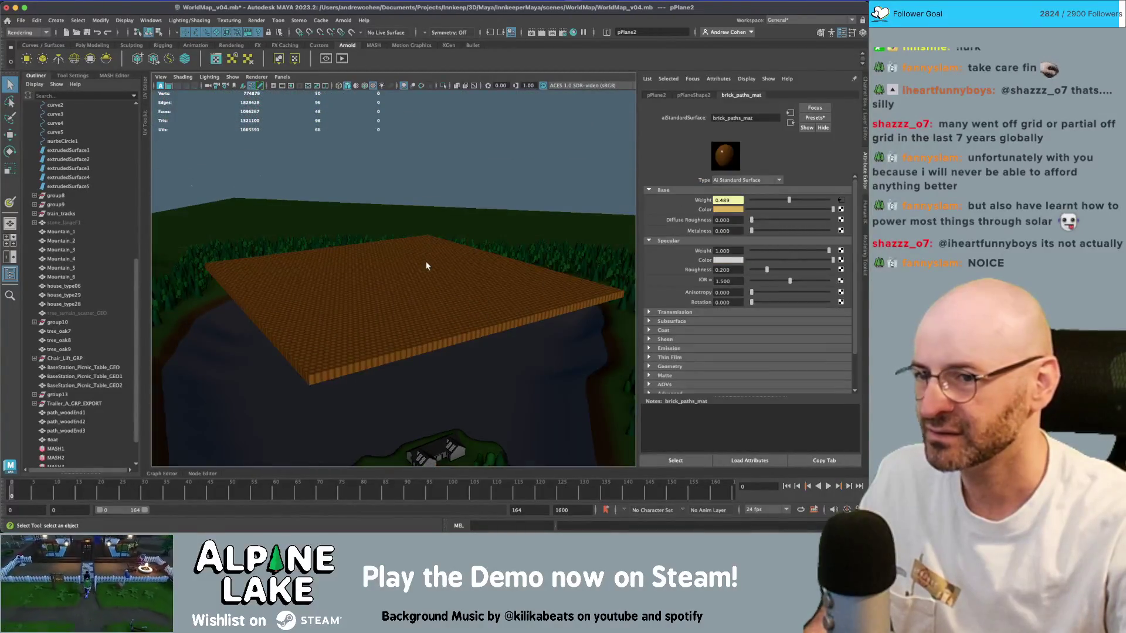
scroll(427, 265, down, 5)
alt+drag(410, 269, 370, 284)
key(w)
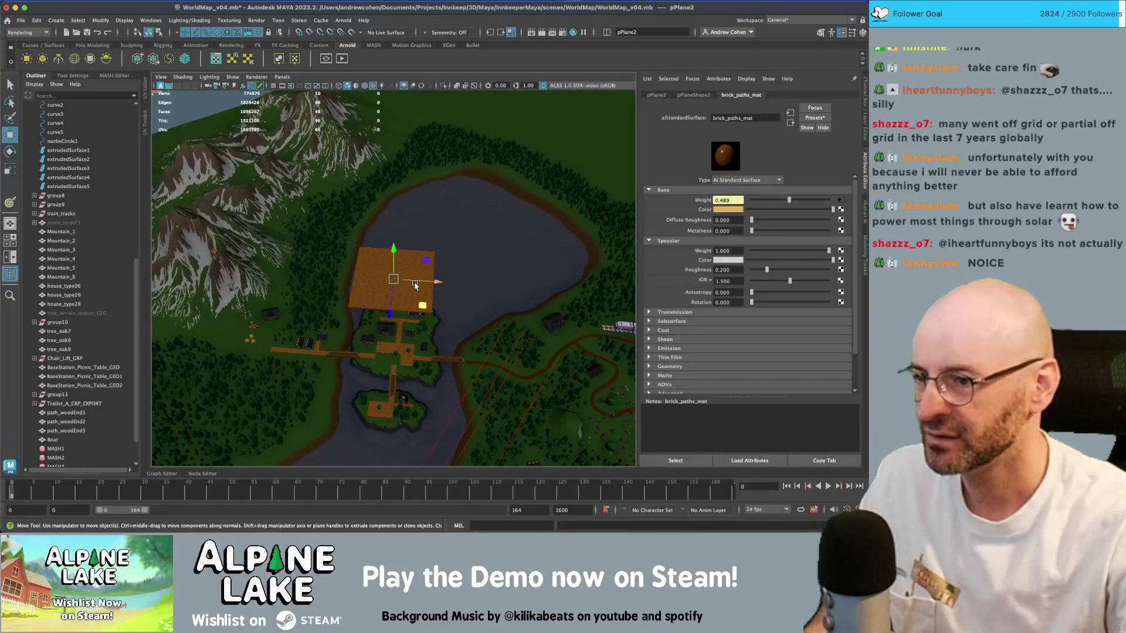
key(ctrl+a)
alt+drag(480, 217, 693, 155)
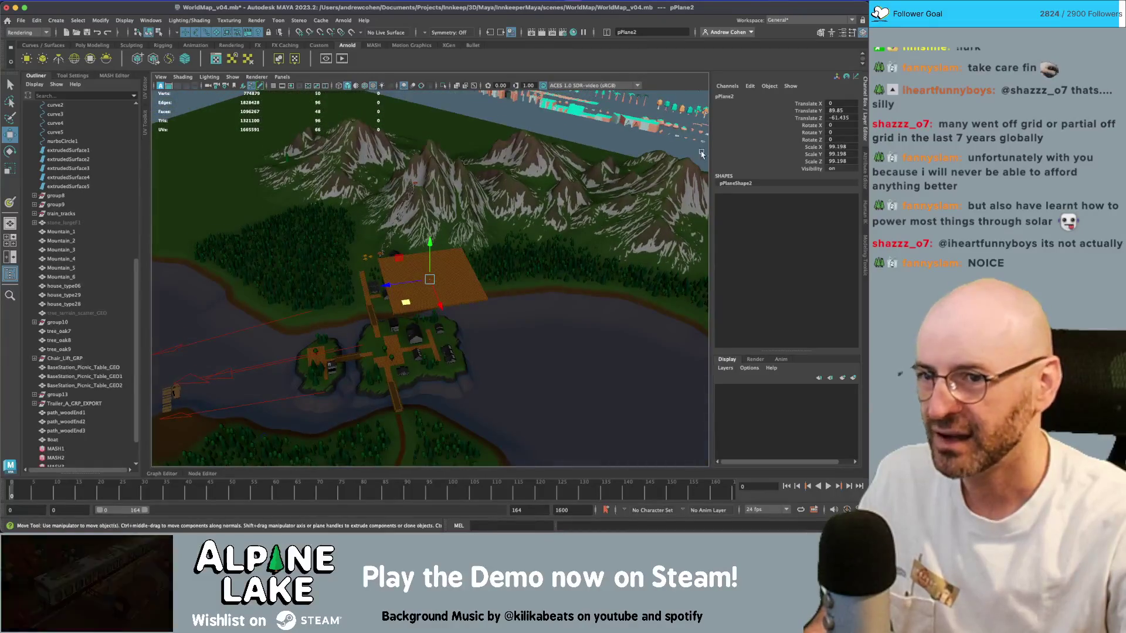
click(841, 110)
text(0)
key(Return)
- Delete the leftover plane pPlane3 near the village
alt+drag(593, 245, 438, 276)
key(q)
click(438, 275)
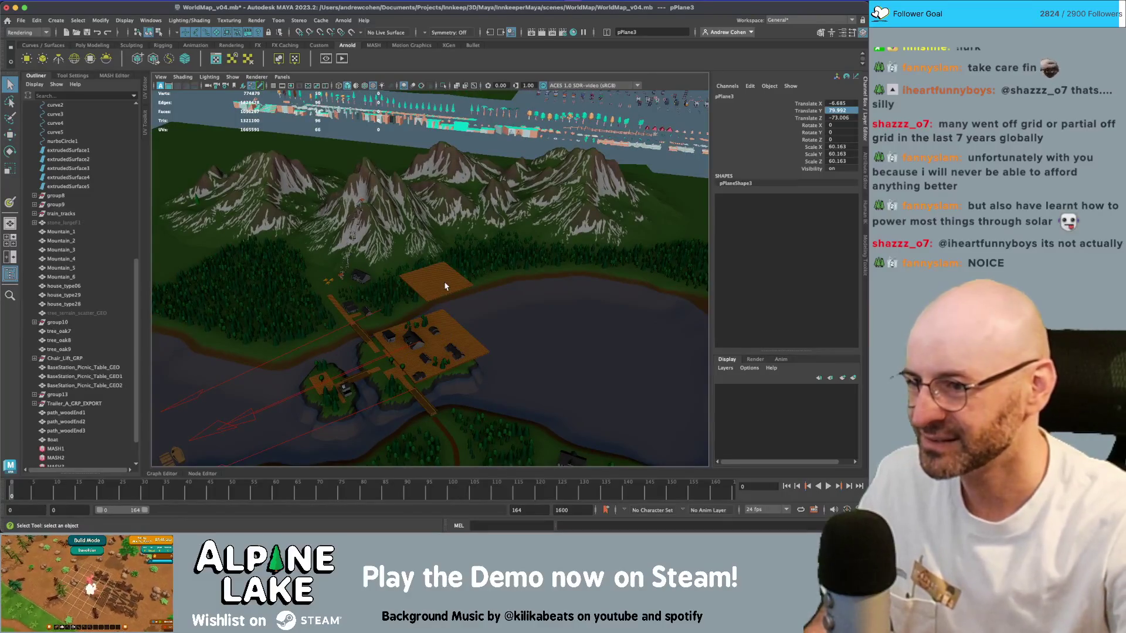
key(Delete)
- Move pPlane2 onto the village island and scale it down to a small square
click(439, 329)
key(w)
drag(438, 325, 349, 380)
key(r)
key(f)
mouse_move(434, 284)
mouse_down()
mouse_move(344, 332)
mouse_move(276, 328)
mouse_move(263, 350)
mouse_up()
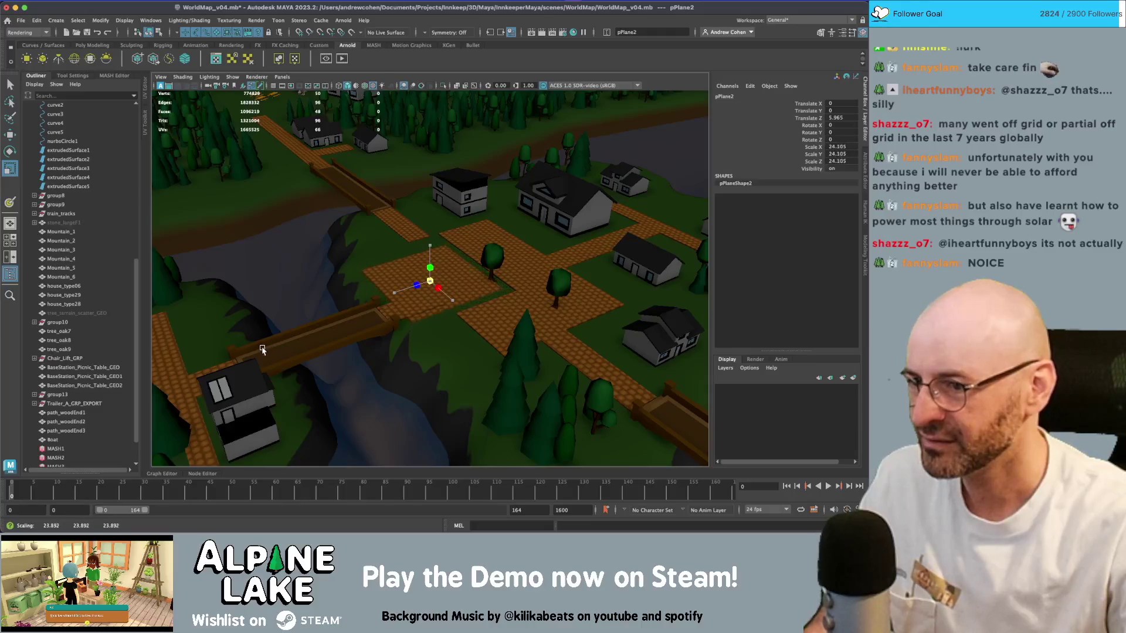
- Duplicate the cobble tile pPlane4 and move the copies into the gaps around the plaza
key(q)
click(491, 316)
key(f)
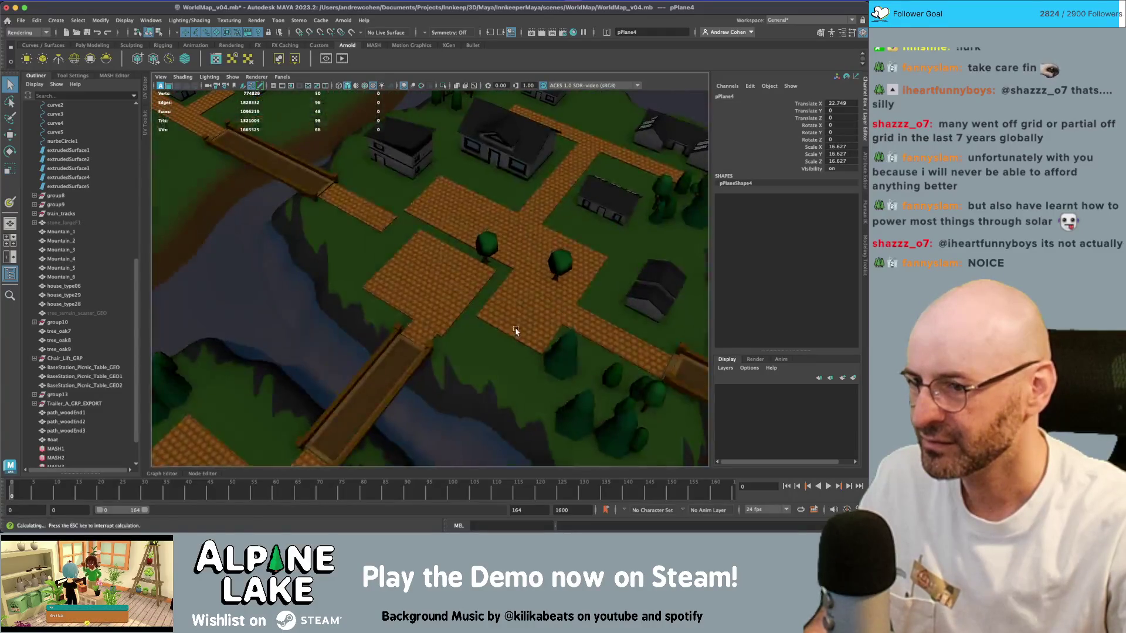
key(w)
mouse_move(493, 315)
mouse_down()
mouse_move(502, 322)
mouse_move(465, 302)
mouse_up()
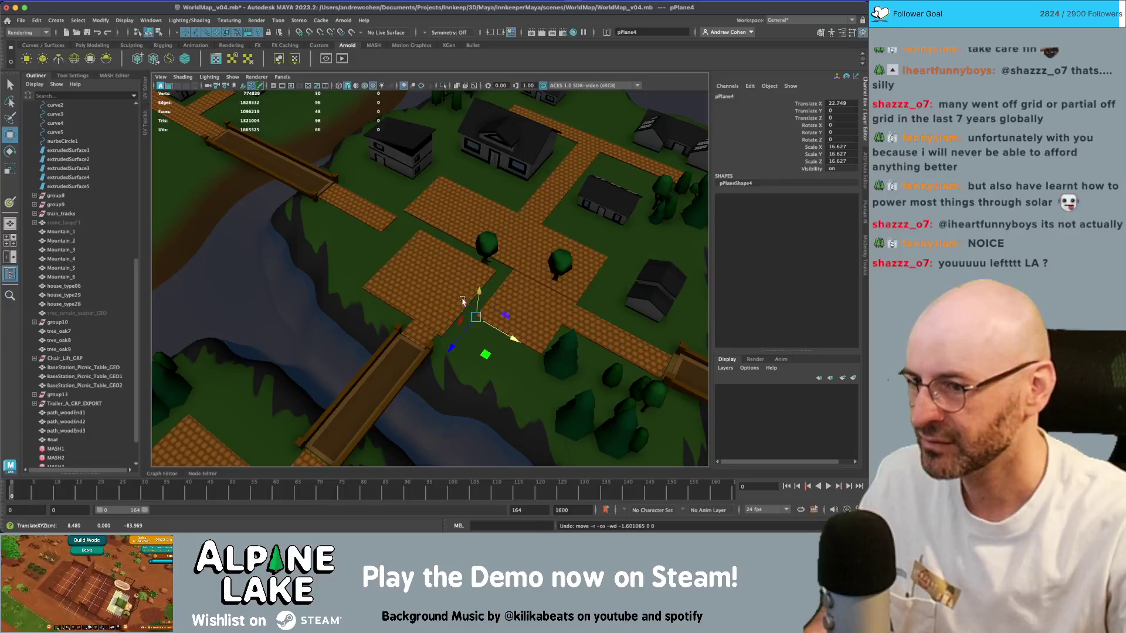
click(424, 284)
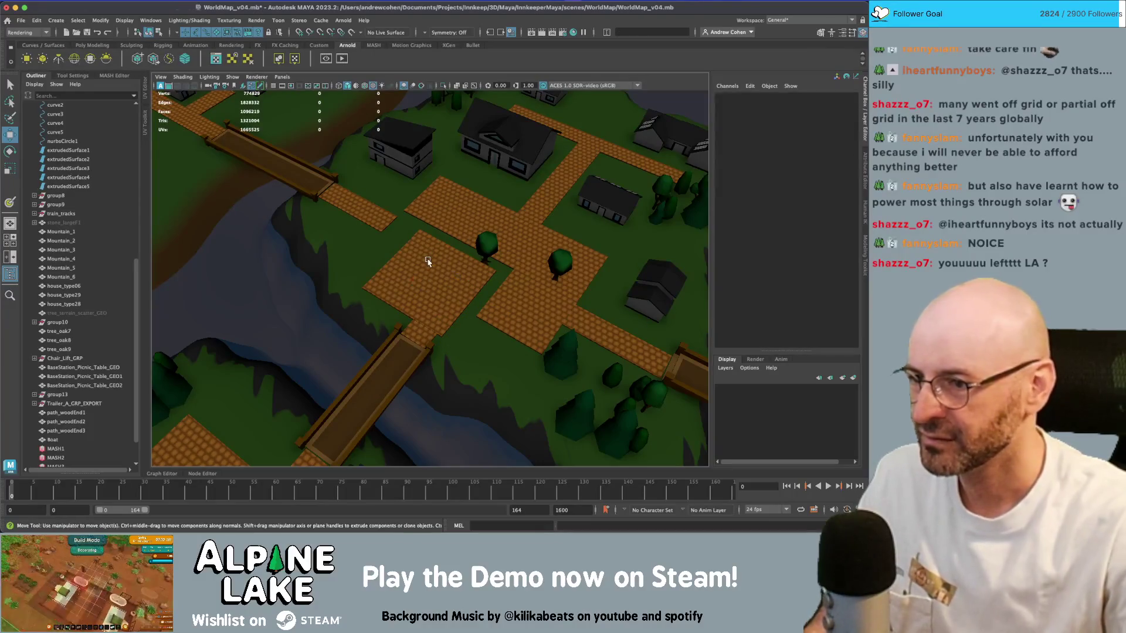
key(ctrl+z)
key(ctrl+z)
key(ctrl+z)
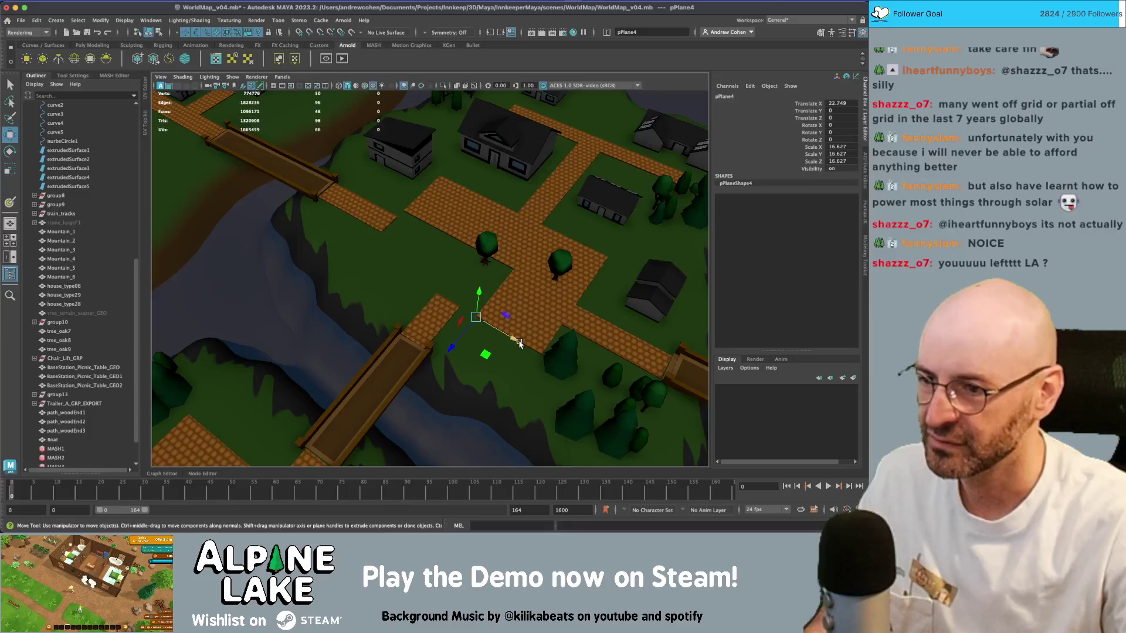
key(ctrl+d)
mouse_move(514, 342)
middle_down()
mouse_move(399, 271)
mouse_move(437, 260)
middle_up()
key(ctrl+d)
key(q)
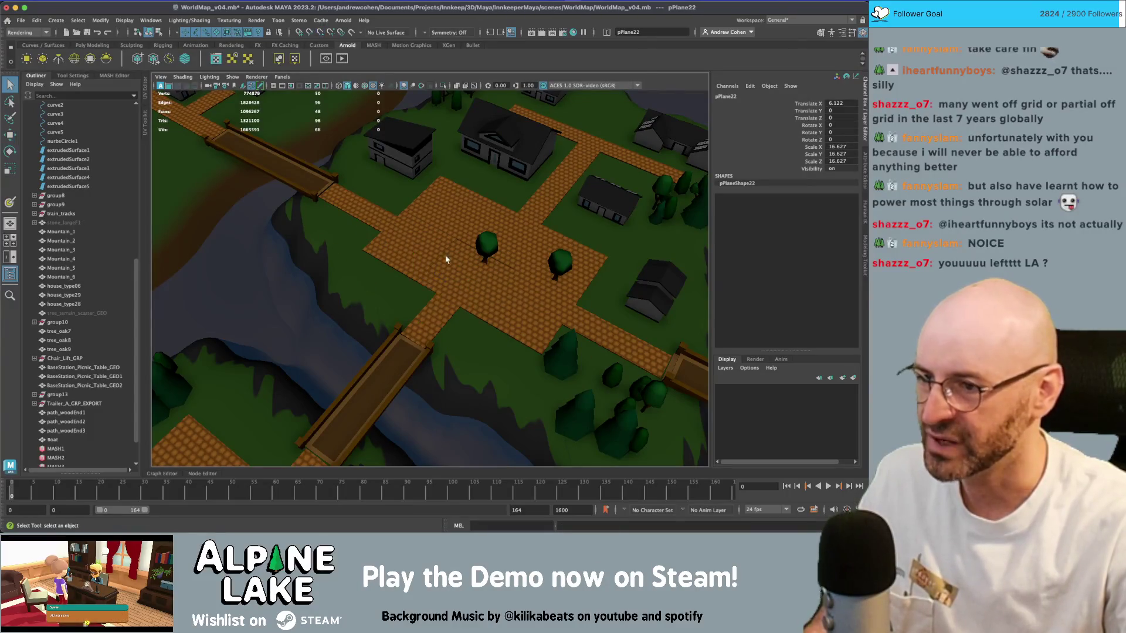
click(449, 268)
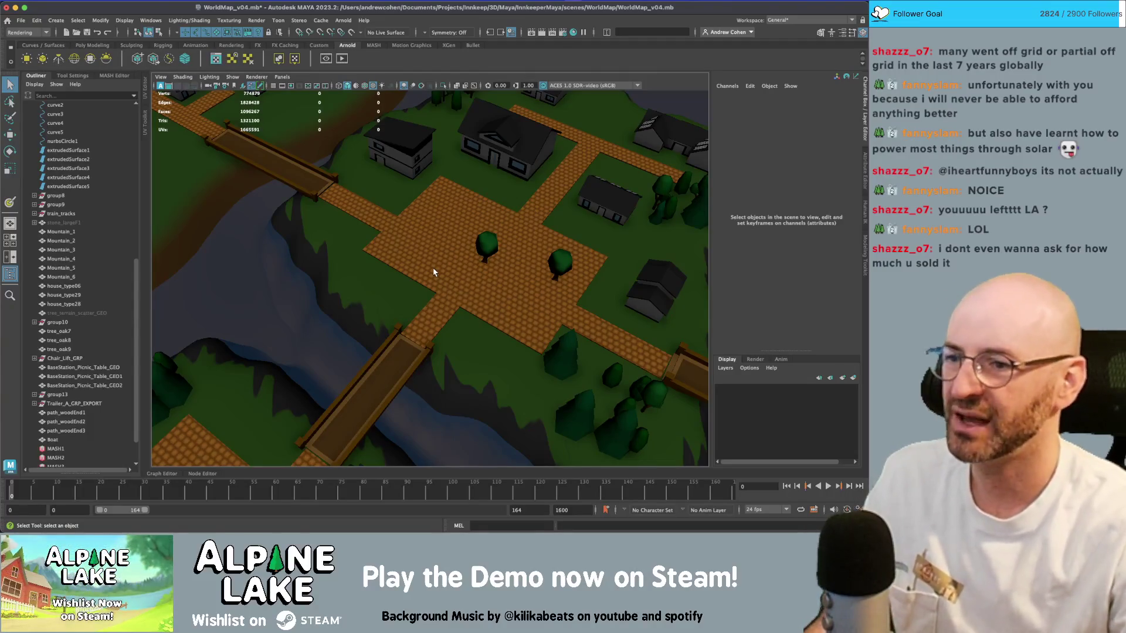
scroll(429, 238, down, 3)
scroll(429, 238, down, 5)
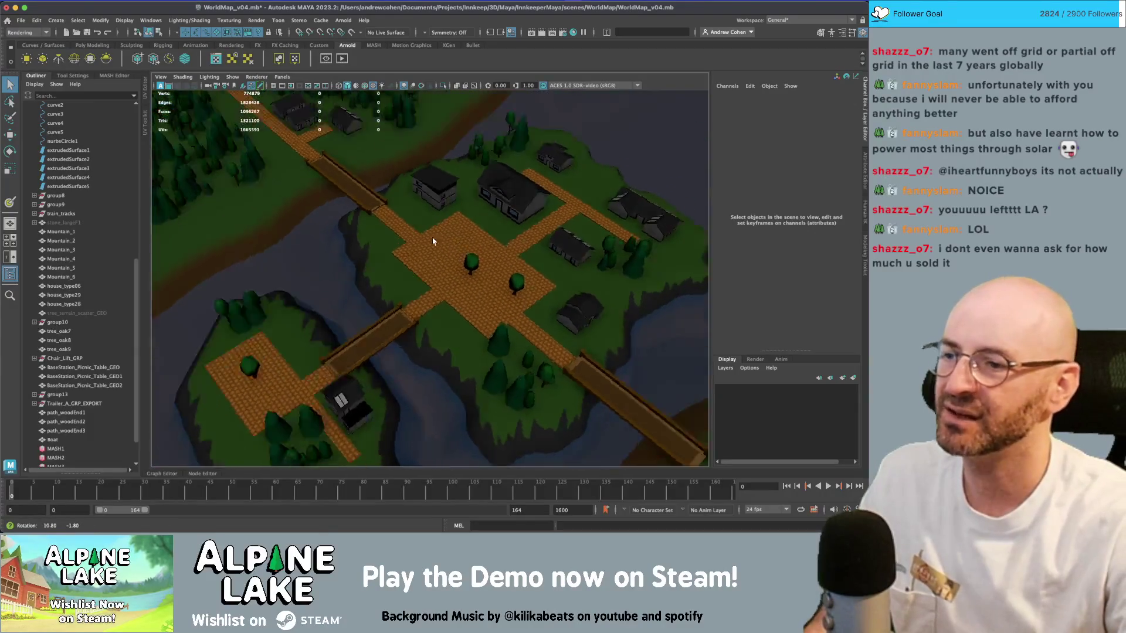
alt+drag(410, 249, 418, 254)
mouse_move(417, 254)
alt+right_down()
mouse_move(334, 237)
mouse_move(500, 280)
alt+right_up()
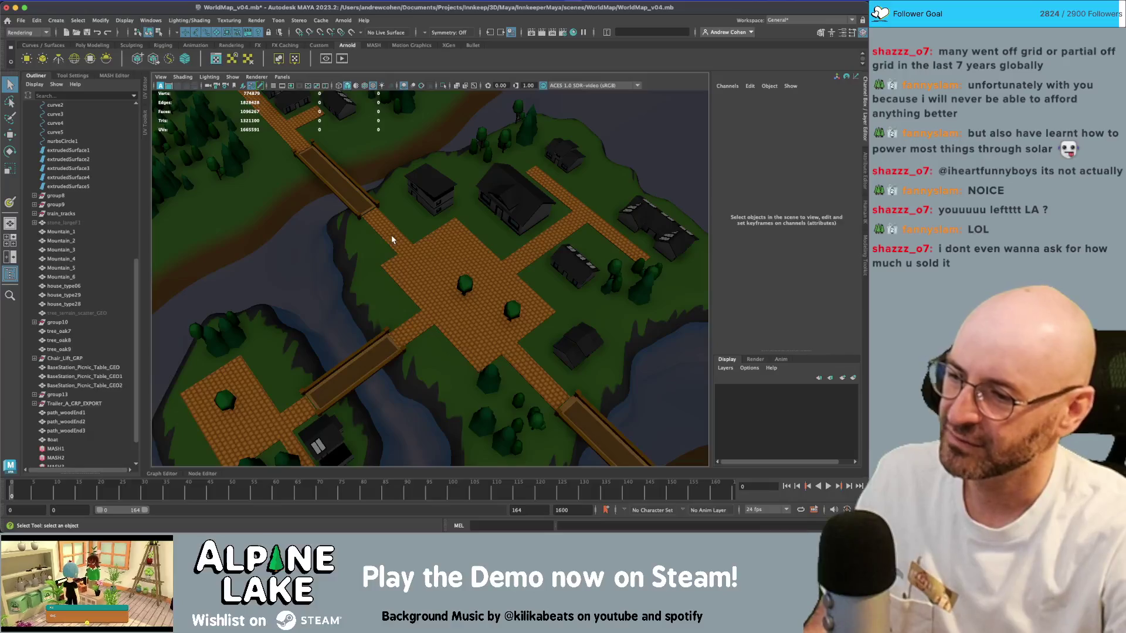
alt+right_drag(391, 240, 346, 311)
alt+middle_drag(346, 311, 393, 288)
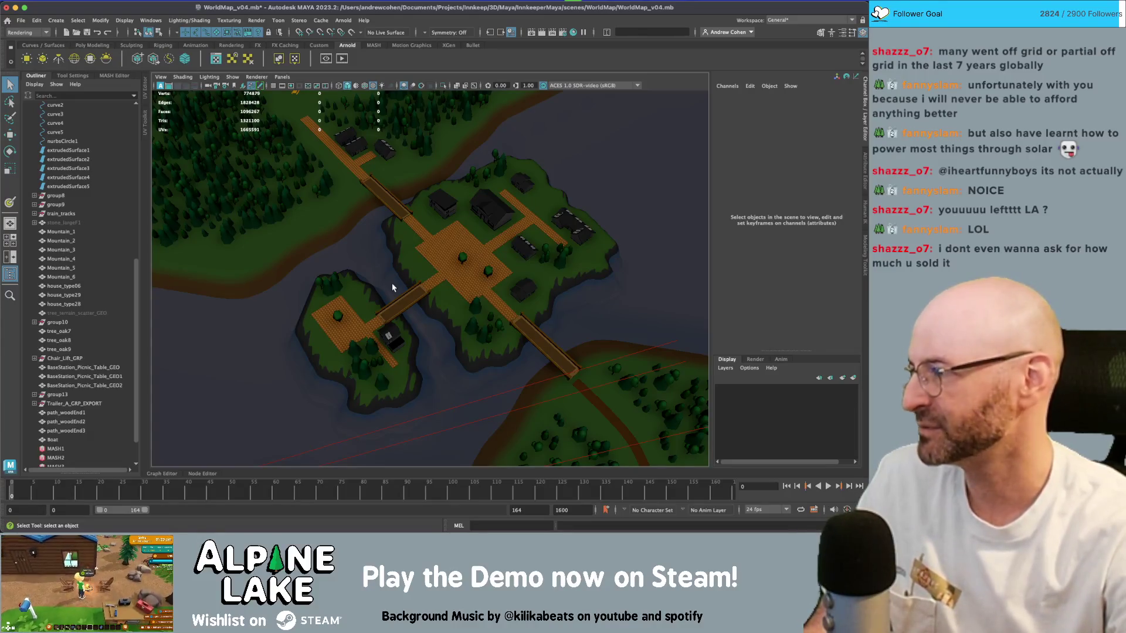
mouse_move(521, 272)
alt+right_down()
mouse_move(421, 224)
mouse_move(397, 244)
alt+right_up()
mouse_move(397, 244)
alt+mouse_down()
mouse_move(448, 251)
mouse_move(473, 239)
alt+mouse_up()
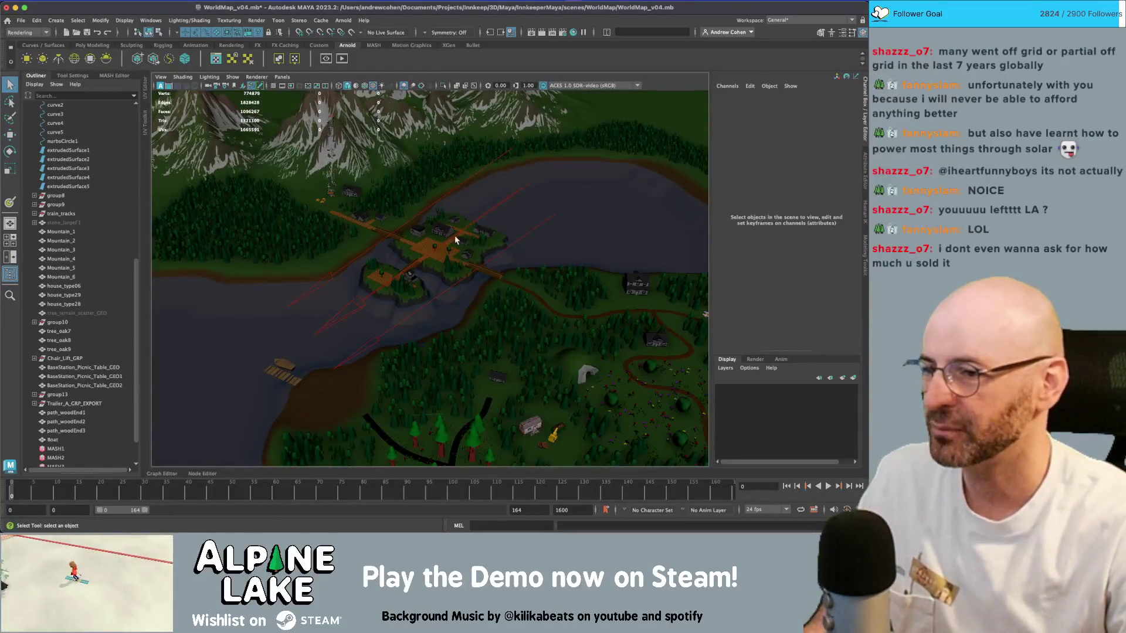
- Orbit low over the world map to look toward the mountains
scroll(443, 240, up, 5)
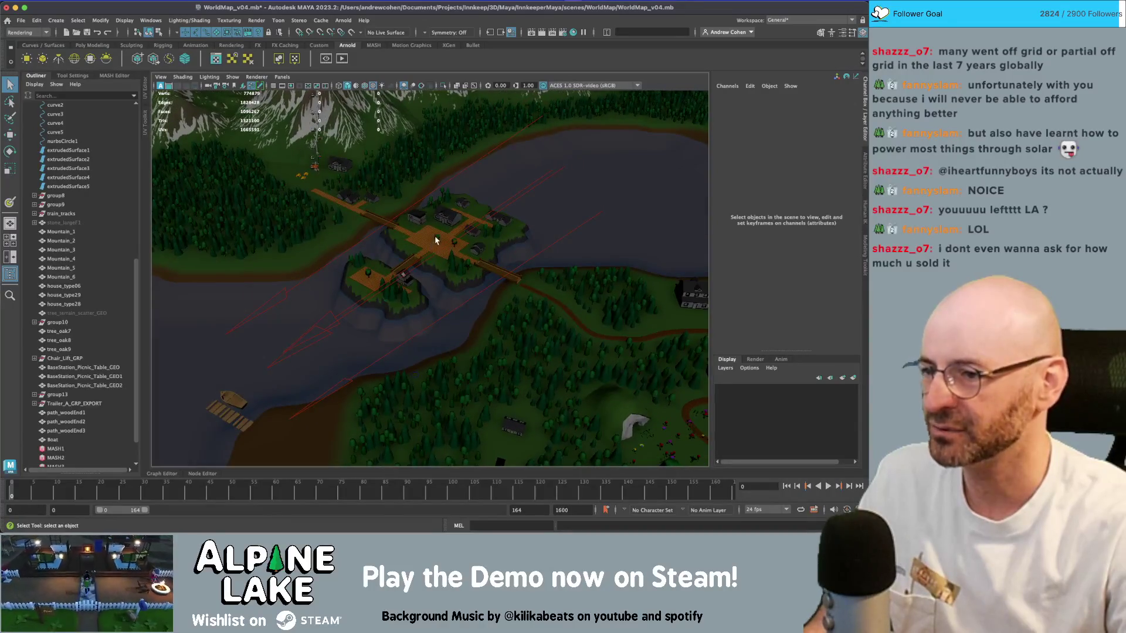
scroll(431, 240, down, 4)
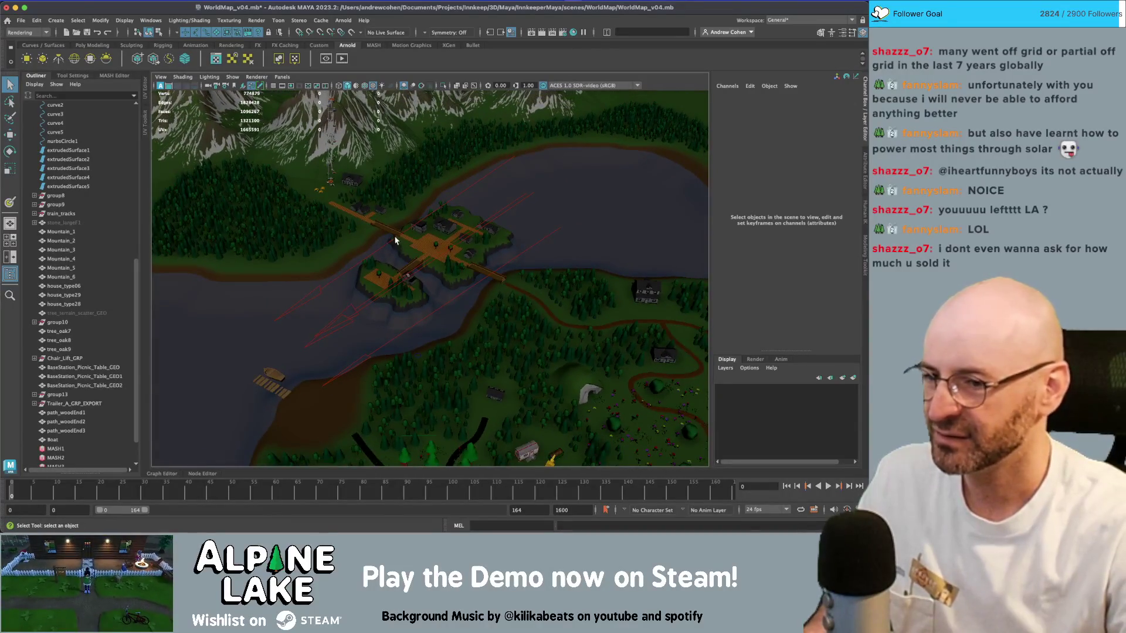
mouse_move(452, 240)
alt+mouse_down()
mouse_move(377, 221)
mouse_move(426, 230)
mouse_move(410, 281)
mouse_move(369, 281)
alt+mouse_up()
scroll(426, 230, down, 3)
scroll(460, 294, up, 5)
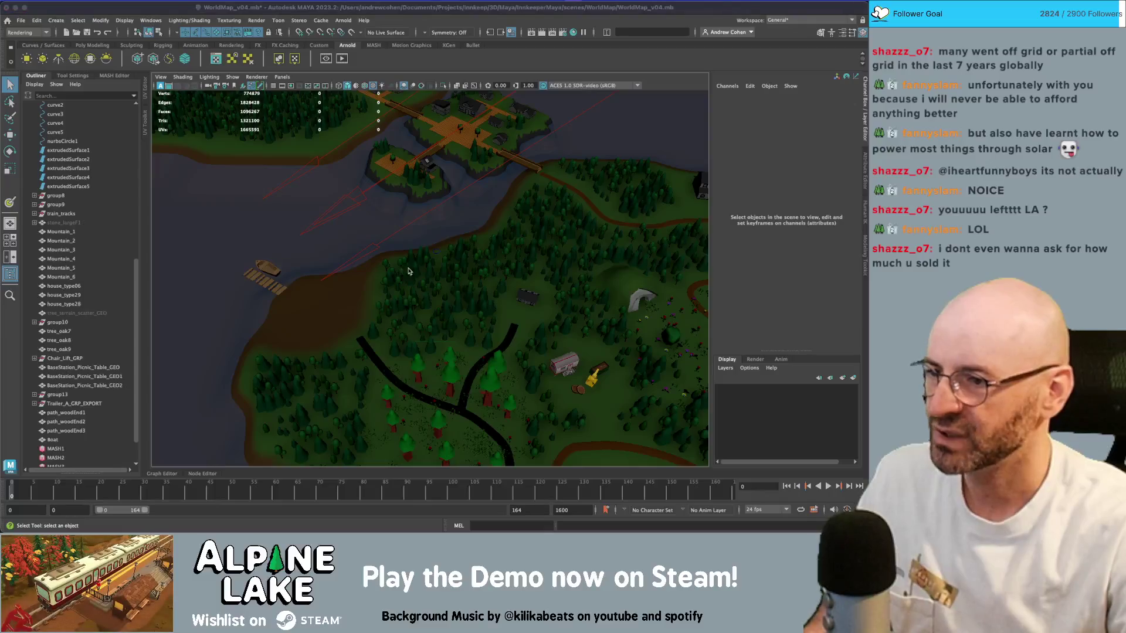
- Check the shore rock pile SM_Rock_Pile_Curved_23 in Unity, then return to Maya's WorldMap_v04
key(super+Tab)
scroll(329, 217, down, 5)
right_drag(329, 217, 458, 236)
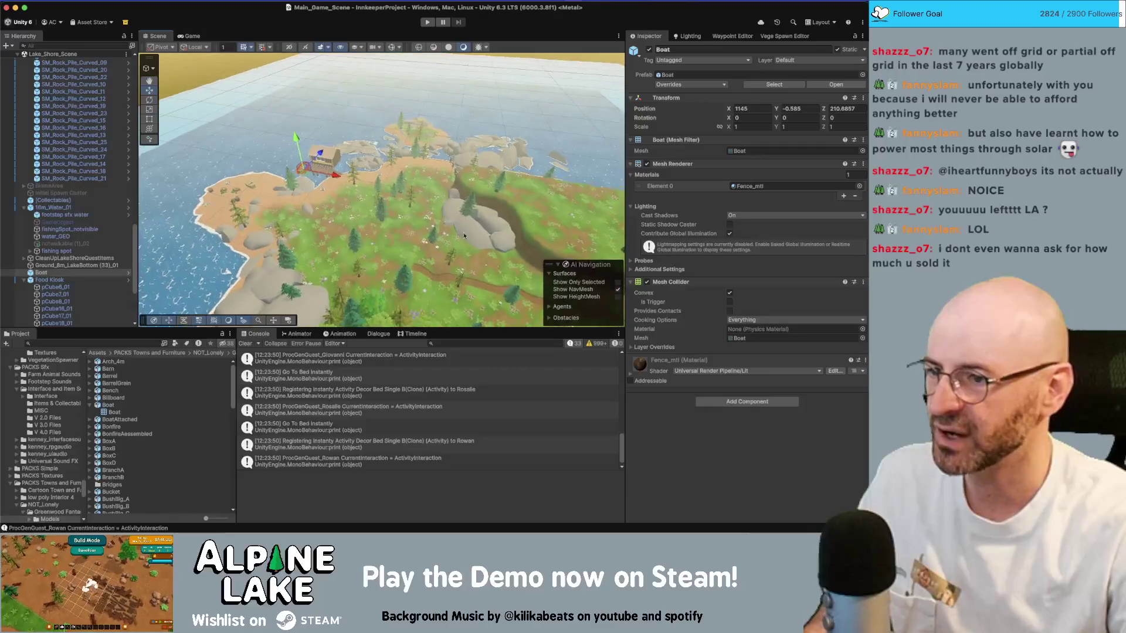
click(474, 230)
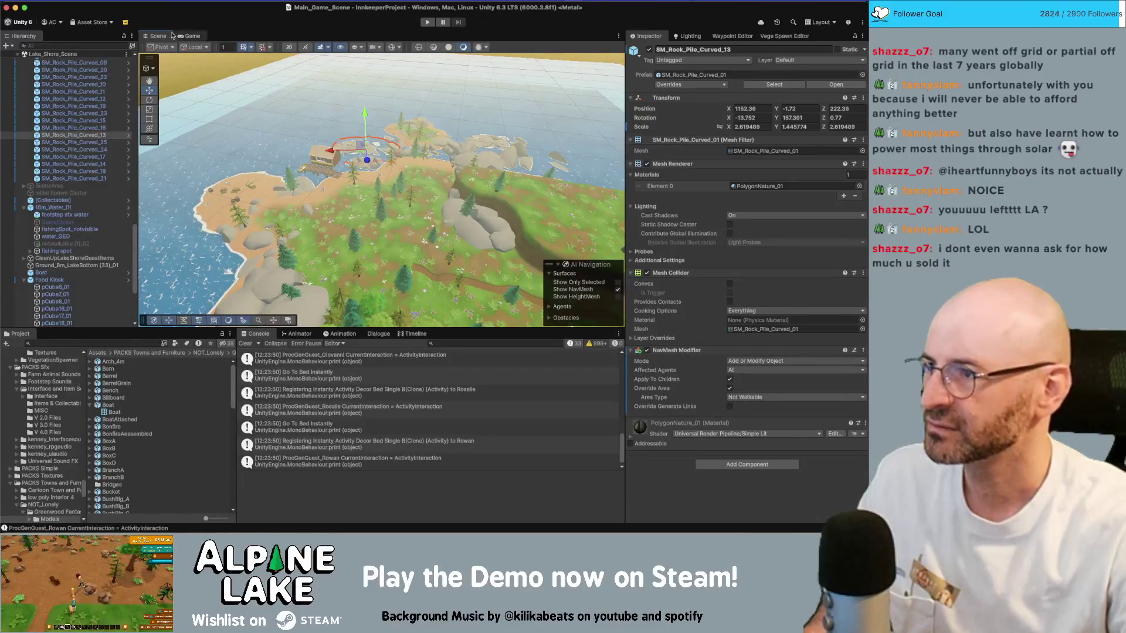
key(super+Tab)
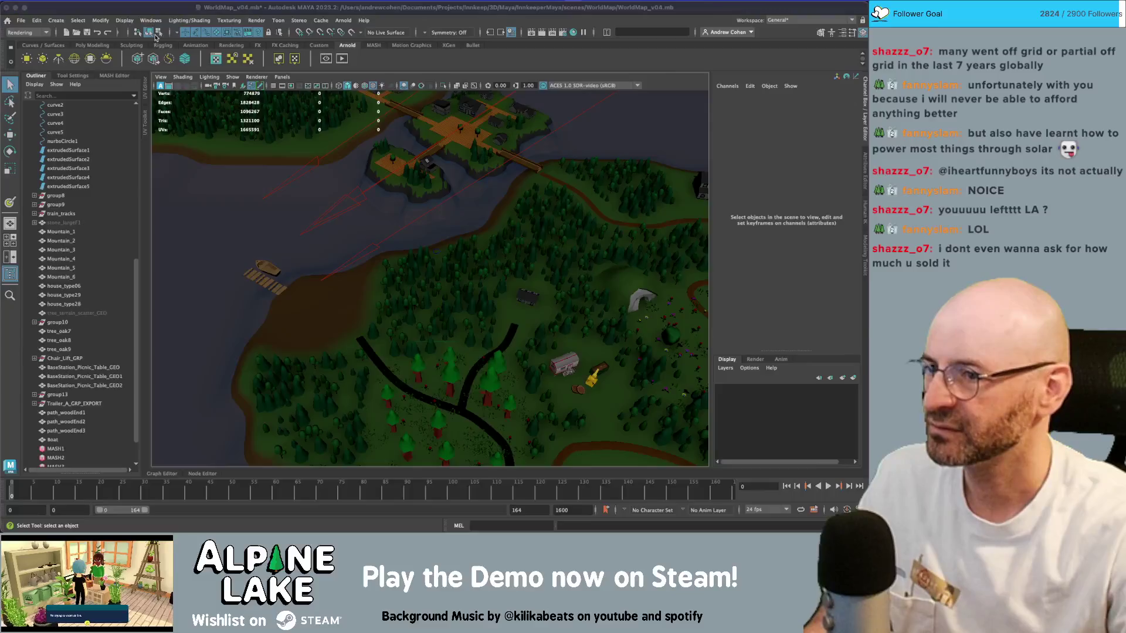
- Return to the Maya world map and frame the view on stone_largeD in the asset rows
key(super+Tab)
key(super+Tab)
mouse_move(467, 168)
alt+mouse_down()
mouse_move(364, 297)
mouse_move(334, 238)
mouse_move(484, 305)
mouse_move(303, 265)
alt+mouse_up()
click(191, 256)
key(f)
scroll(381, 273, down, 10)
scroll(484, 279, up, 10)
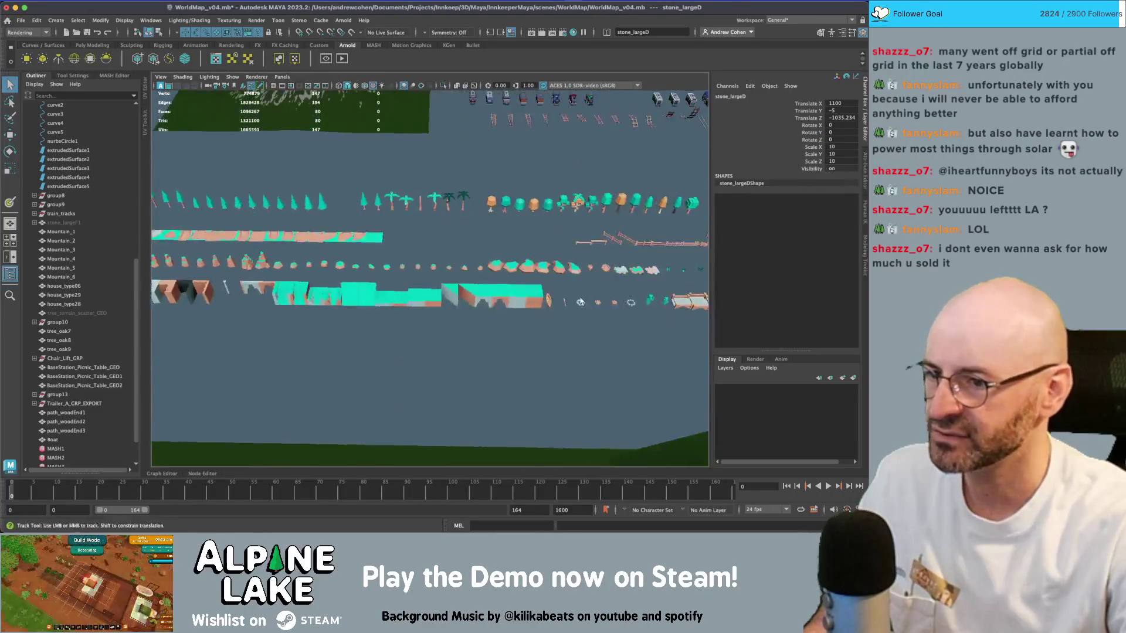
- Scale the tall stone stone_tallH to change its height
scroll(472, 269, down, 5)
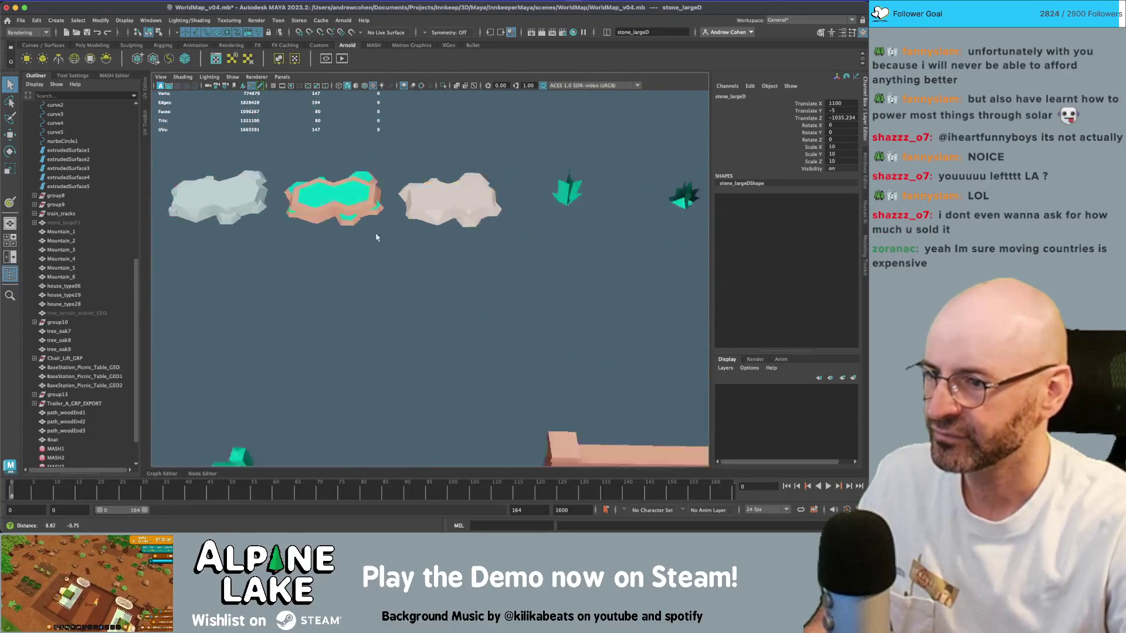
scroll(491, 244, down, 10)
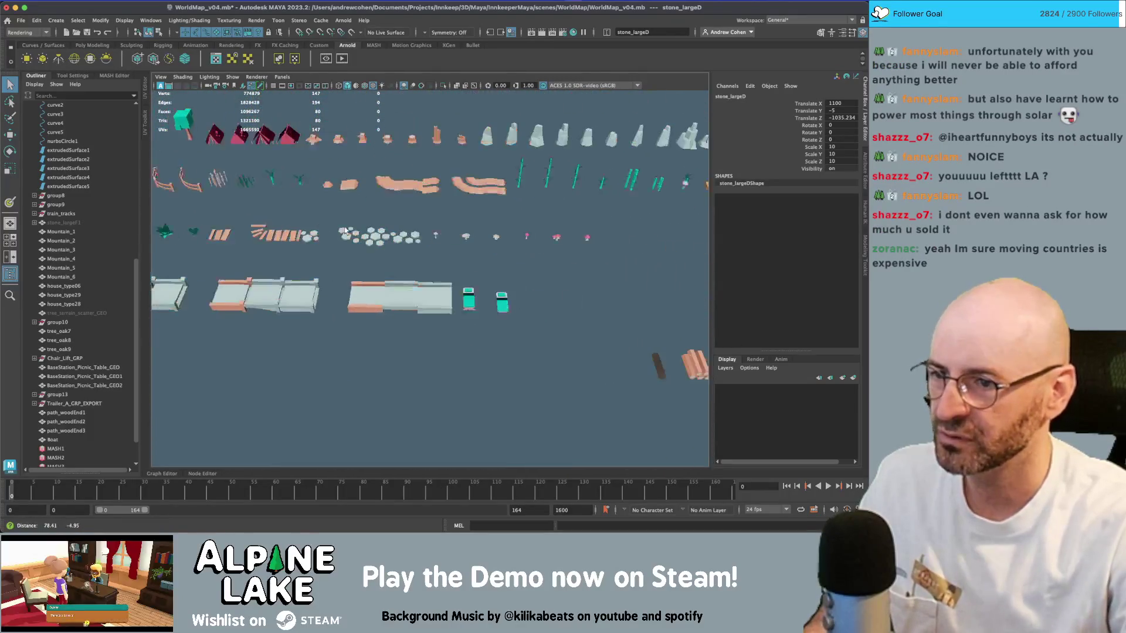
scroll(391, 241, up, 5)
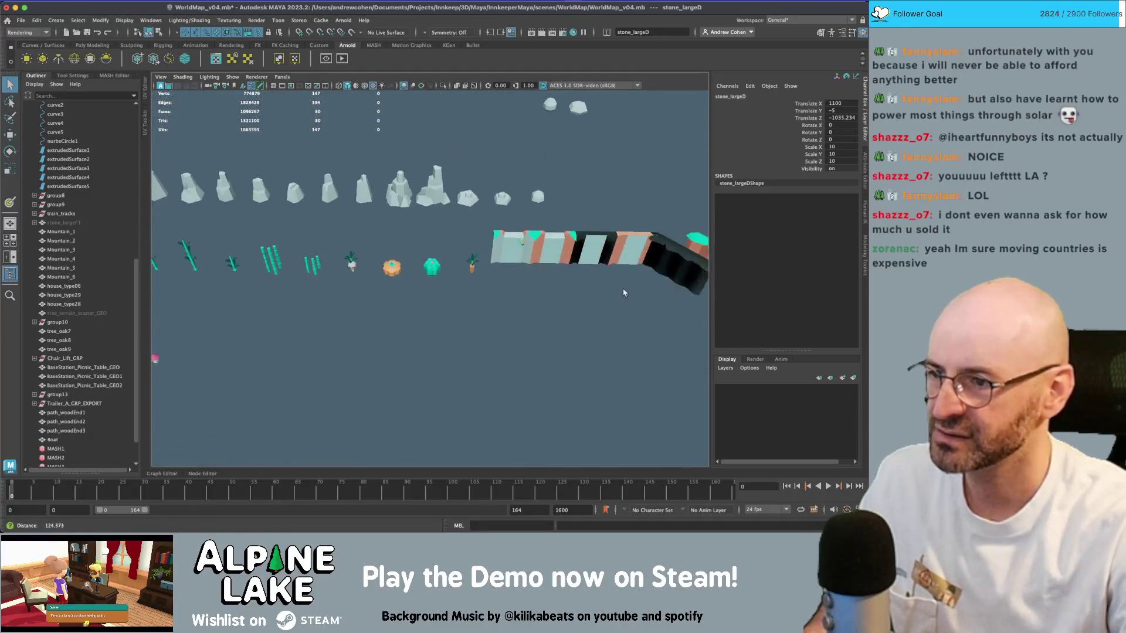
scroll(379, 231, down, 2)
scroll(393, 238, up, 2)
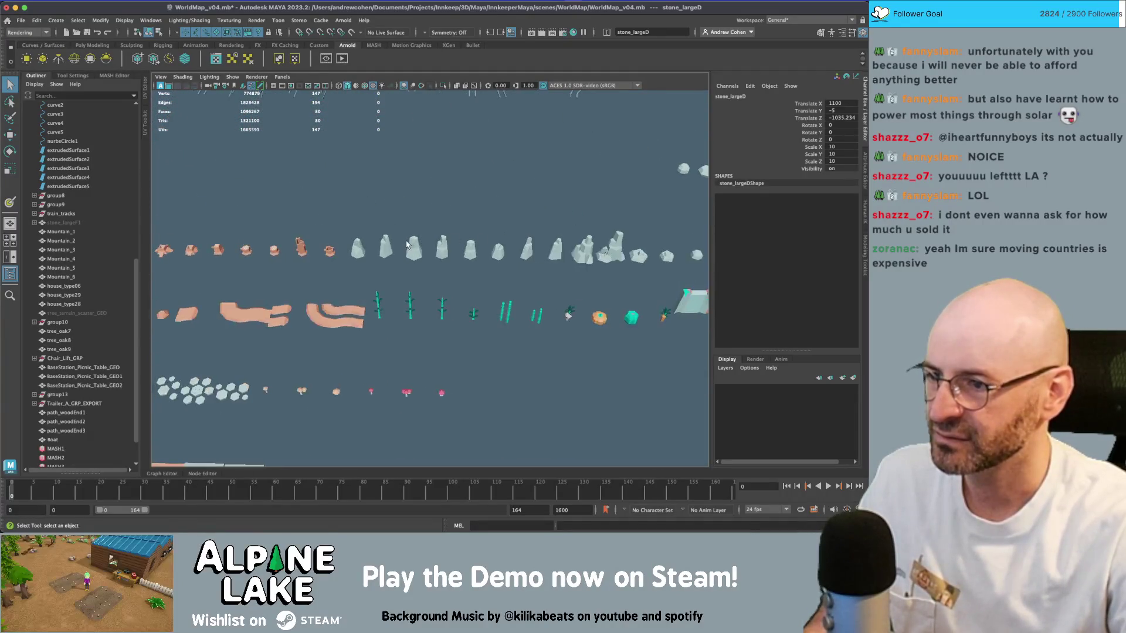
click(414, 252)
key(r)
drag(412, 232, 413, 235)
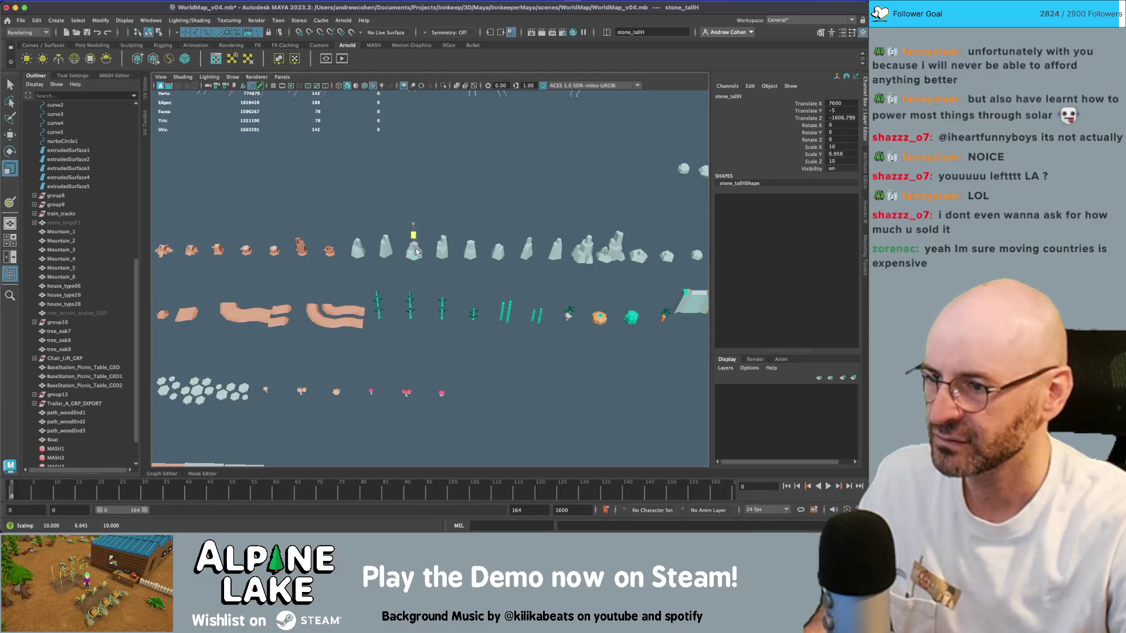
- Move stone_smallG and stone_smallH together down and to the left
alt+middle_drag(465, 260, 260, 277)
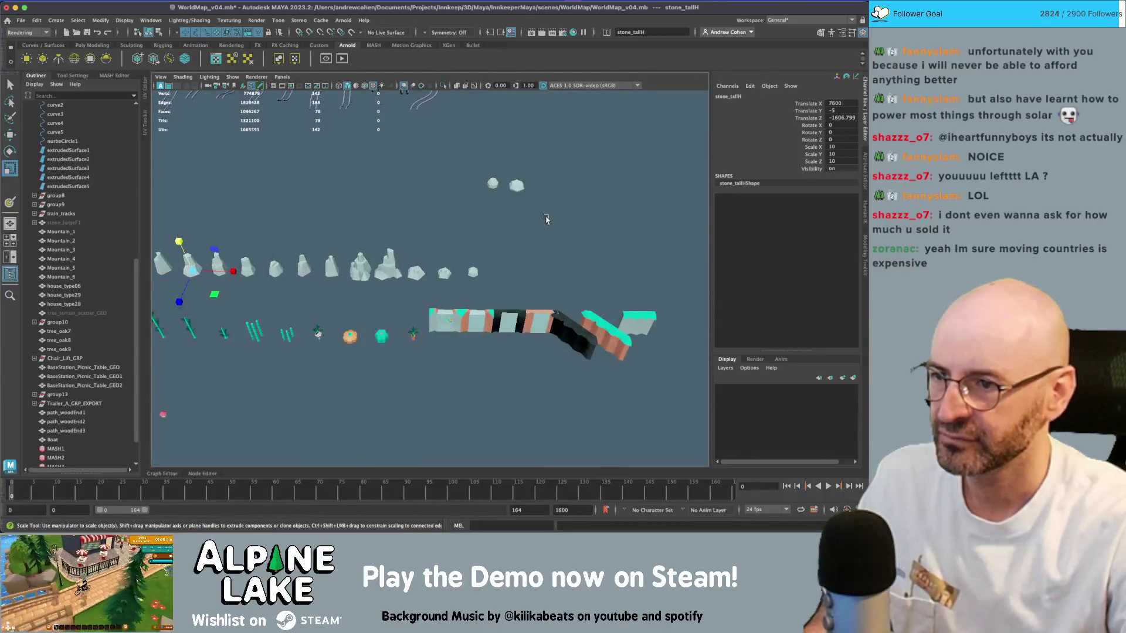
key(q)
click(494, 186)
shift+click(517, 185)
key(w)
mouse_move(507, 189)
mouse_down()
mouse_move(519, 202)
mouse_move(269, 369)
mouse_up()
- Move the corn prop corn_ncl1_2 left toward the asset rows
scroll(402, 357, down, 6)
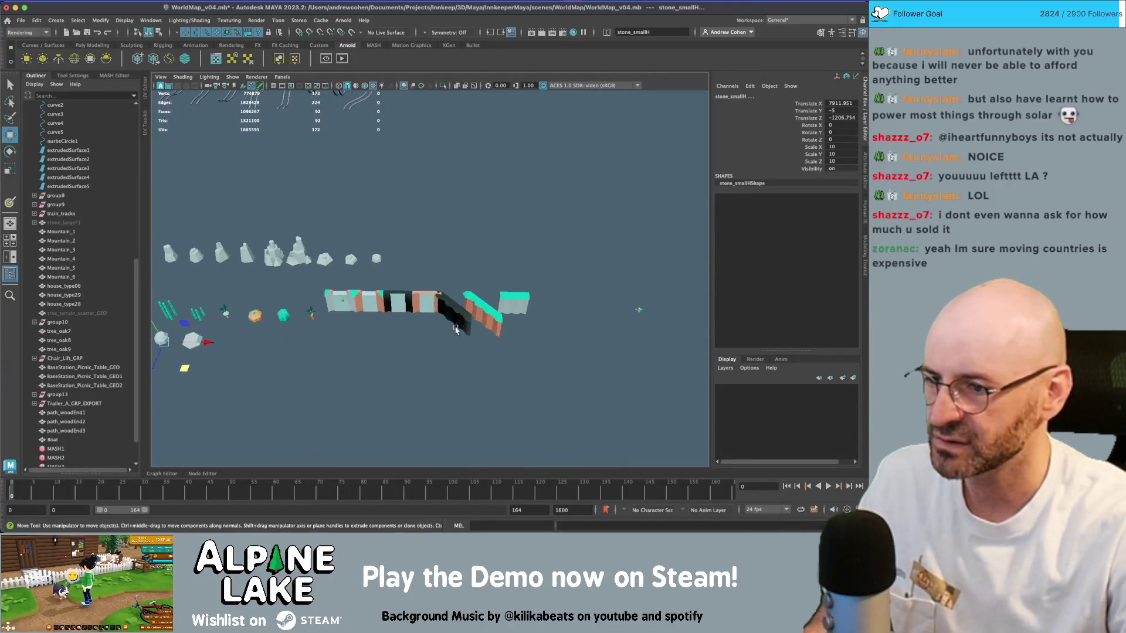
scroll(565, 311, down, 4)
drag(447, 259, 251, 301)
scroll(287, 282, up, 2)
drag(382, 265, 255, 277)
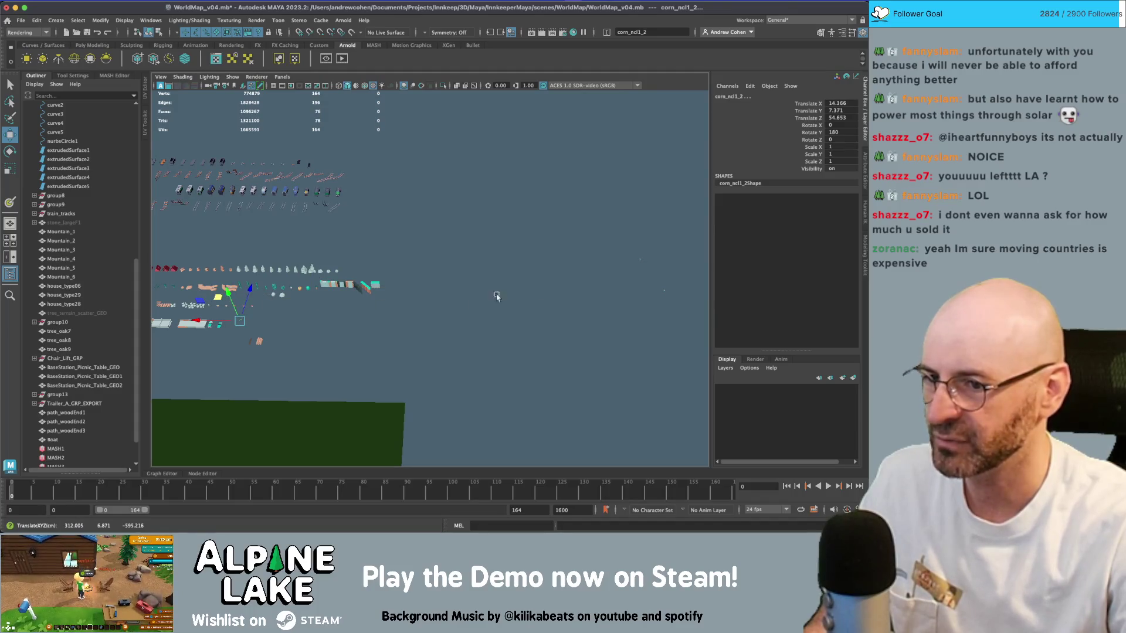
- Reposition corn_ncl1_1, shifting the corn up and to the left
scroll(615, 276, up, 3)
drag(483, 201, 605, 322)
scroll(352, 244, down, 4)
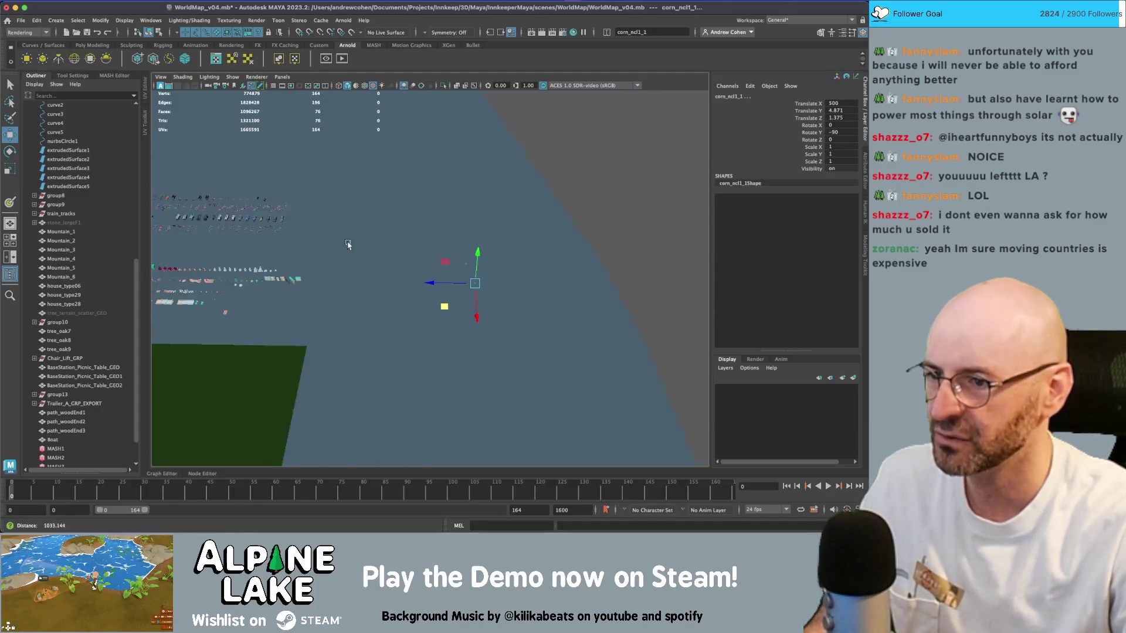
scroll(351, 244, up, 3)
middle_drag(539, 316, 557, 331)
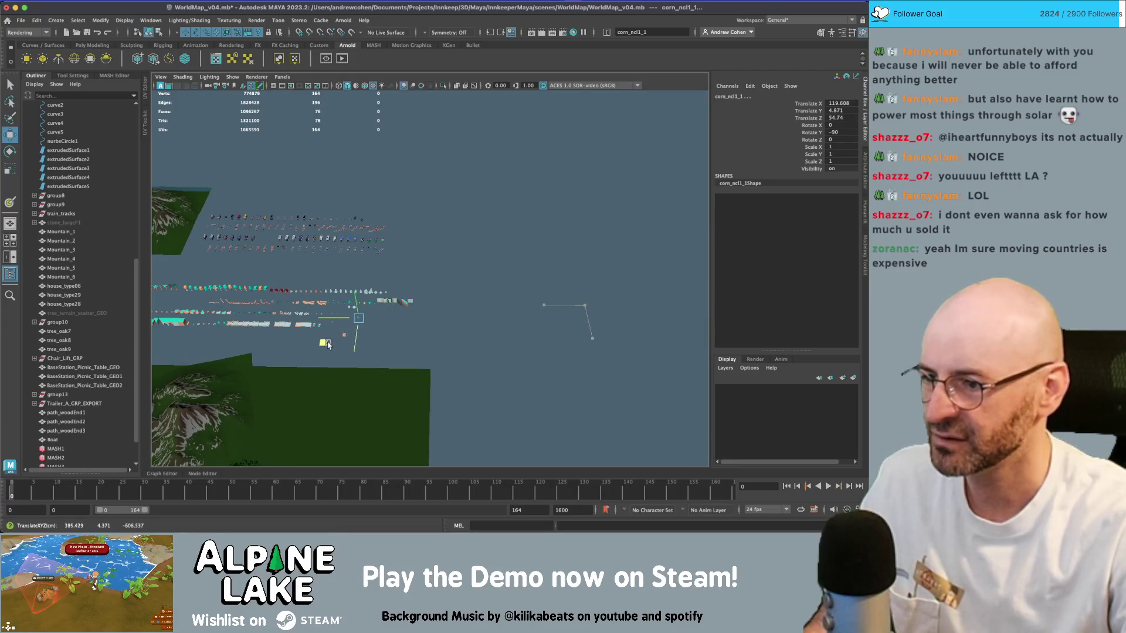
mouse_move(365, 347)
middle_down()
mouse_move(453, 289)
mouse_move(409, 307)
middle_up()
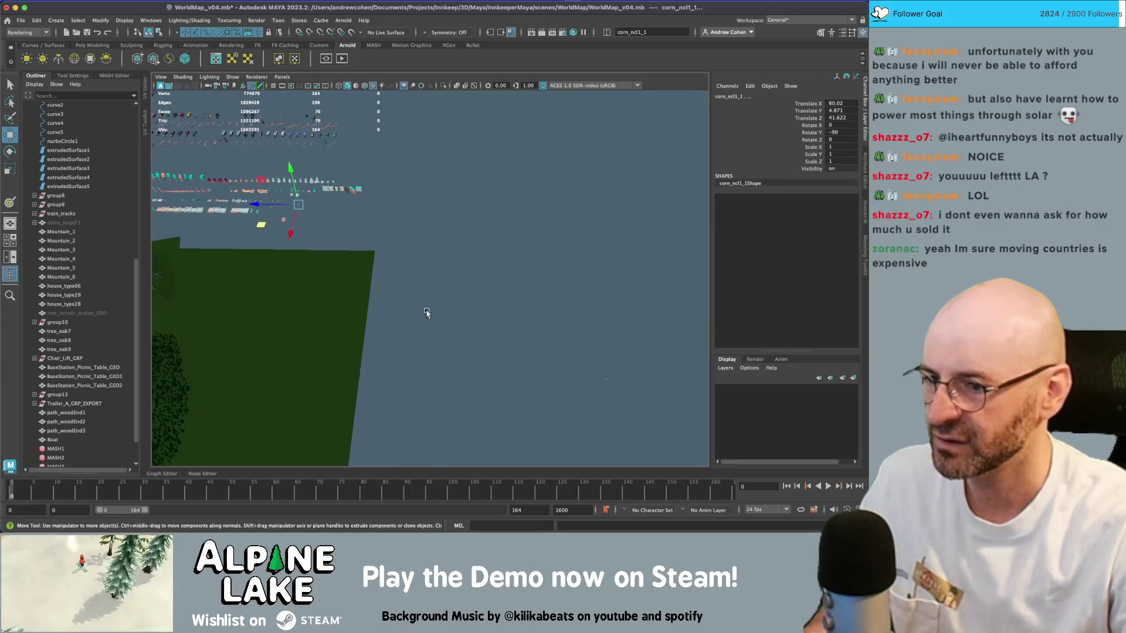
key(q)
key(w)
middle_drag(500, 355, 437, 320)
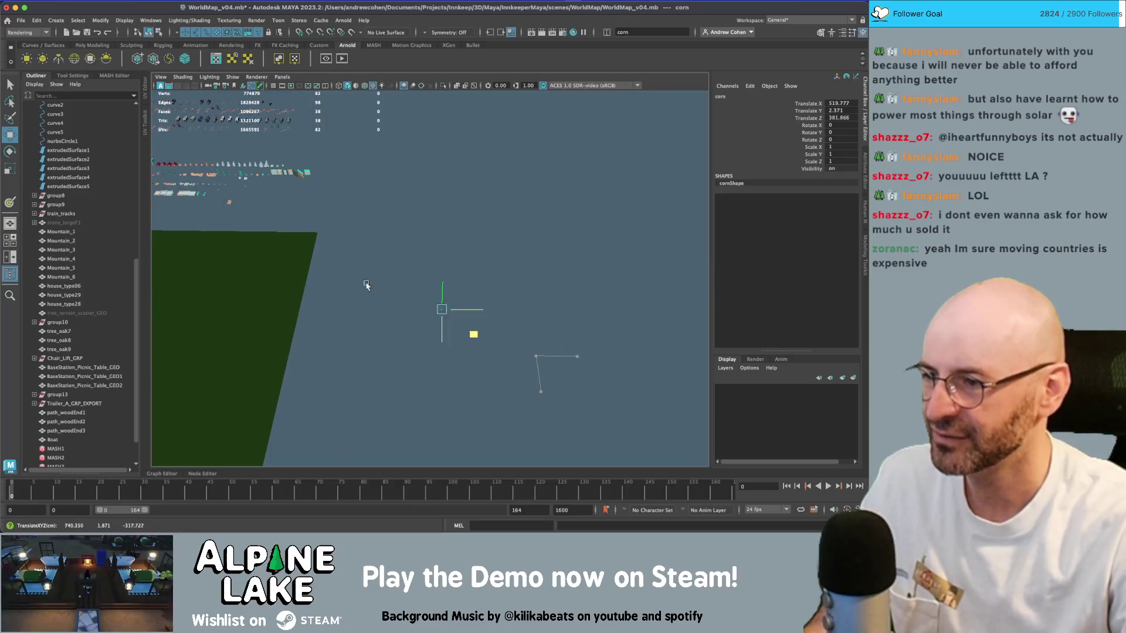
- Set the Move tool's axis orientation to World
click(73, 75)
click(100, 110)
click(99, 116)
click(100, 110)
click(100, 119)
- Frame and orbit around the corn props, then select corn_ncl1_2
click(36, 75)
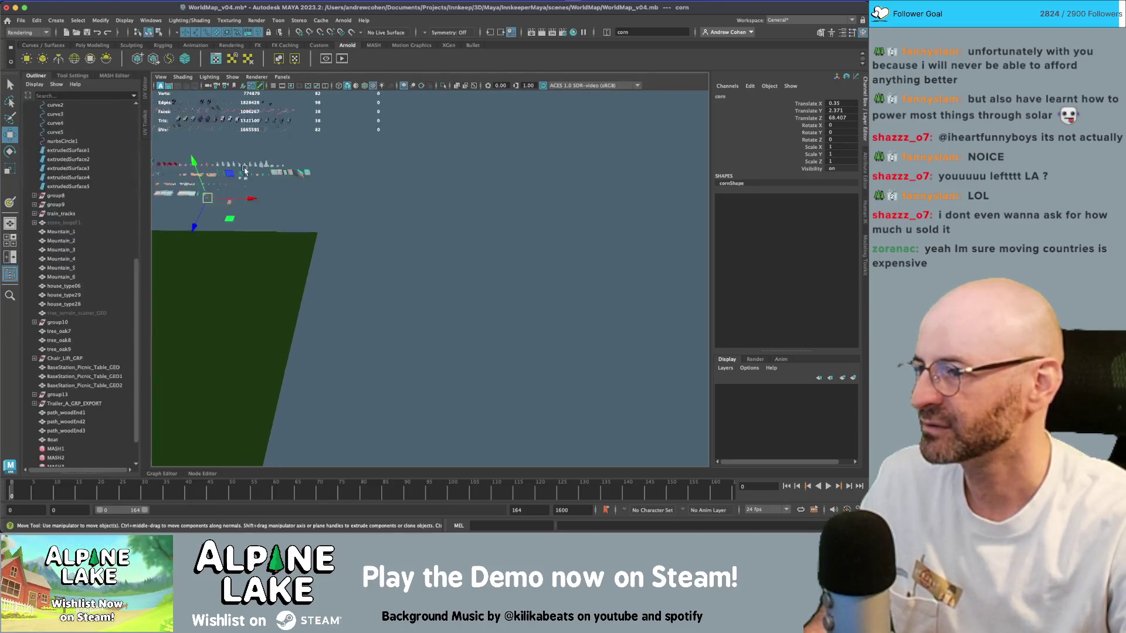
key(f)
mouse_move(457, 270)
alt+mouse_down()
mouse_move(511, 259)
mouse_move(521, 244)
mouse_move(446, 283)
mouse_move(527, 276)
mouse_move(390, 267)
alt+mouse_up()
key(q)
key(w)
mouse_move(493, 273)
alt+mouse_down()
mouse_move(346, 161)
mouse_move(474, 302)
alt+mouse_up()
key(q)
click(344, 156)
key(w)
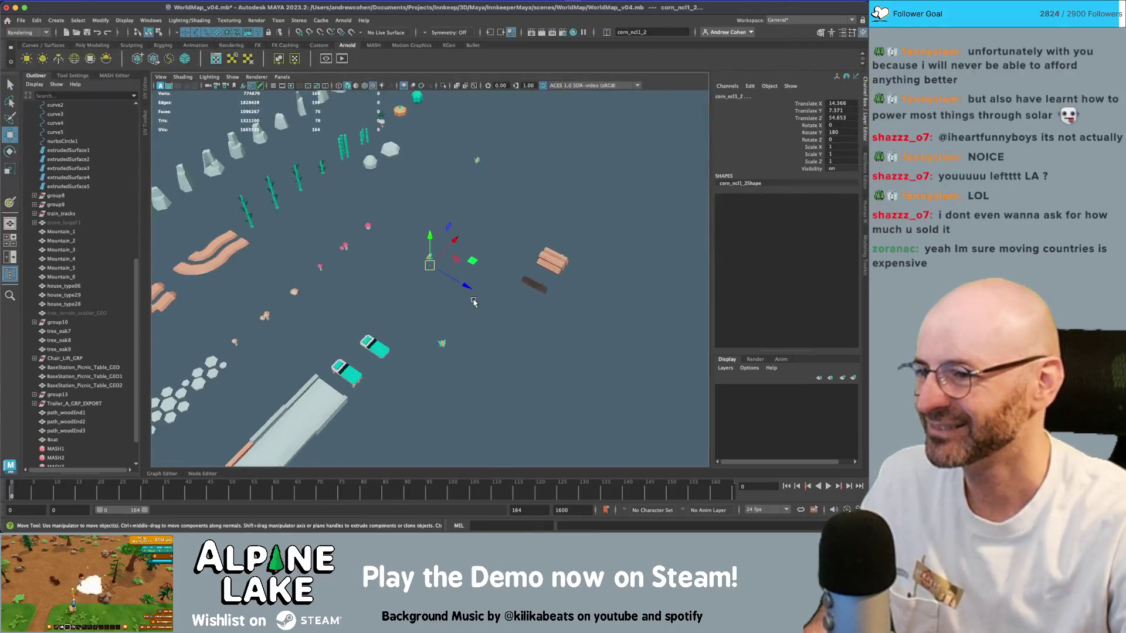
key(q)
- Snap corn_ncl1_1 among the asset rows at translate 9.24, 4.871, 6.453
click(477, 161)
key(r)
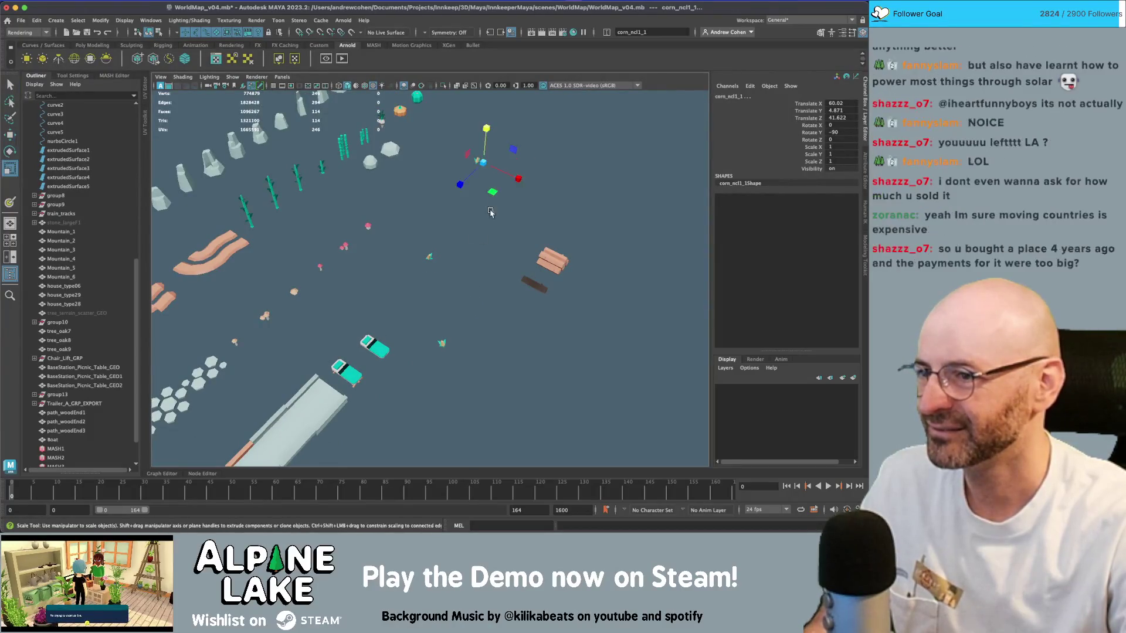
key(w)
drag(514, 181, 508, 179)
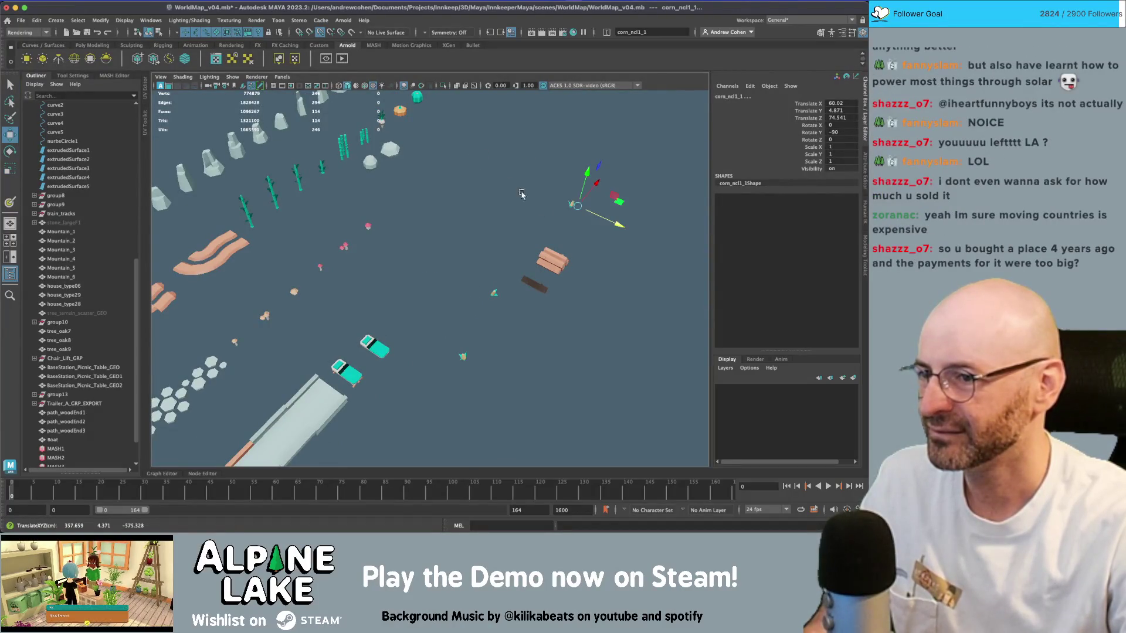
mouse_move(558, 237)
alt+mouse_down()
mouse_move(528, 234)
mouse_move(513, 278)
alt+mouse_up()
drag(566, 304, 557, 294)
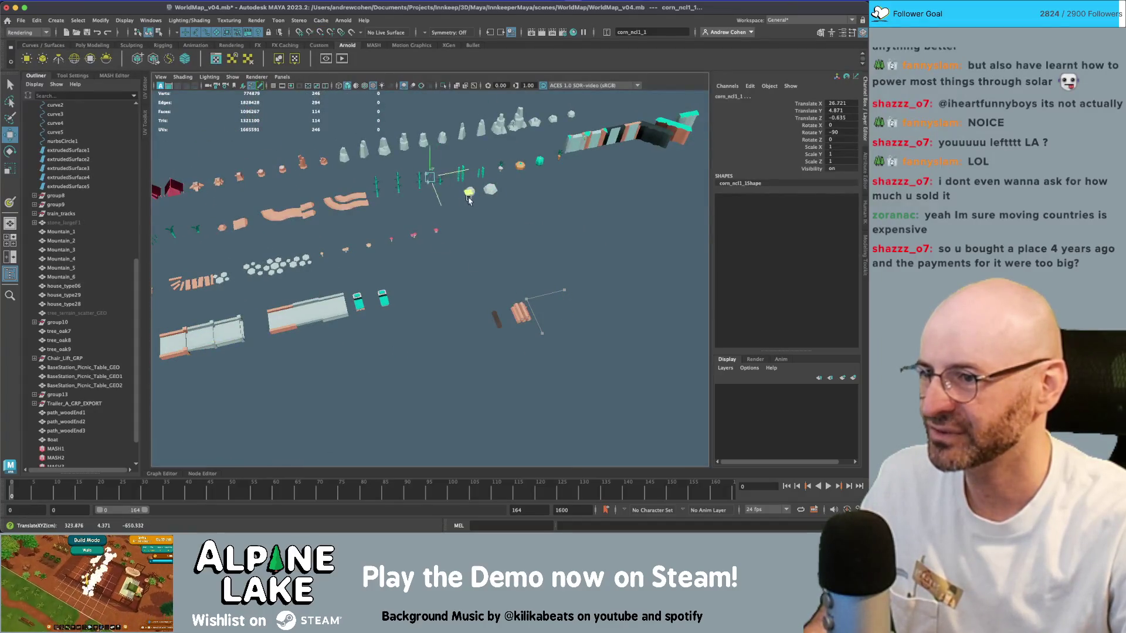
mouse_move(453, 210)
mouse_down()
mouse_move(443, 212)
mouse_move(515, 212)
mouse_up()
alt+right_drag(515, 211, 394, 298)
mouse_move(394, 298)
alt+mouse_down()
mouse_move(354, 274)
mouse_move(344, 320)
alt+mouse_up()
click(343, 320)
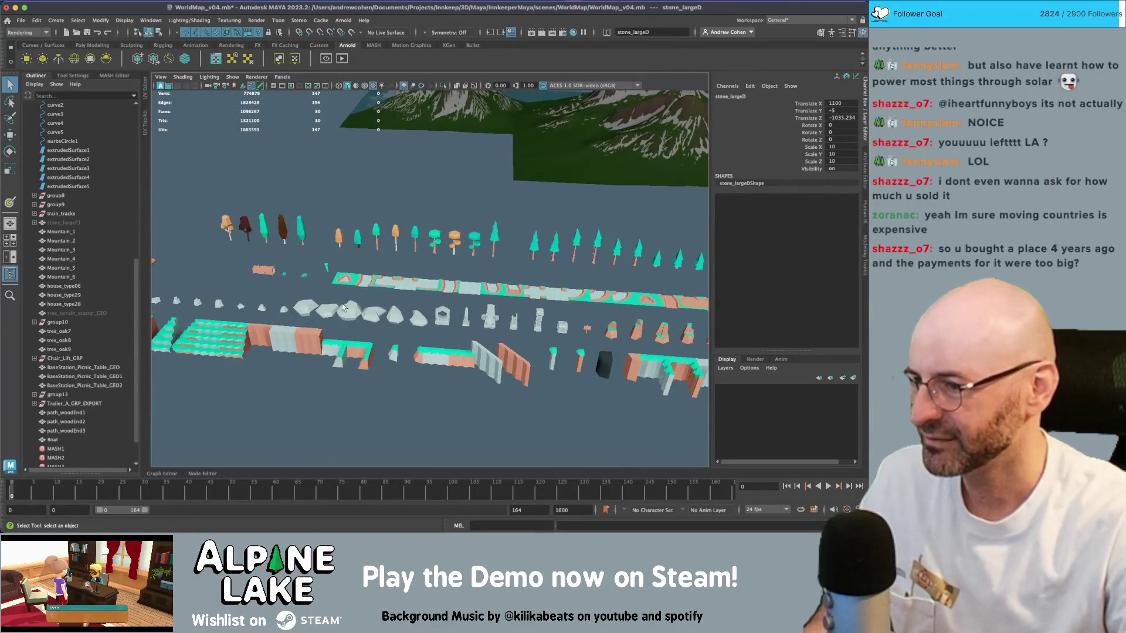
- Duplicate the selected large stones and group the copies as group14
alt+right_drag(343, 320, 165, 263)
scroll(164, 263, down, 5)
mouse_move(164, 262)
alt+mouse_down()
mouse_move(376, 290)
mouse_move(676, 355)
alt+mouse_up()
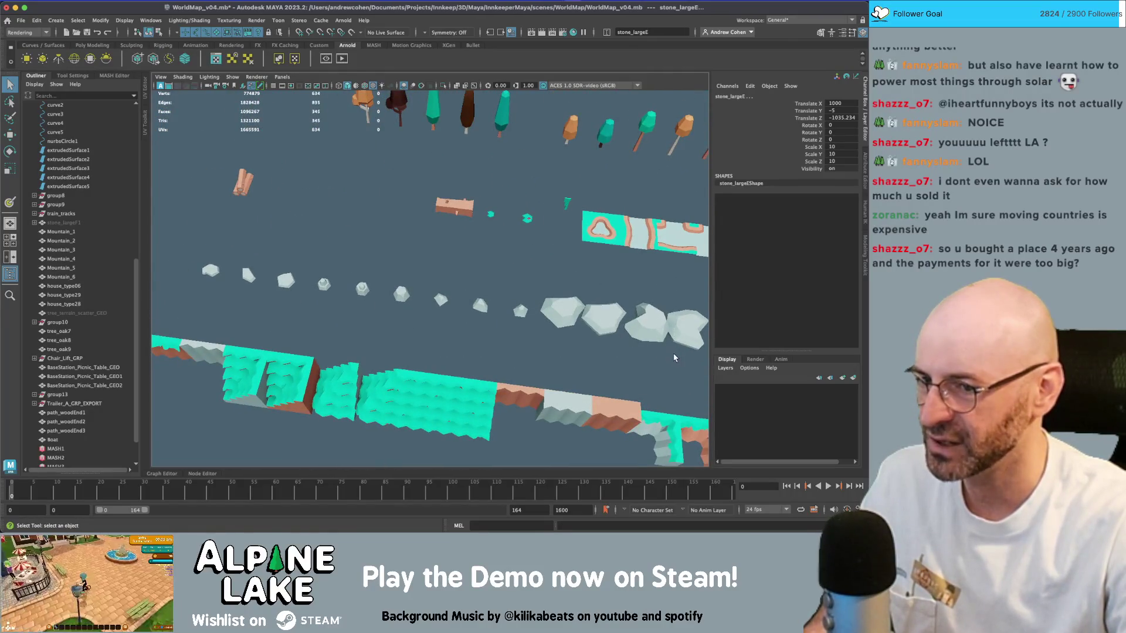
key(f)
key(w)
shift+drag(404, 306, 396, 335)
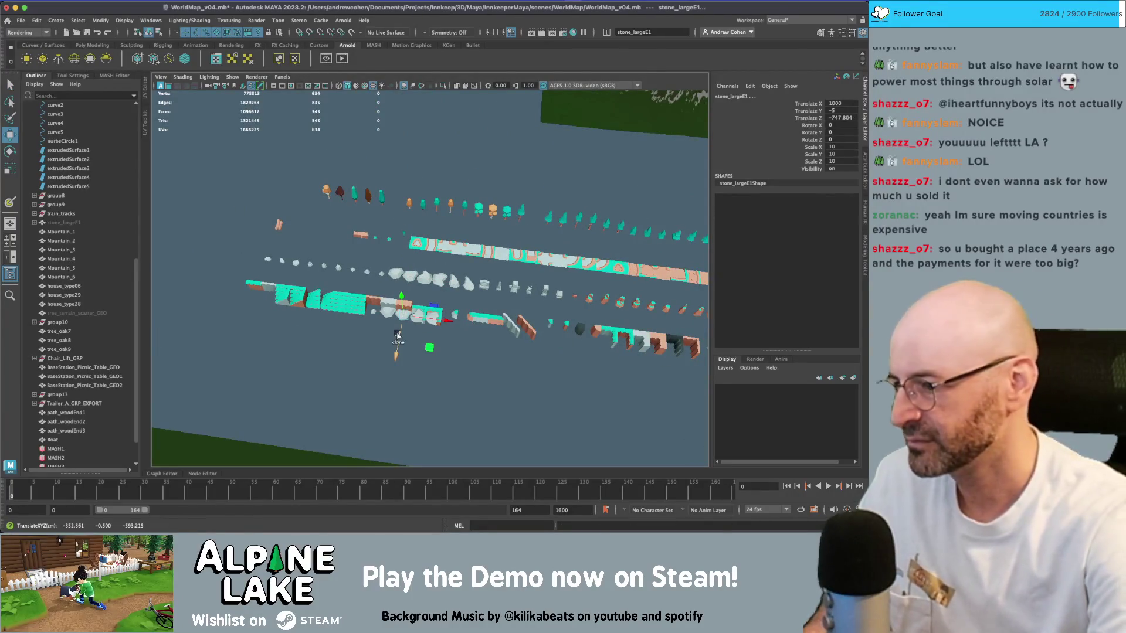
key(ctrl+g)
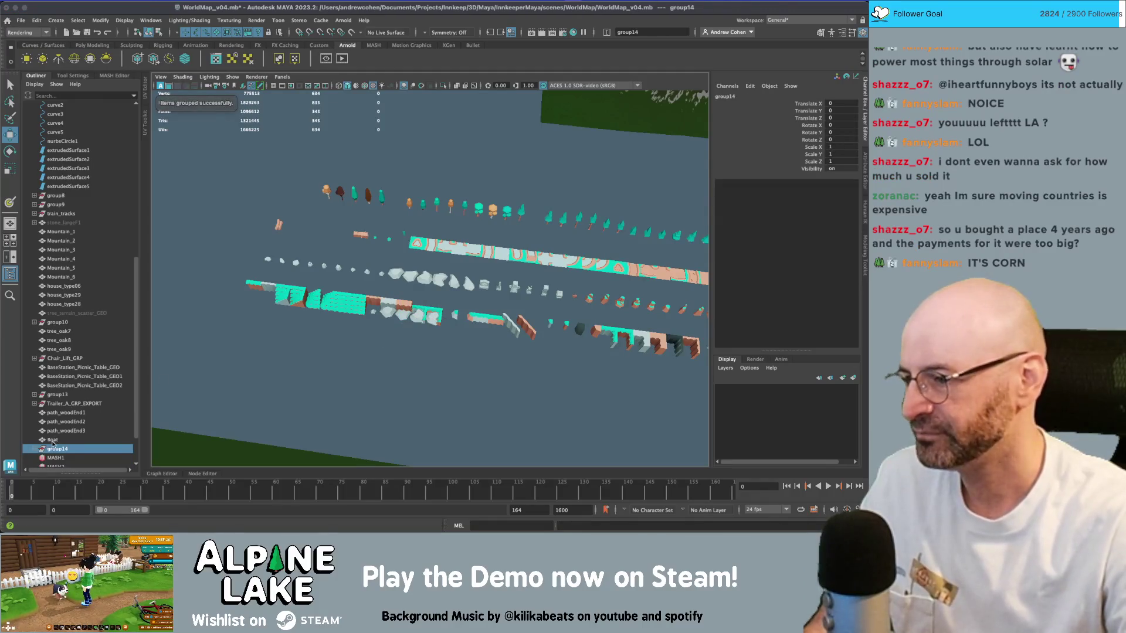
- Move group14 onto the lakeshore beside the dock, at X 284.104, Z 655.719
scroll(414, 343, down, 3)
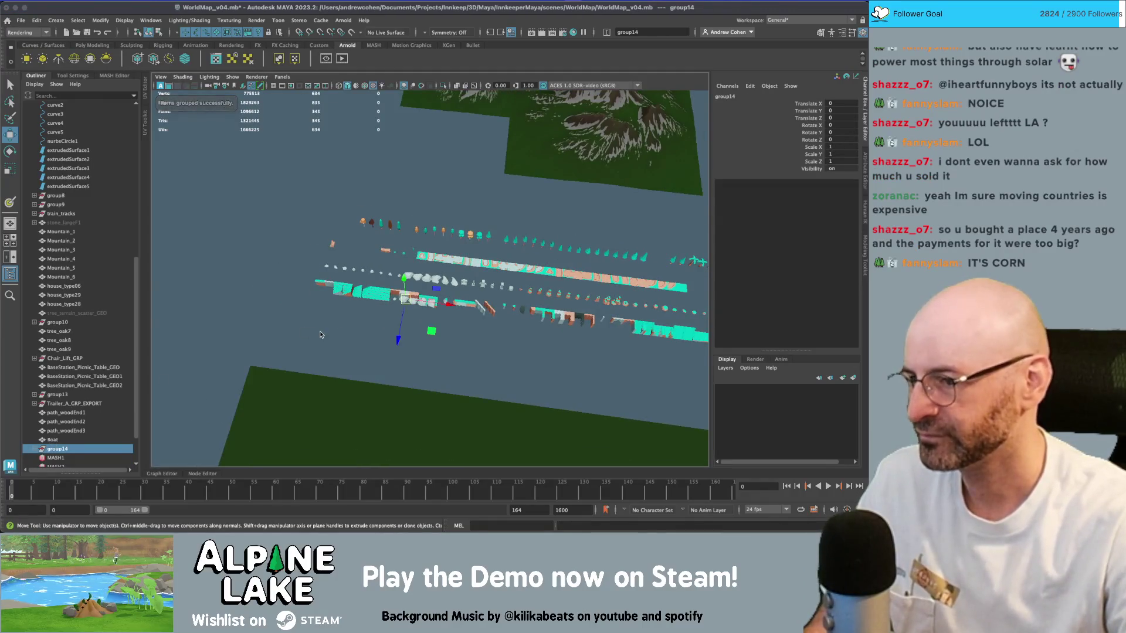
scroll(319, 334, down, 10)
mouse_move(440, 340)
mouse_down()
mouse_move(448, 344)
mouse_move(437, 346)
mouse_up()
scroll(422, 317, up, 10)
scroll(387, 319, down, 6)
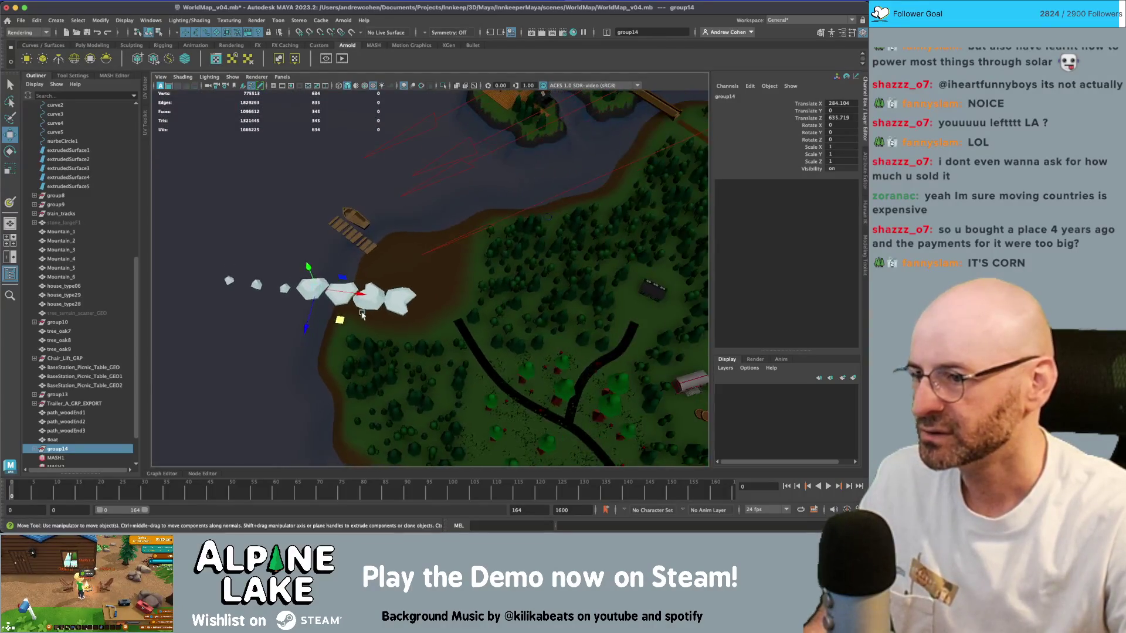
- Move a large stone and stone_smallB1 up and right, enlarging them to scale 2.137
key(q)
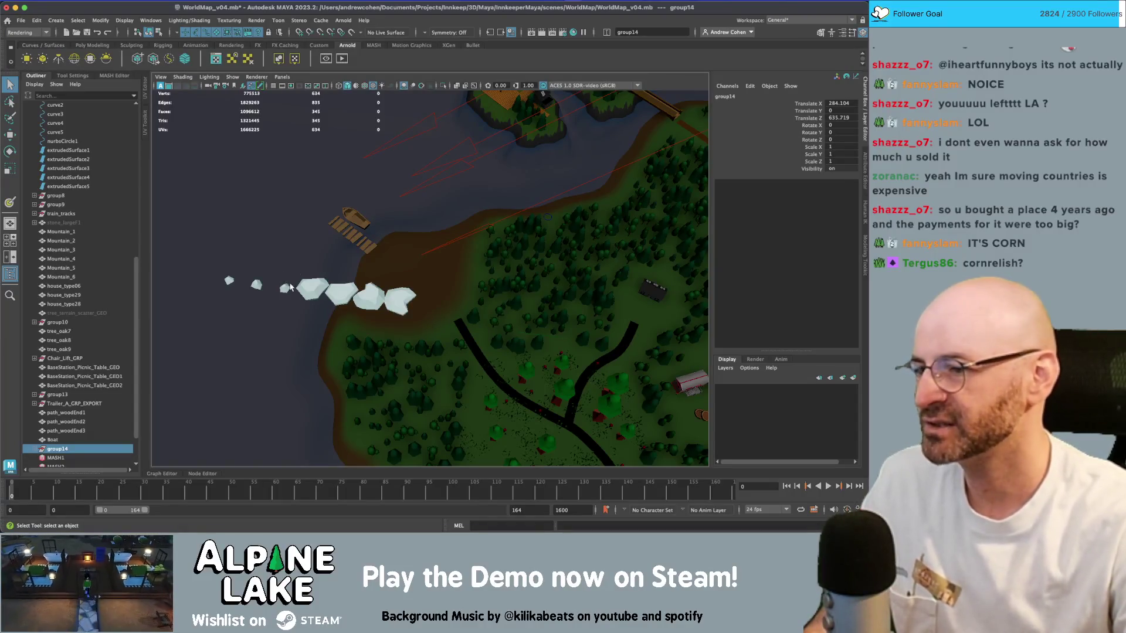
click(297, 290)
click(230, 283)
key(w)
mouse_move(238, 292)
mouse_down()
mouse_move(335, 221)
mouse_move(381, 247)
mouse_move(573, 283)
mouse_move(516, 275)
mouse_move(491, 247)
mouse_up()
key(r)
key(q)
- Reposition stone_smallA1 and slide stone_smallC1 down toward the dock, sinking it lower
click(277, 258)
key(w)
key(q)
key(w)
click(490, 176)
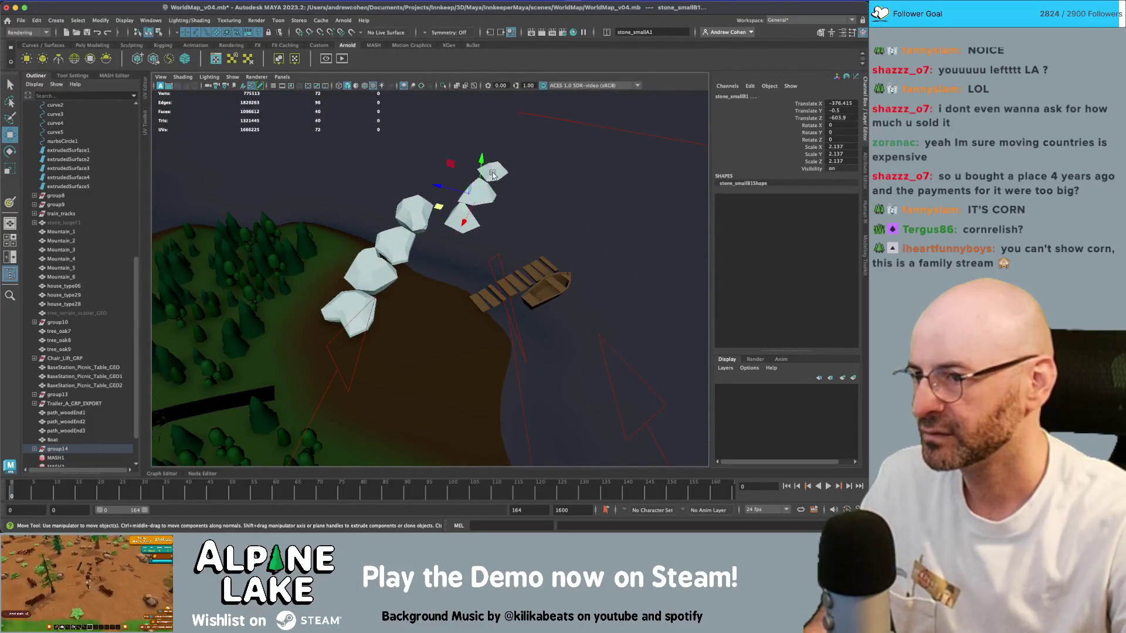
middle_drag(479, 200, 451, 265)
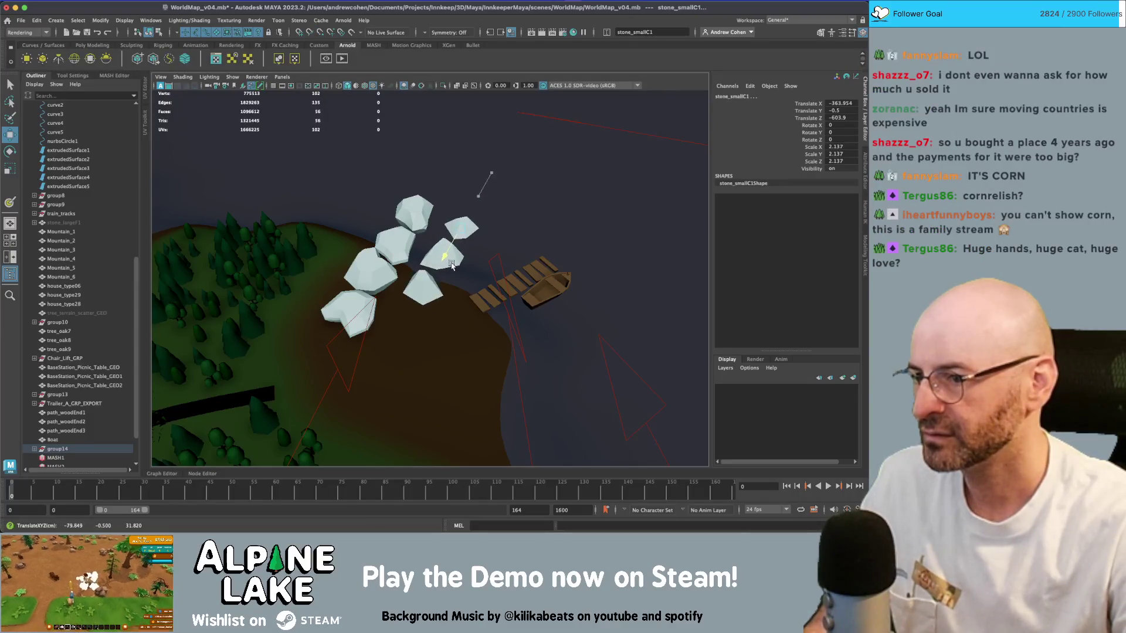
middle_drag(444, 227, 450, 296)
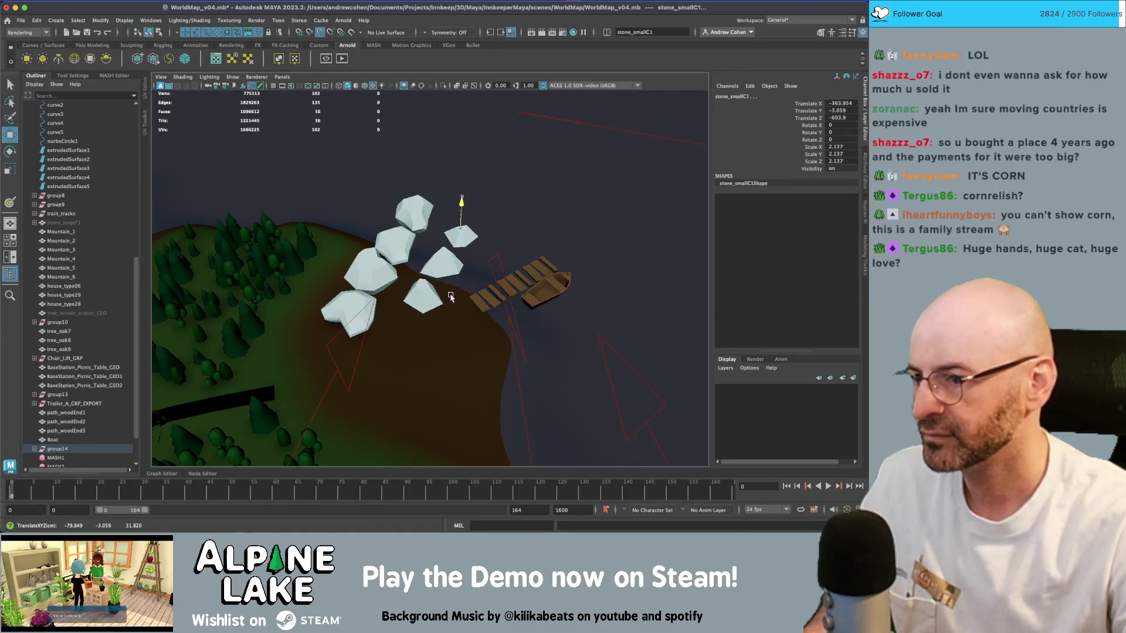
- Select stone_smallB1 and show its stone66 Phong material attributes
mouse_move(486, 302)
alt+mouse_down()
mouse_move(469, 340)
mouse_move(493, 361)
alt+mouse_up()
click(494, 366)
click(807, 156)
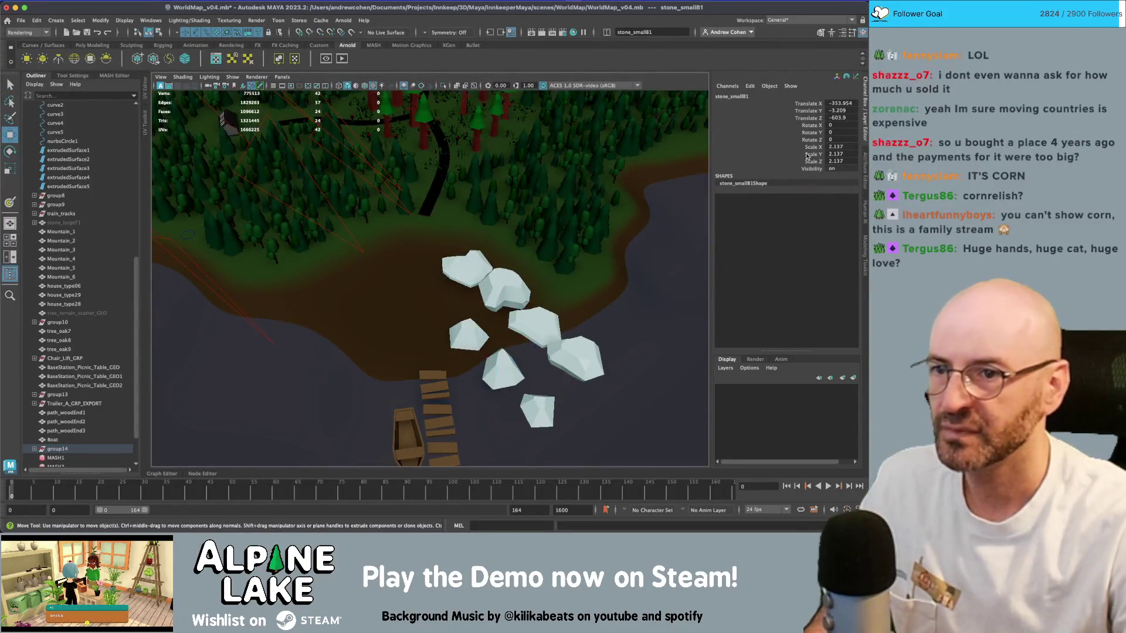
key(ctrl+a)
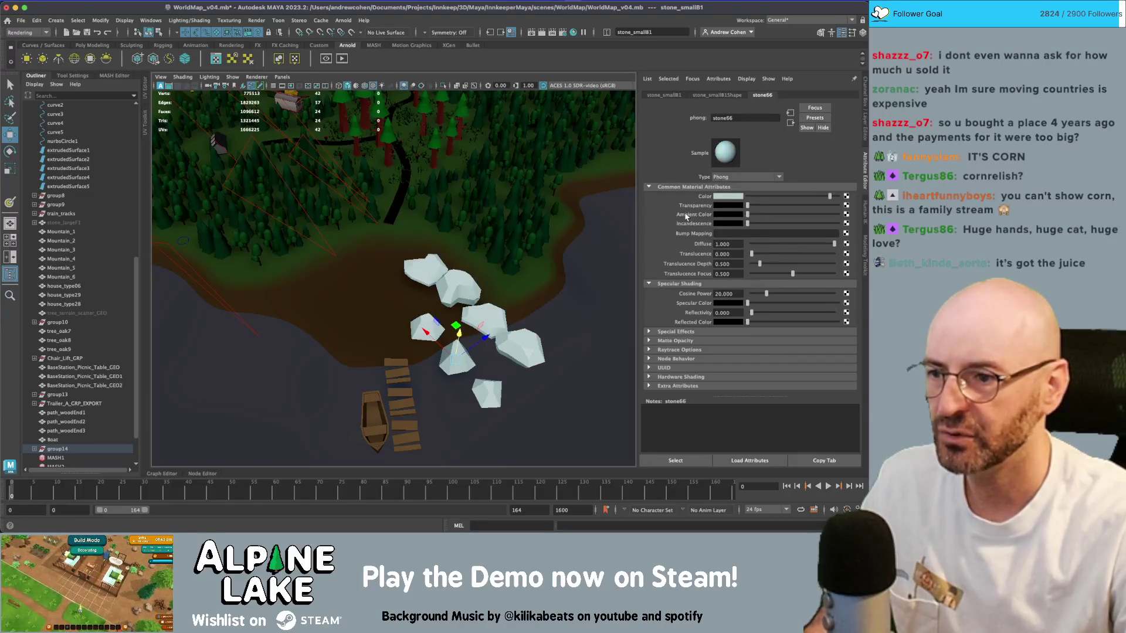
- Select rocks stone_largeF2, stone_largeE1 and stone_largeC1 and adjust the shared material's weight
alt+drag(535, 261, 486, 291)
key(q)
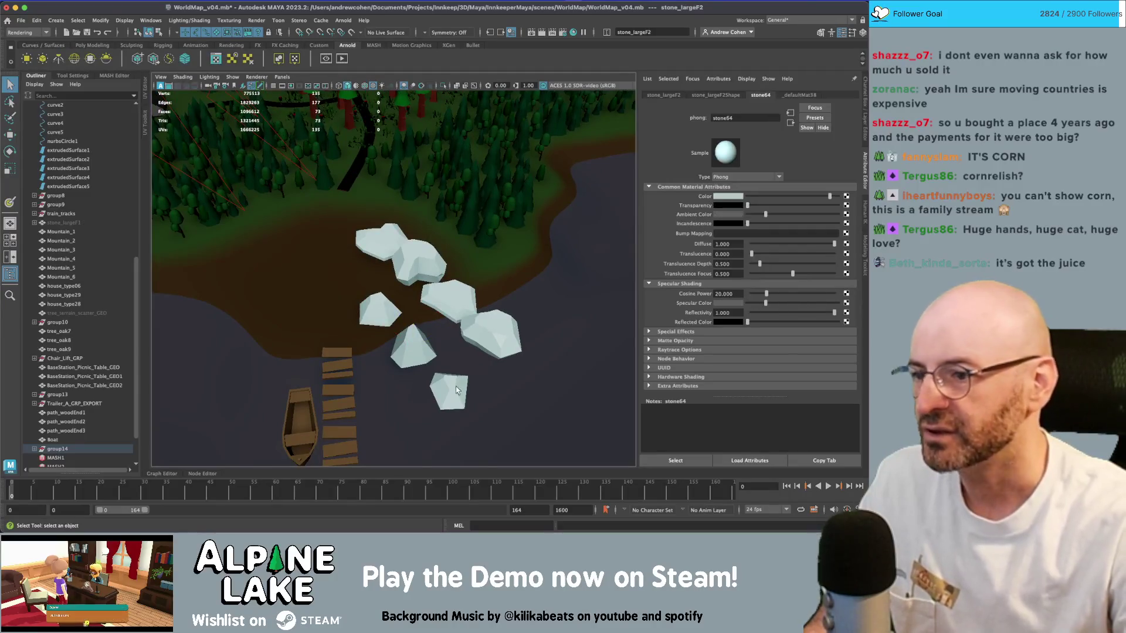
click(440, 301)
click(401, 265)
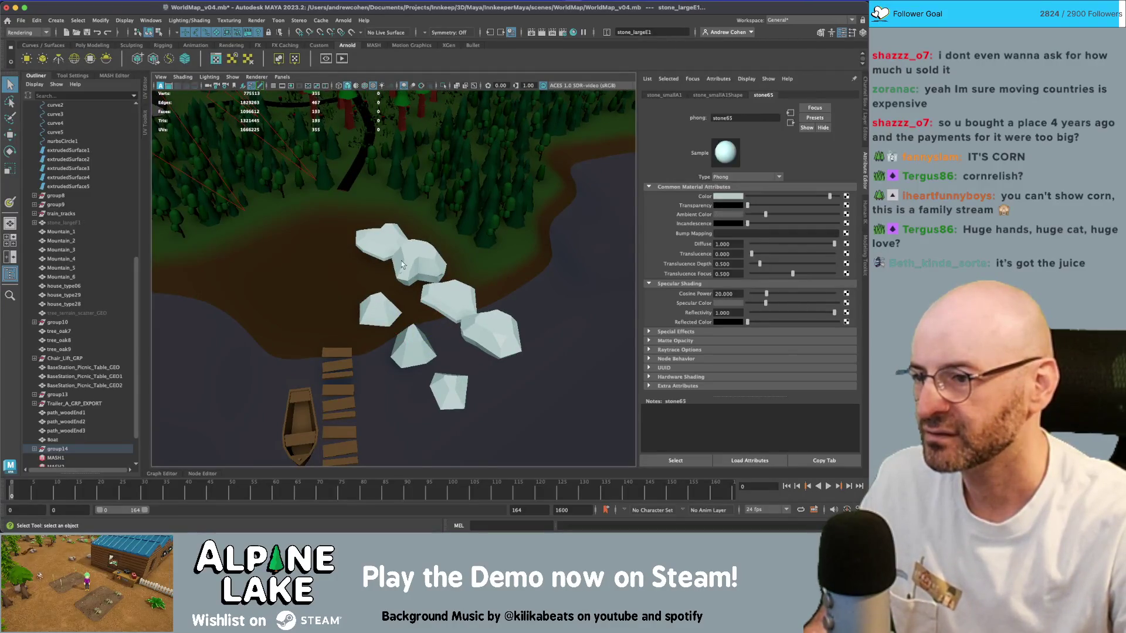
click(377, 243)
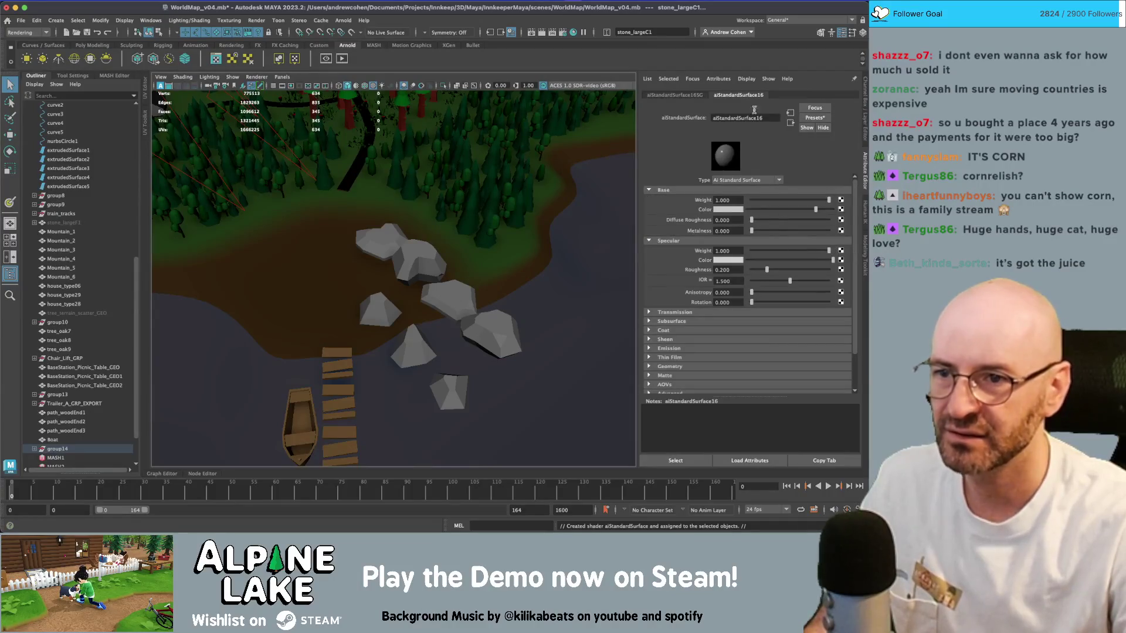
mouse_move(555, 265)
alt+mouse_down()
mouse_move(364, 253)
mouse_move(402, 251)
mouse_move(410, 266)
mouse_move(355, 246)
alt+mouse_up()
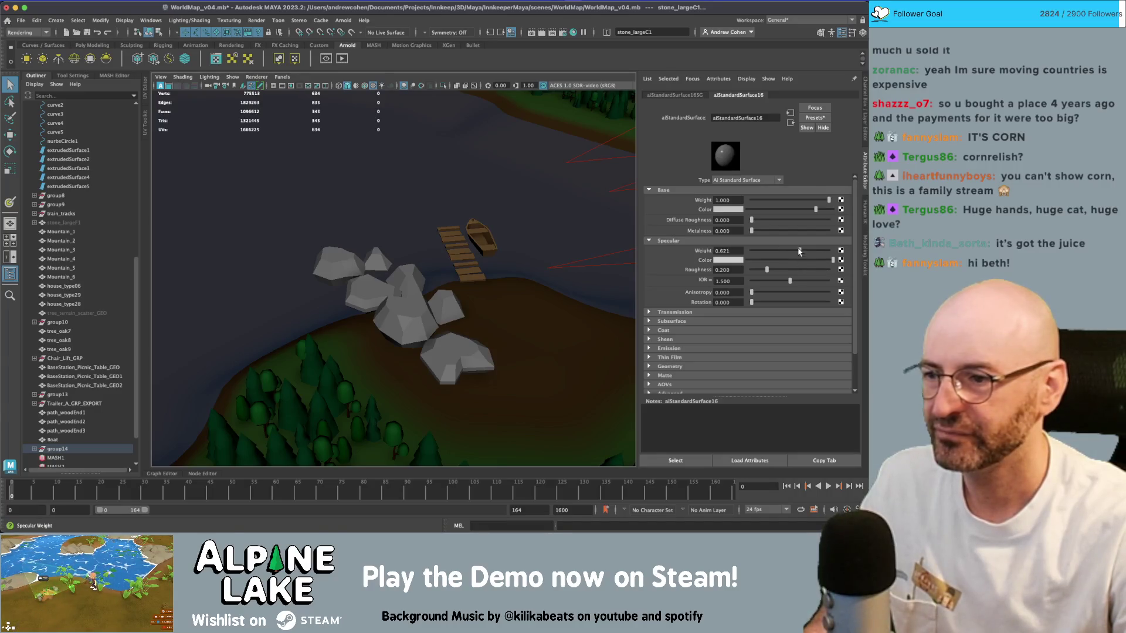
mouse_move(819, 205)
mouse_down()
mouse_move(799, 205)
mouse_move(821, 207)
mouse_move(807, 201)
mouse_up()
- Undo a stray attribute change and rename the rock shader to stone_mat
click(491, 339)
key(ctrl+z)
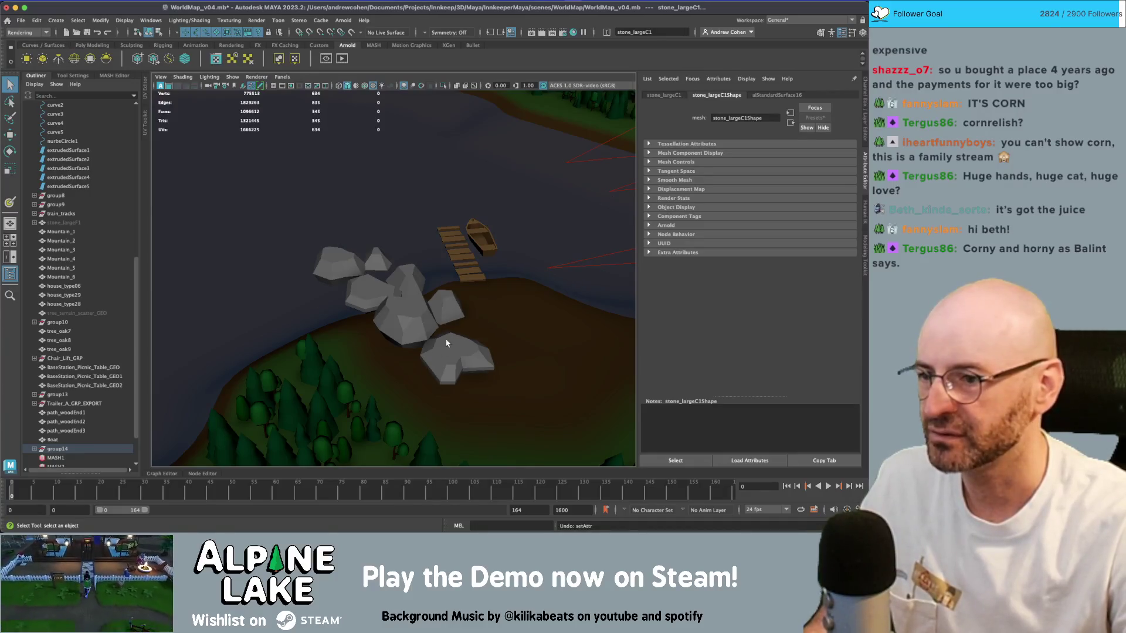
click(778, 95)
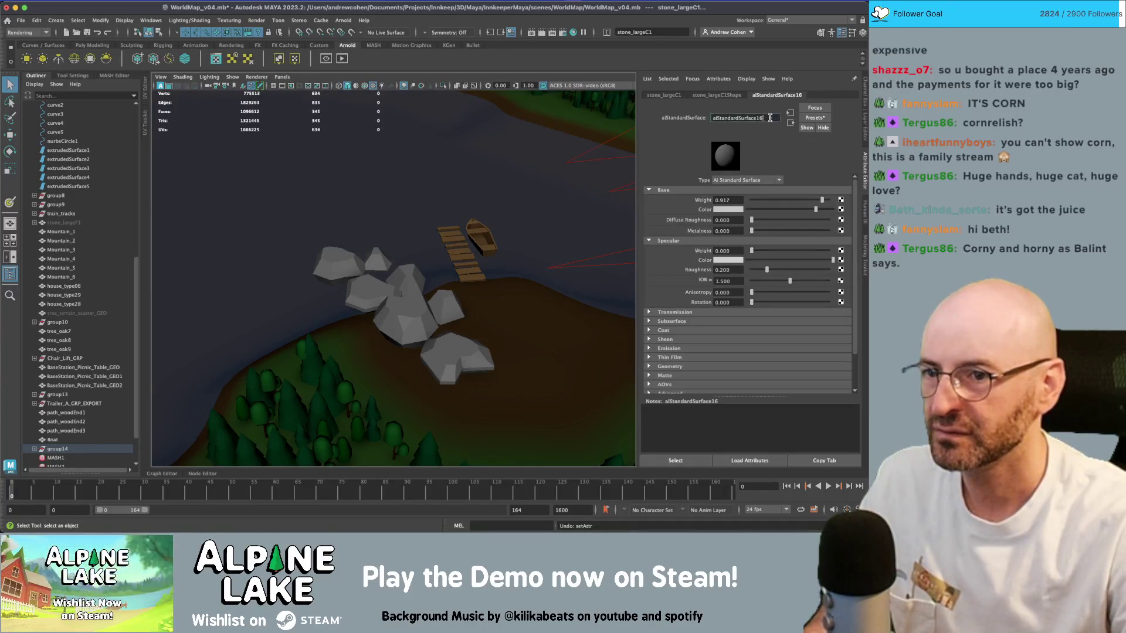
double_click(770, 118)
text(stone_mat)
key(Return)
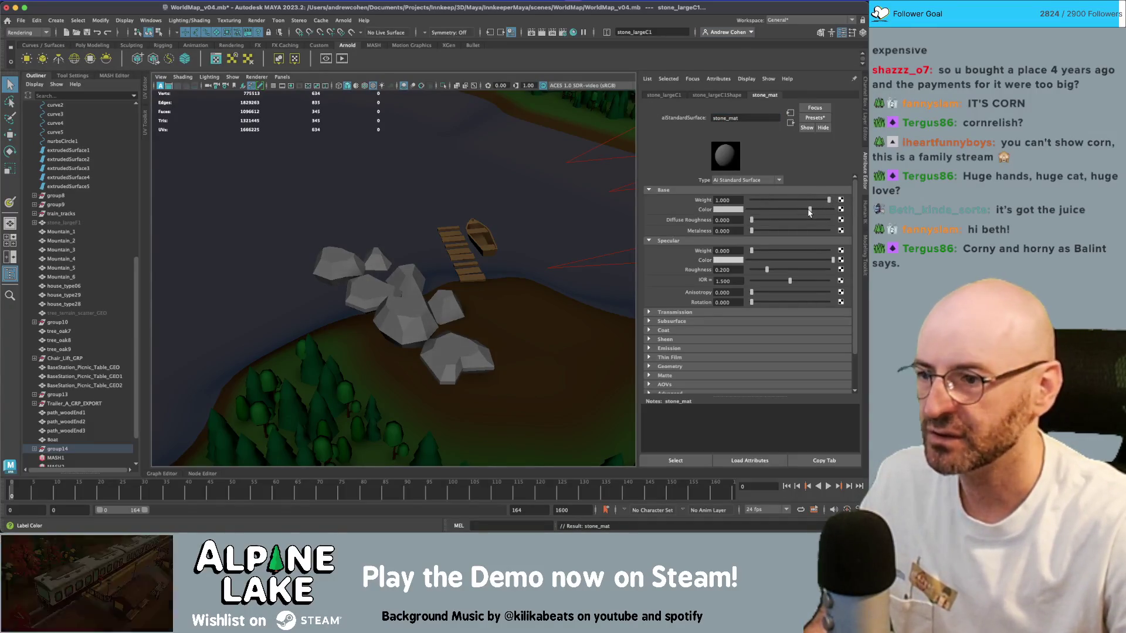
click(401, 285)
- Move the small rock stone_smallB2 onto the shore beside the dock
key(w)
mouse_move(412, 279)
alt+mouse_down()
mouse_move(432, 319)
mouse_move(382, 317)
mouse_move(400, 315)
mouse_move(303, 344)
alt+mouse_up()
click(432, 327)
click(401, 314)
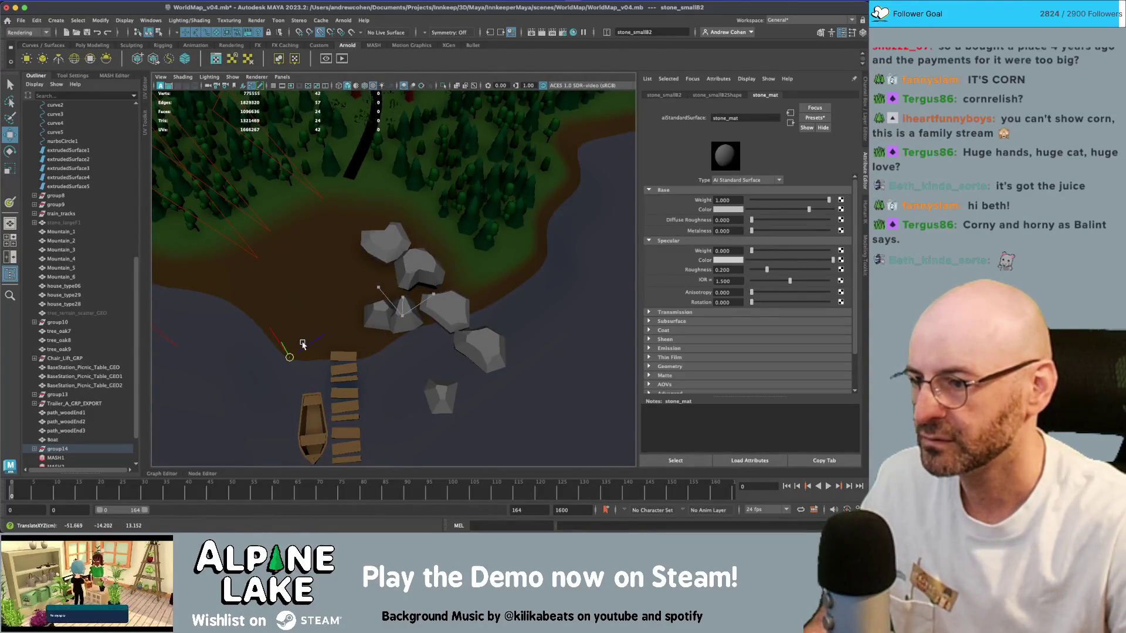
key(ctrl+z)
mouse_move(405, 283)
mouse_down()
mouse_move(322, 296)
mouse_move(314, 308)
mouse_up()
- Move stone_smallA1 down toward the water, then frame stone_smallB2
key(e)
click(375, 323)
key(w)
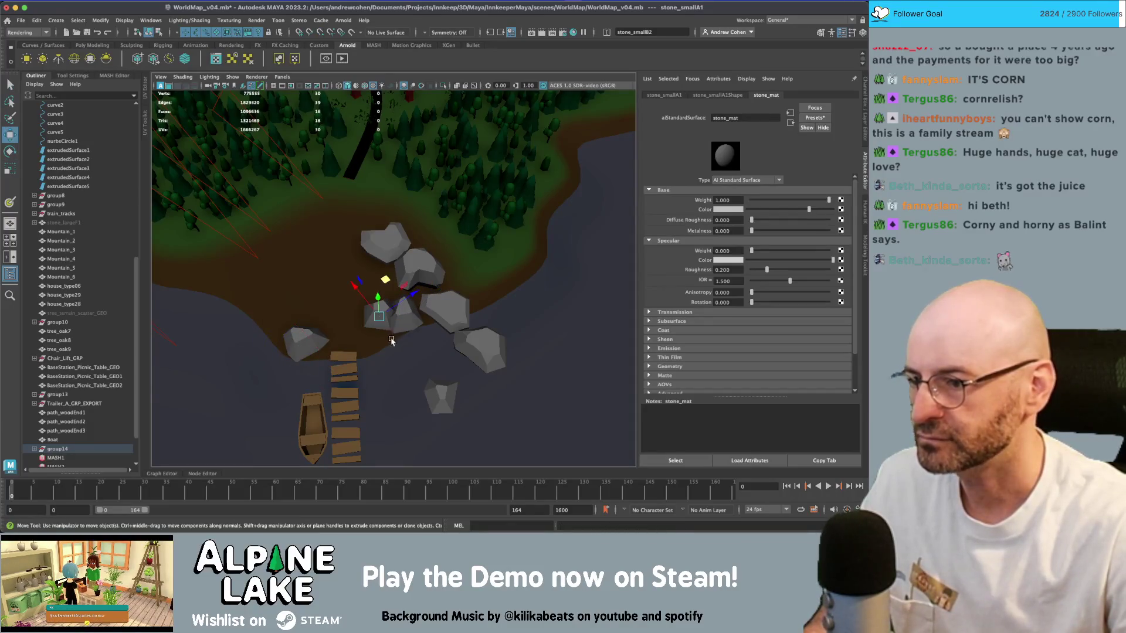
mouse_move(392, 293)
mouse_down()
mouse_move(381, 320)
mouse_move(352, 329)
mouse_move(330, 290)
mouse_move(330, 300)
mouse_move(339, 317)
mouse_move(343, 289)
mouse_up()
click(319, 251)
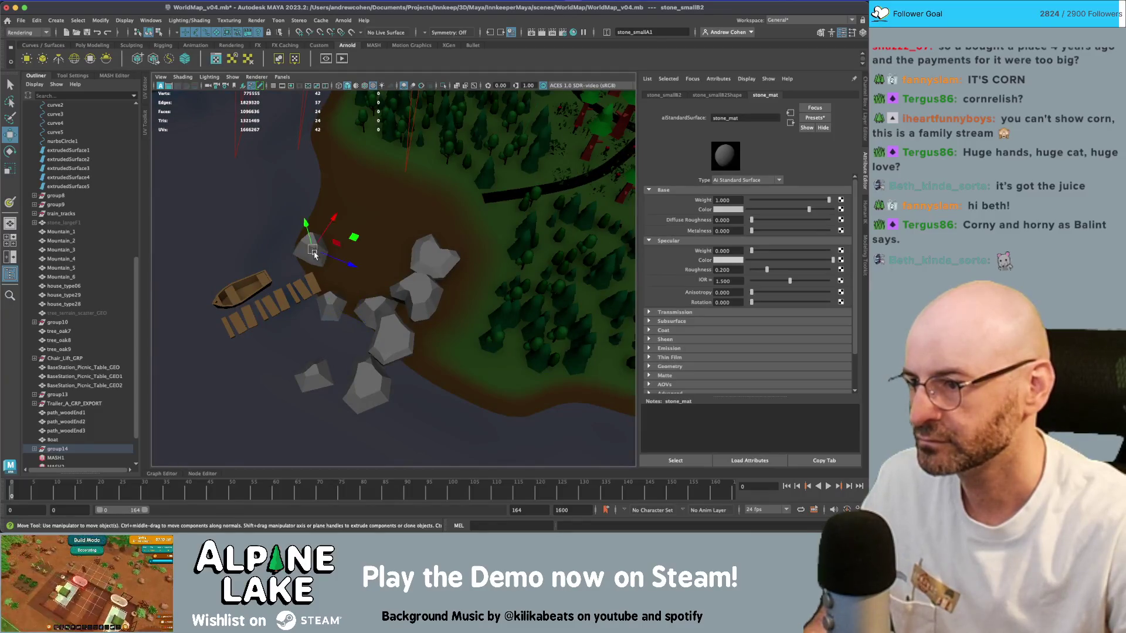
key(f)
key(q)
scroll(393, 291, down, 10)
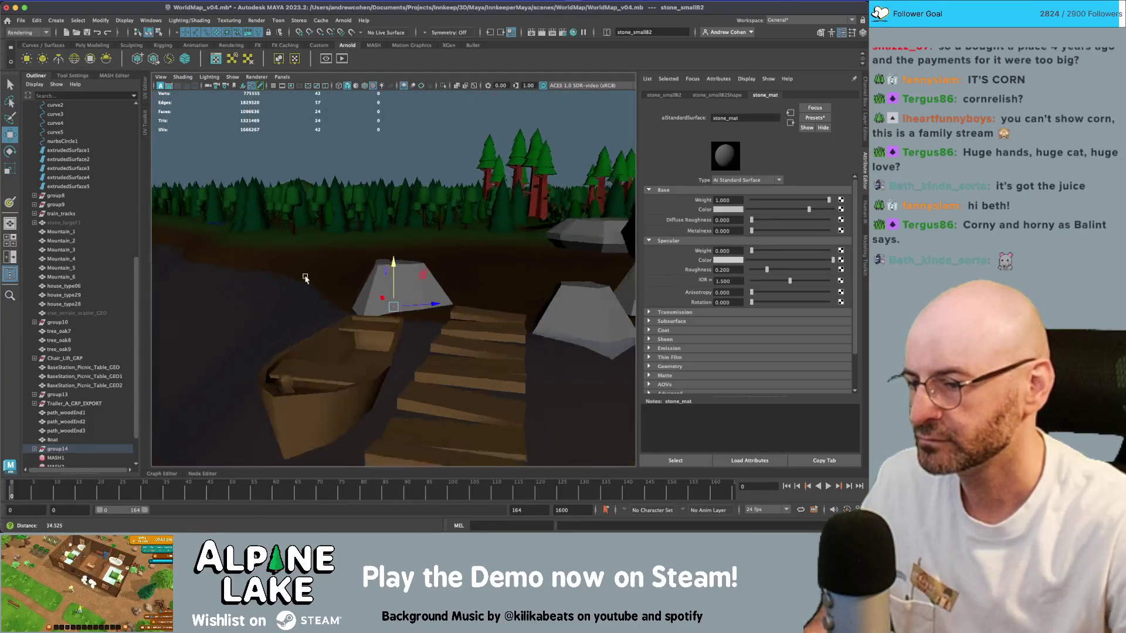
mouse_move(467, 315)
alt+mouse_down()
mouse_move(445, 324)
mouse_move(307, 221)
mouse_move(293, 235)
alt+mouse_up()
- Lower stone_largeC1 into the ground and raise and turn another rock near the dock
key(w)
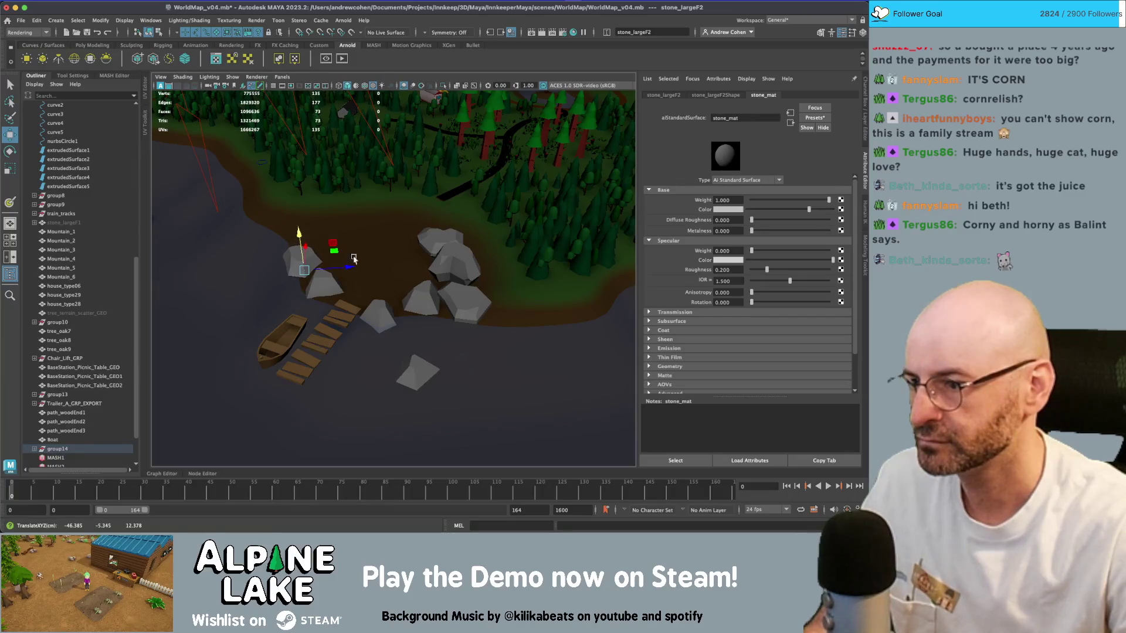
click(437, 238)
mouse_move(442, 235)
mouse_down()
mouse_move(458, 290)
mouse_move(413, 275)
mouse_move(418, 266)
mouse_up()
mouse_move(359, 246)
alt+mouse_down()
mouse_move(299, 282)
mouse_move(364, 223)
alt+mouse_up()
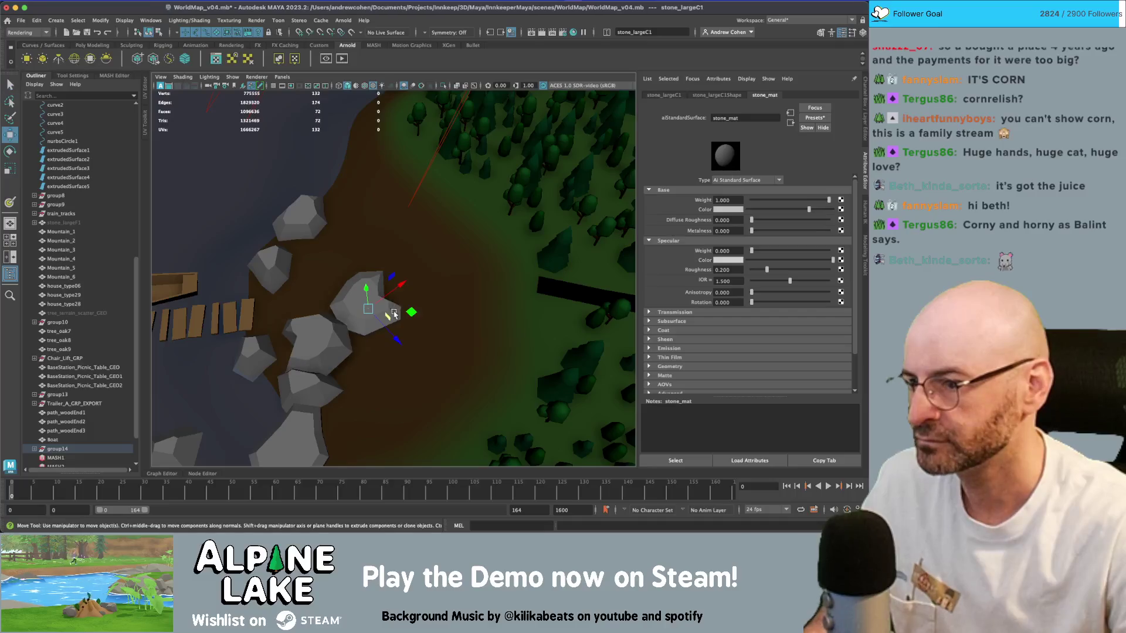
click(351, 214)
middle_drag(373, 216, 384, 154)
key(f)
mouse_move(457, 210)
alt+mouse_down()
mouse_move(425, 203)
mouse_move(417, 287)
mouse_move(436, 289)
mouse_move(391, 275)
mouse_move(401, 298)
alt+mouse_up()
key(e)
key(w)
mouse_move(401, 298)
alt+right_down()
mouse_move(346, 301)
mouse_move(337, 329)
mouse_move(368, 324)
alt+right_up()
- Rotate stone_largeE1 and adjust stone_smallB2 and stone_smallC1, scaling stone_smallC1
click(368, 325)
mouse_move(369, 324)
alt+mouse_down()
mouse_move(415, 309)
mouse_move(475, 251)
mouse_move(428, 242)
mouse_move(305, 275)
mouse_move(249, 274)
mouse_move(217, 259)
mouse_move(267, 245)
alt+mouse_up()
key(e)
click(429, 242)
key(w)
click(320, 272)
key(r)
mouse_move(225, 227)
alt+mouse_down()
mouse_move(418, 258)
mouse_move(446, 305)
alt+mouse_up()
key(w)
scroll(427, 318, up, 5)
key(q)
- Shift stone_largeC1 along the shore and turn it into place
click(499, 353)
alt+drag(499, 353, 479, 323)
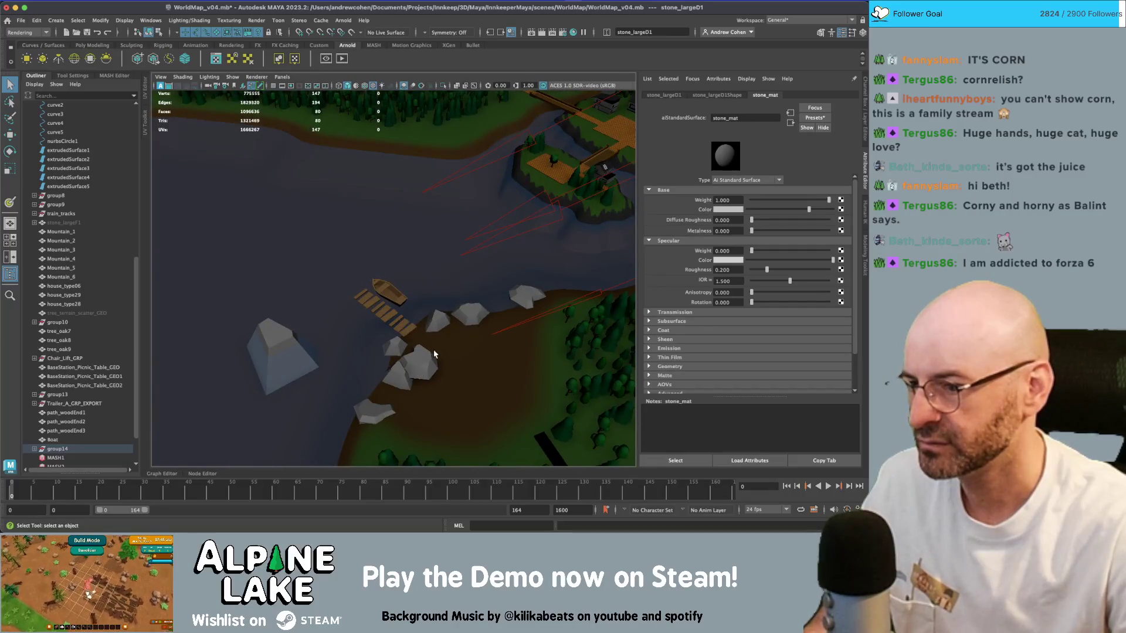
scroll(434, 354, up, 3)
key(f)
key(w)
mouse_move(281, 305)
mouse_down()
mouse_move(261, 308)
mouse_move(270, 302)
mouse_move(318, 372)
mouse_move(310, 381)
mouse_move(293, 369)
mouse_move(322, 377)
mouse_move(321, 387)
mouse_move(302, 374)
mouse_move(294, 389)
mouse_move(309, 389)
mouse_move(284, 378)
mouse_move(291, 399)
mouse_up()
key(e)
key(w)
key(e)
key(w)
key(q)
- Deselect the rocks, frame the whole map, and bring up the Unity editor
click(308, 375)
key(f)
scroll(377, 269, up, 5)
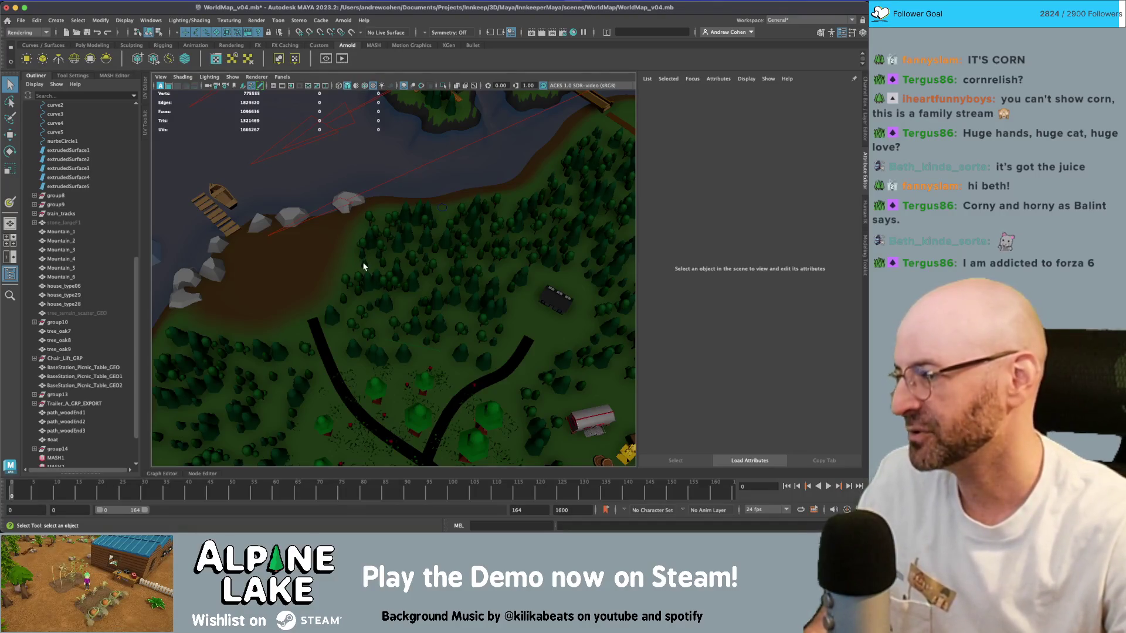
mouse_move(359, 261)
alt+mouse_down()
mouse_move(258, 252)
mouse_move(480, 304)
mouse_move(297, 287)
mouse_move(365, 303)
alt+mouse_up()
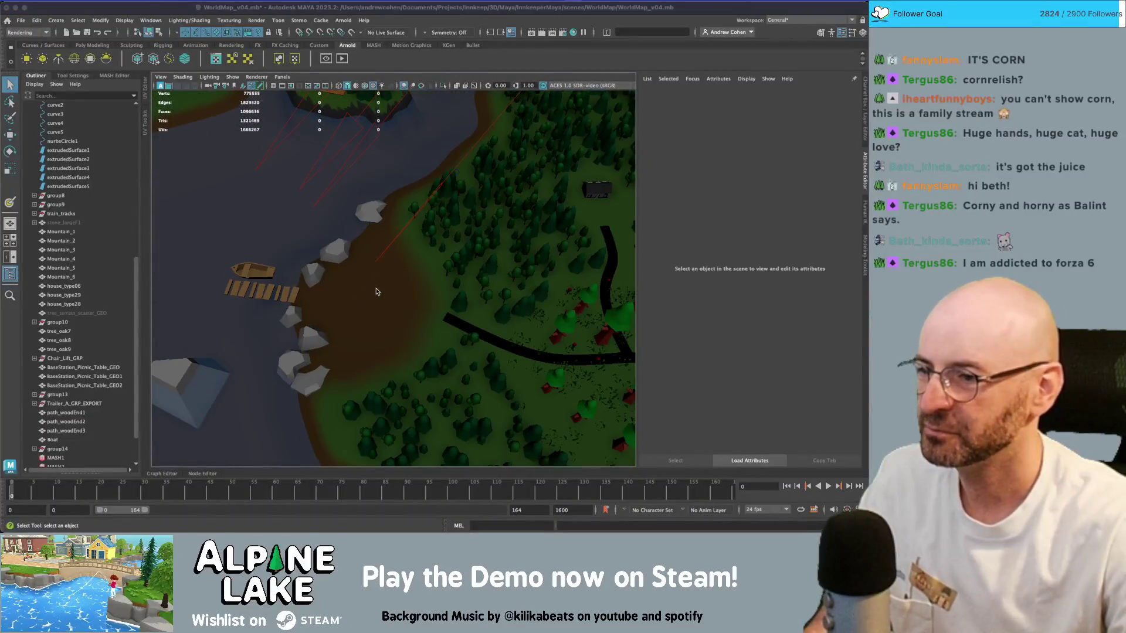
key(super+Tab)
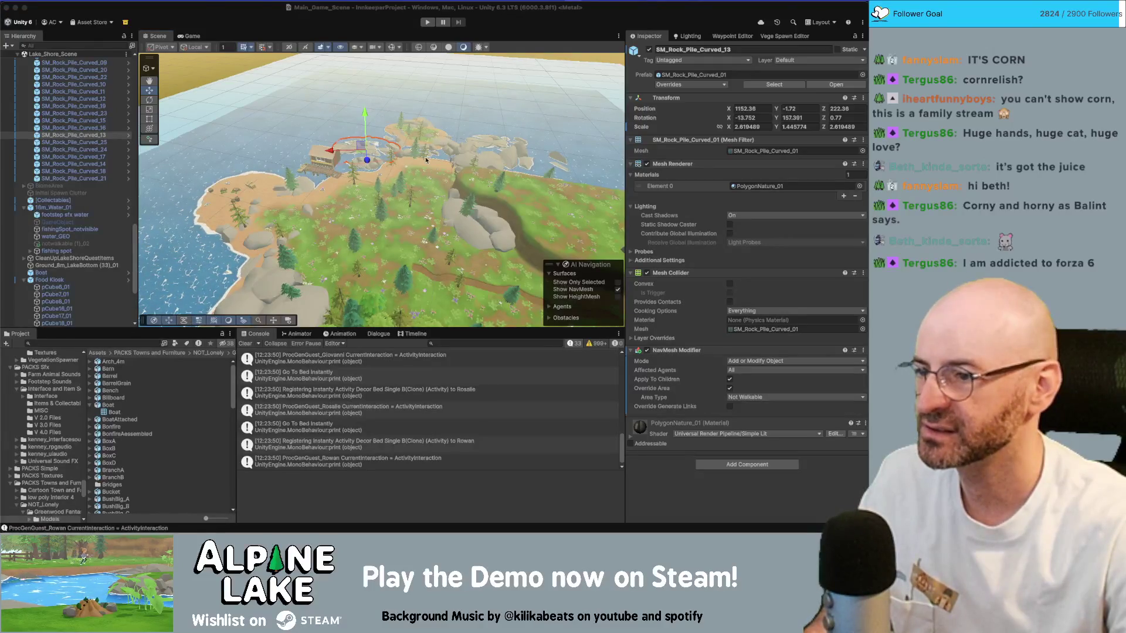
- Zoom and pan over Unity's rock-lined island, select Food Kiosk, then return to Maya
scroll(410, 161, up, 5)
middle_drag(399, 162, 332, 164)
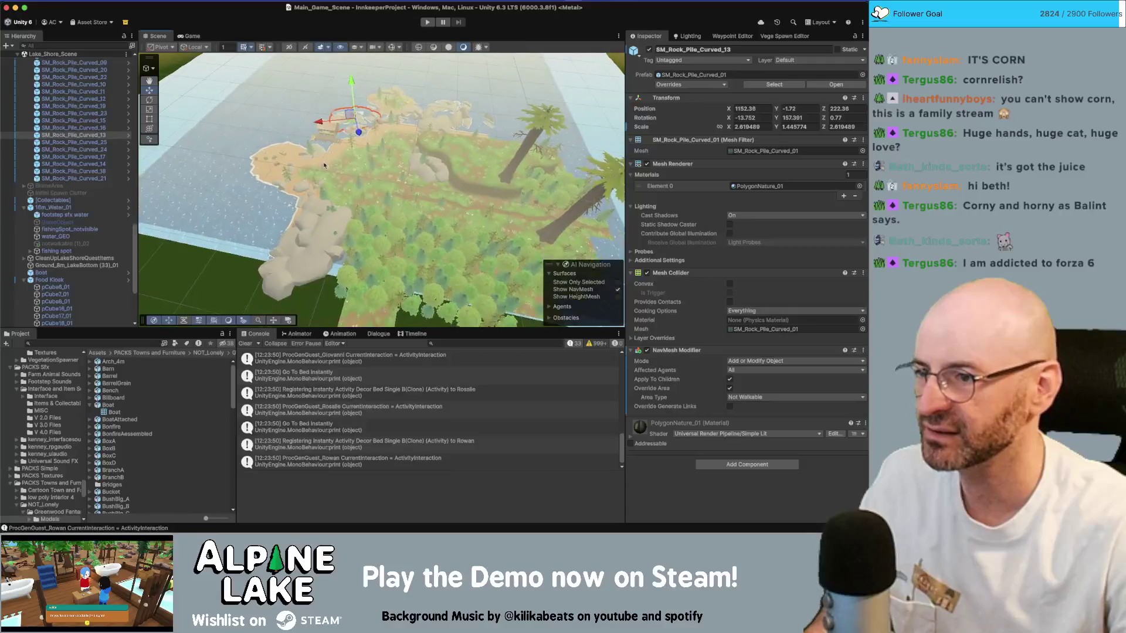
scroll(473, 201, up, 10)
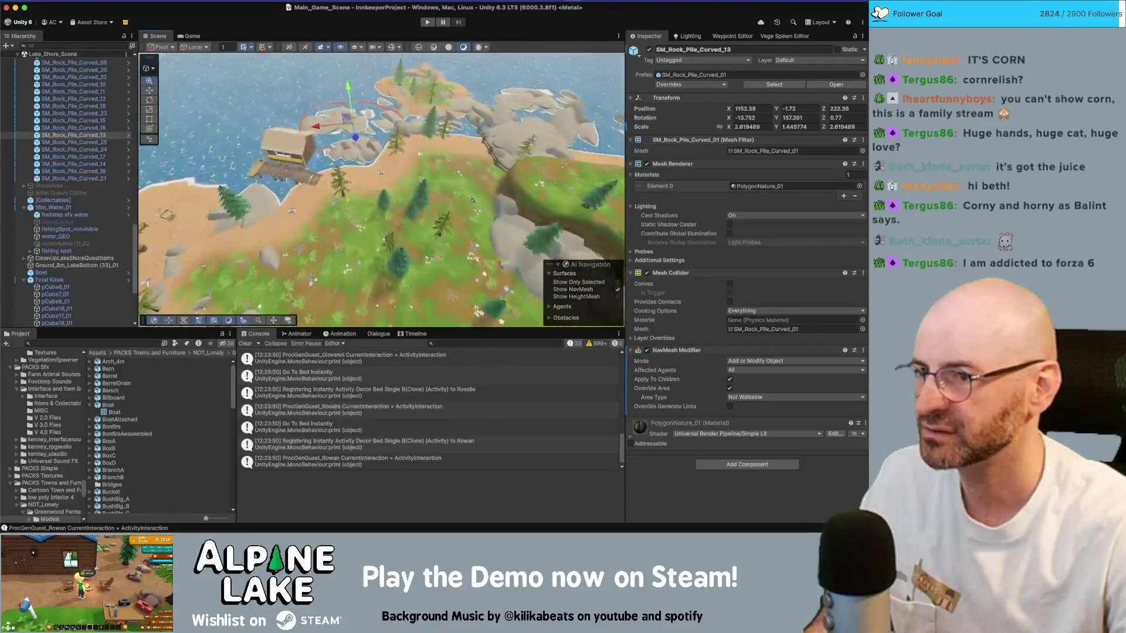
scroll(472, 200, down, 3)
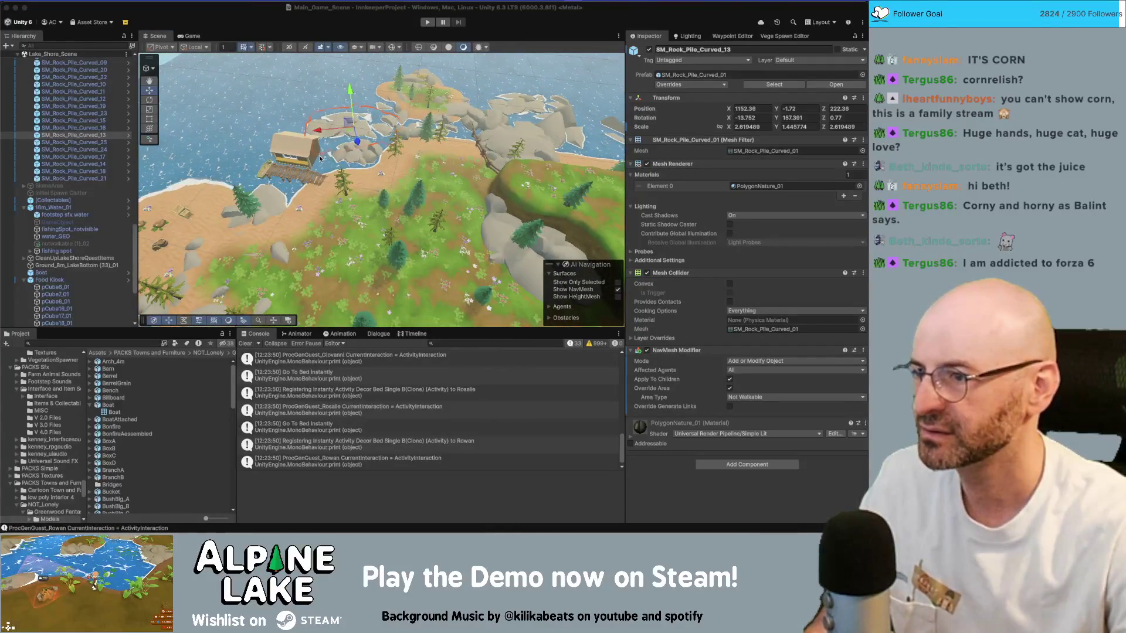
click(289, 147)
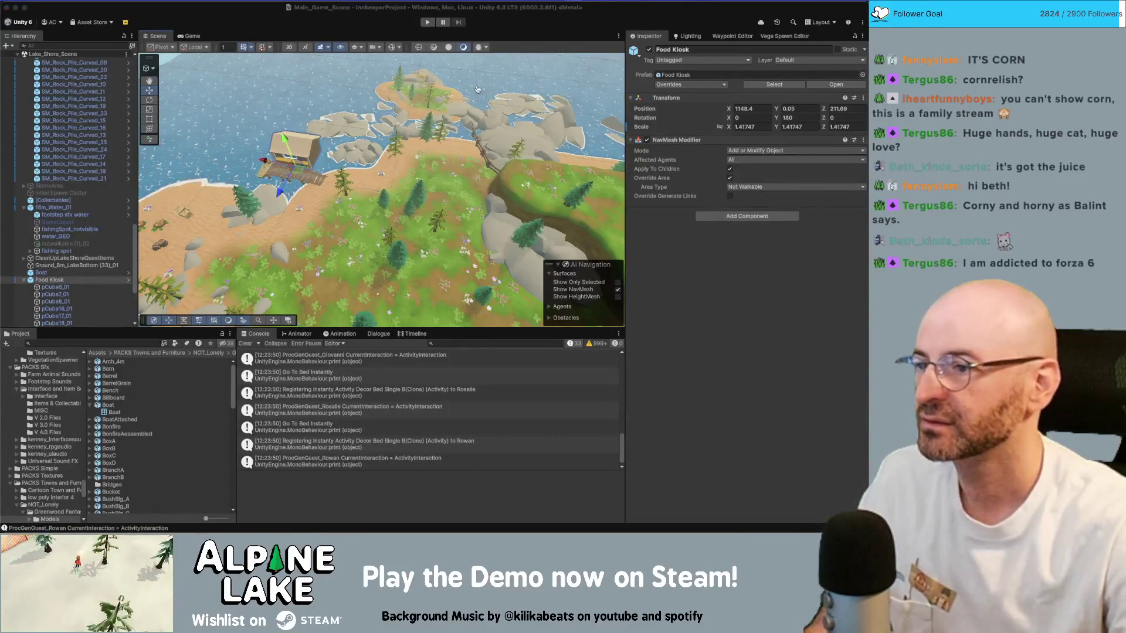
key(super+Tab)
scroll(253, 216, down, 5)
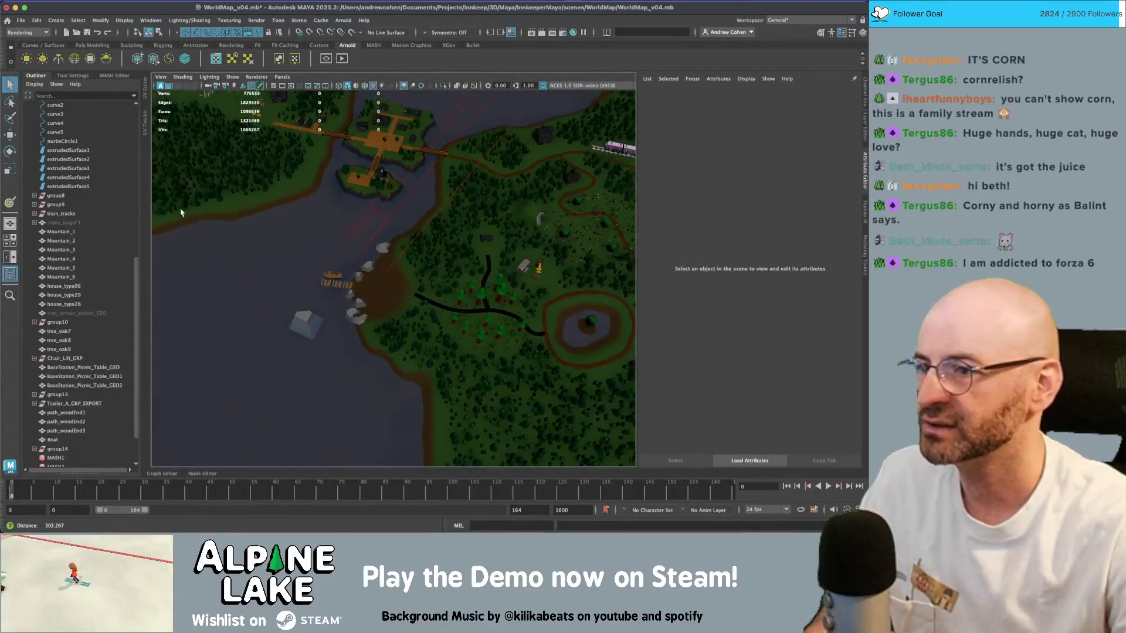
- Center the dock and village, then switch the viewport to bright default lighting
scroll(283, 216, up, 5)
scroll(305, 234, down, 3)
mouse_move(260, 340)
alt+middle_down()
mouse_move(340, 235)
mouse_move(231, 237)
alt+middle_up()
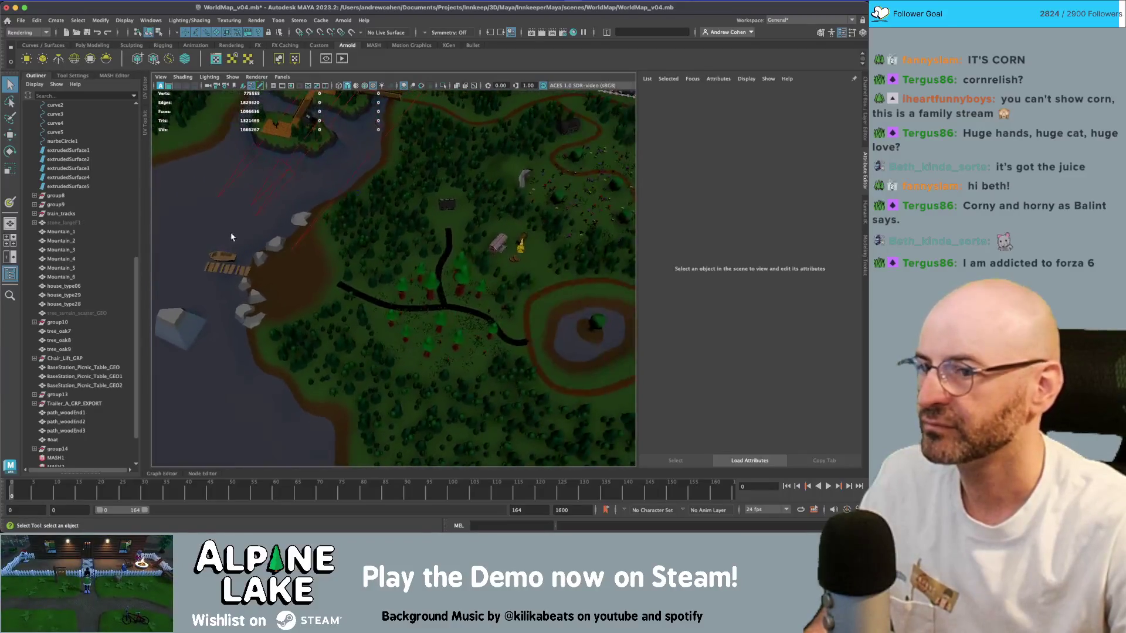
alt+middle_drag(328, 194, 294, 366)
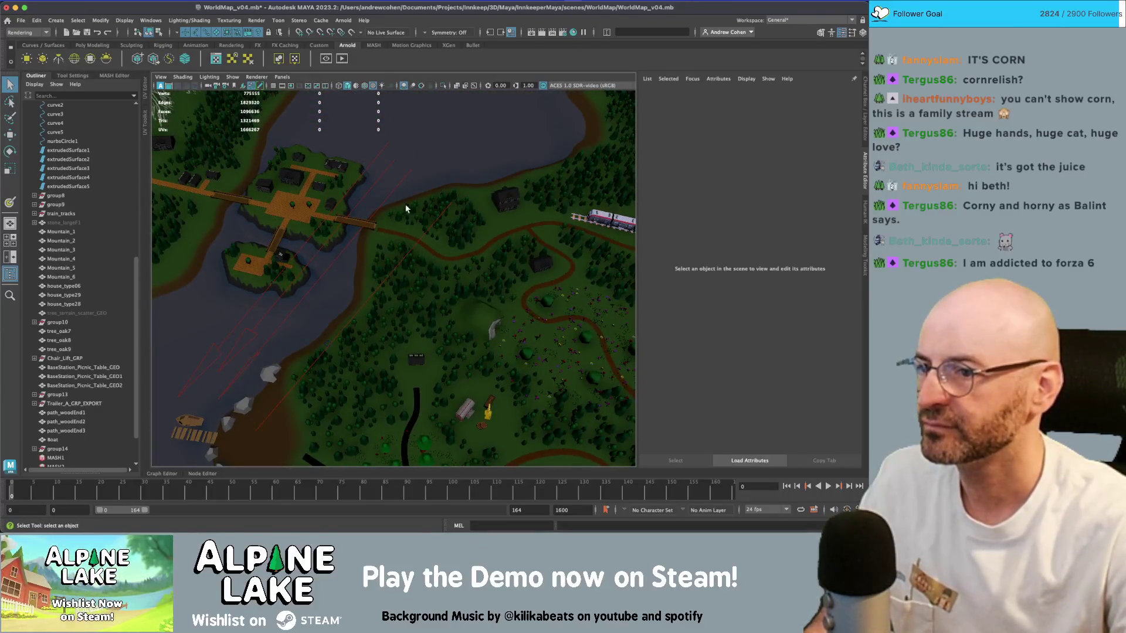
click(382, 86)
alt+drag(390, 146, 407, 204)
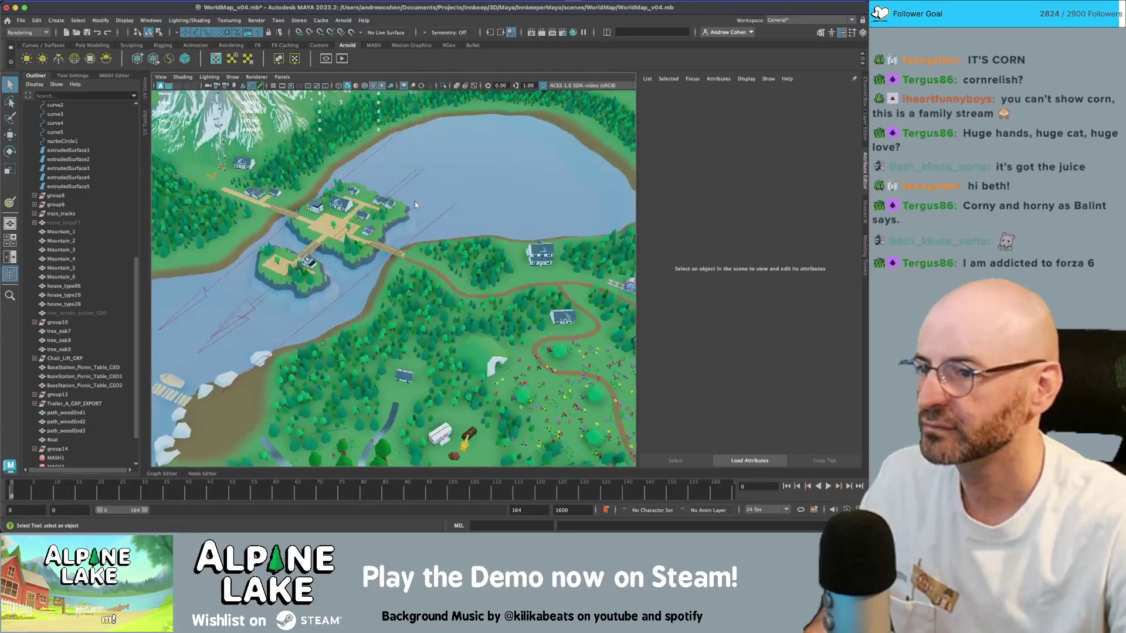
click(366, 221)
scroll(496, 192, up, 5)
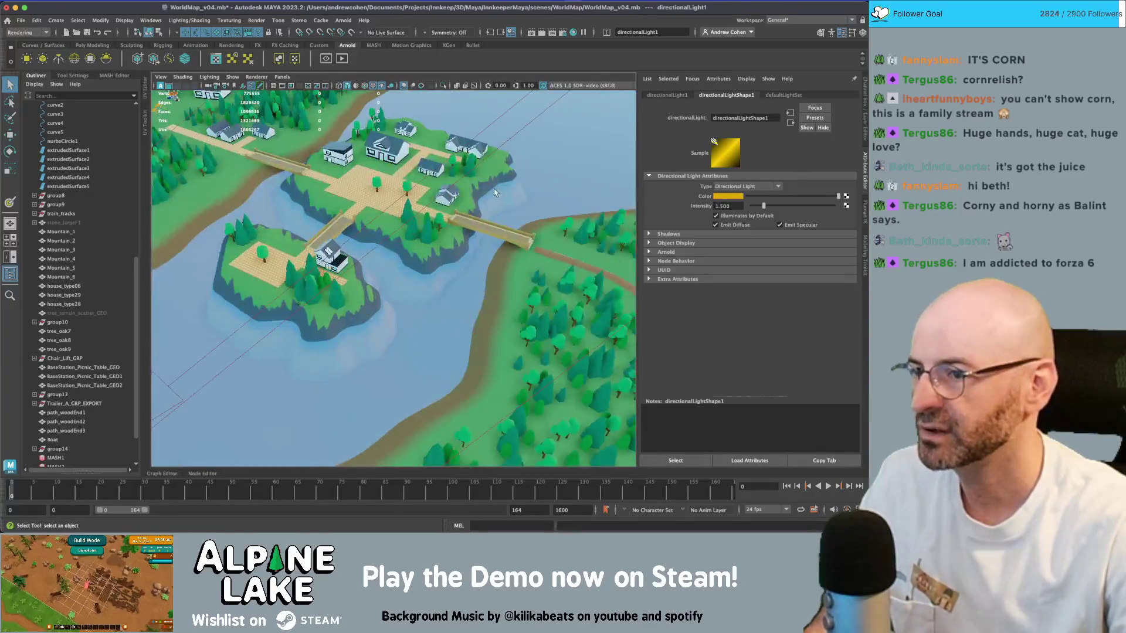
- Scale house_type32 by the dock up slightly, to about 1.135
click(422, 167)
scroll(445, 188, down, 5)
key(w)
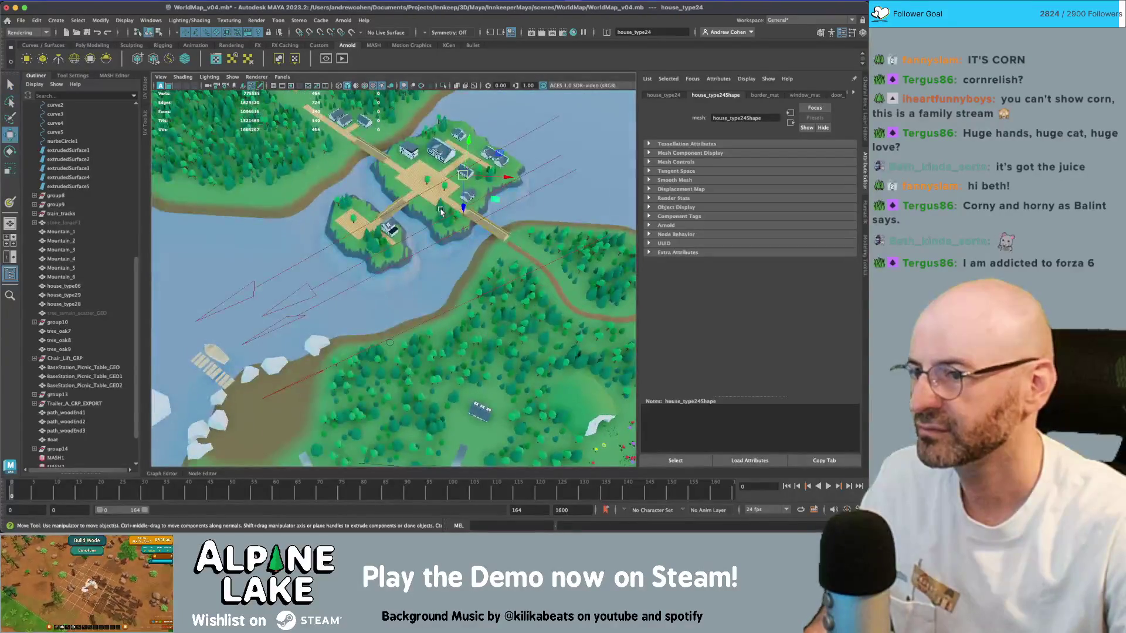
click(390, 230)
key(f)
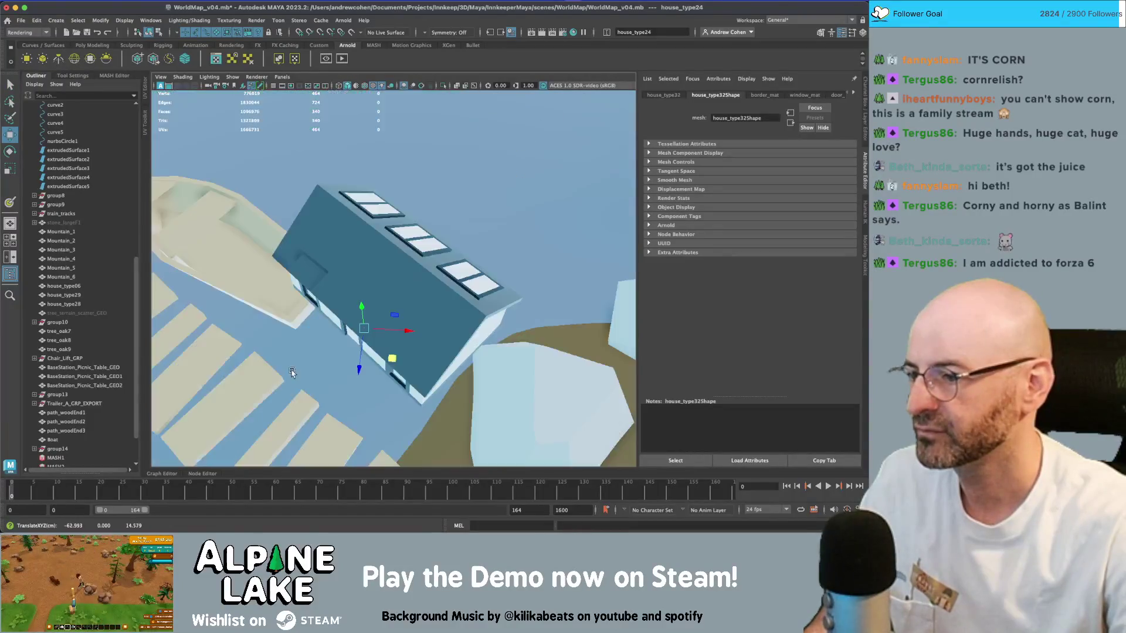
scroll(359, 309, down, 5)
key(r)
drag(396, 290, 270, 284)
- Select the boat to turn and shift it alongside the dock
key(w)
key(e)
click(323, 278)
key(w)
- Darken the tan base colour of the boat's aiStandardSurface15 material slightly
key(q)
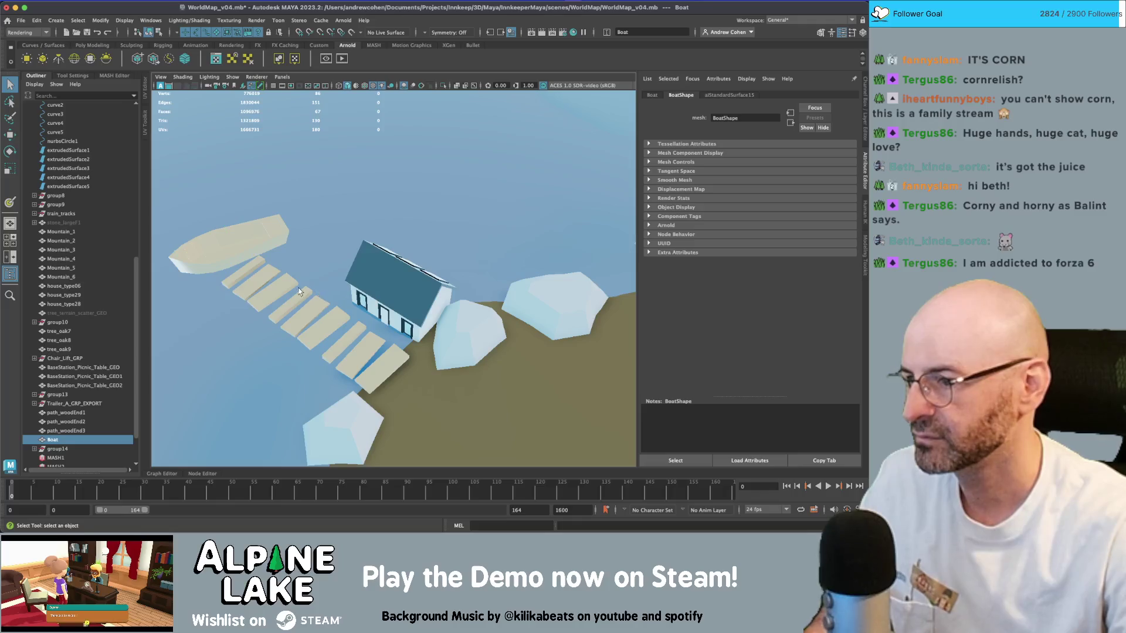
click(730, 95)
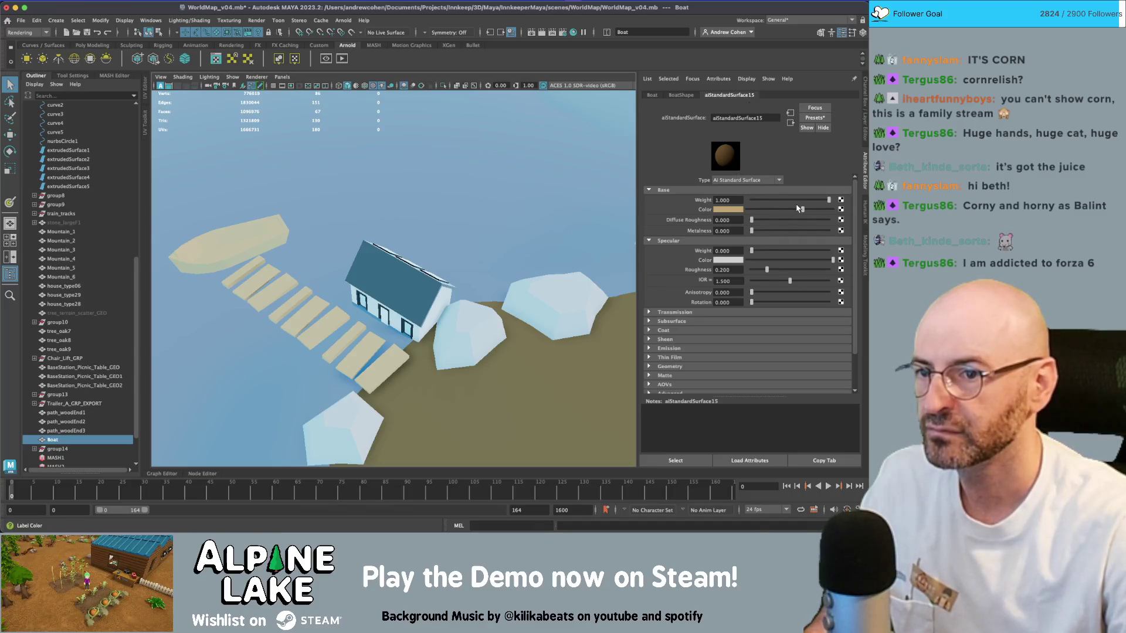
drag(799, 209, 786, 211)
mouse_move(503, 286)
alt+right_down()
mouse_move(388, 207)
mouse_move(299, 255)
alt+right_up()
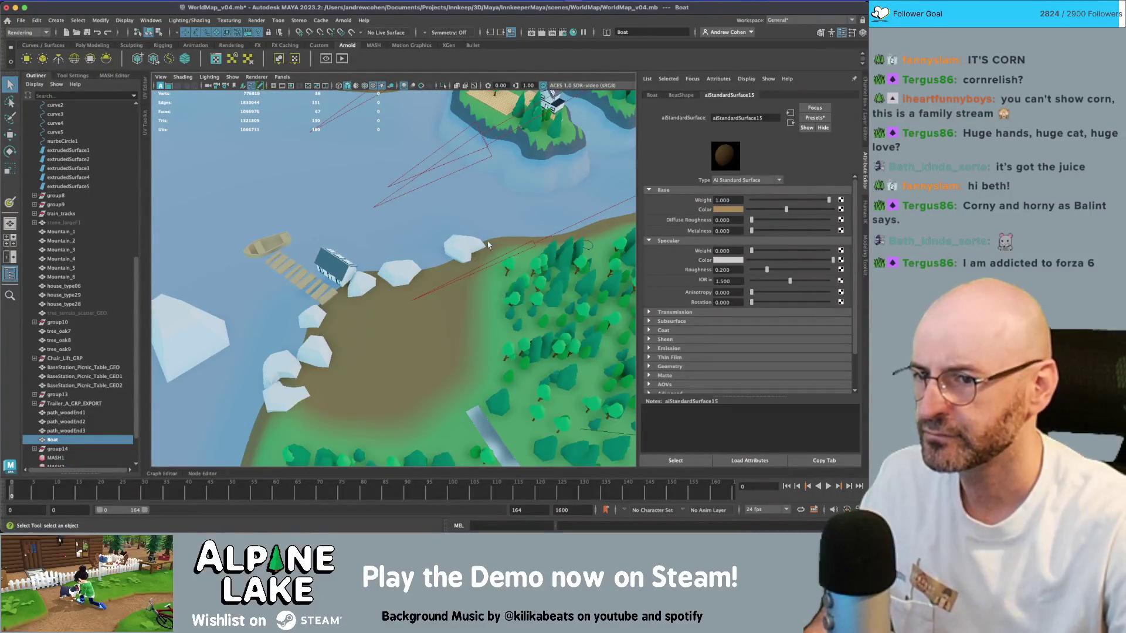
alt+right_drag(377, 287, 345, 247)
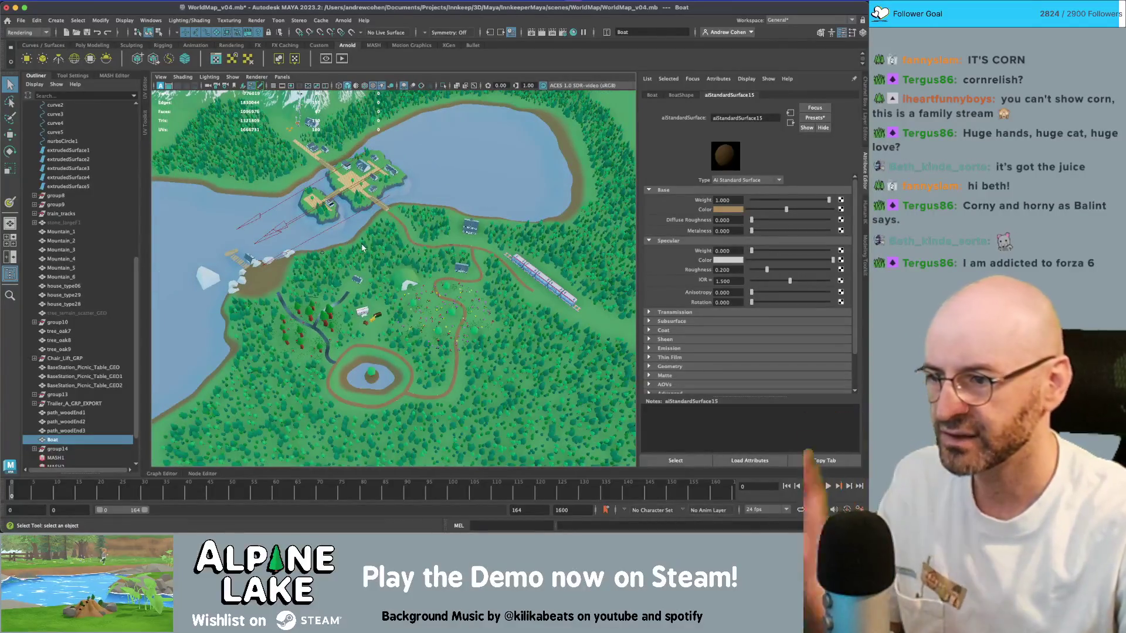
- Move the dumpster and woodchipper together down and to the right
click(379, 319)
key(f)
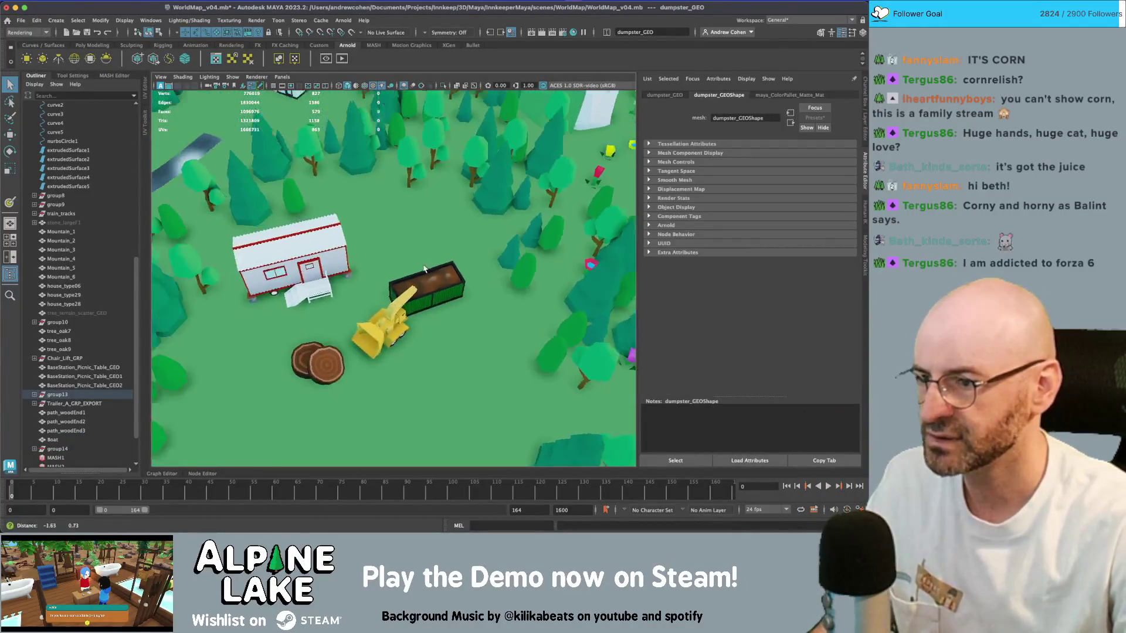
shift+click(410, 326)
key(w)
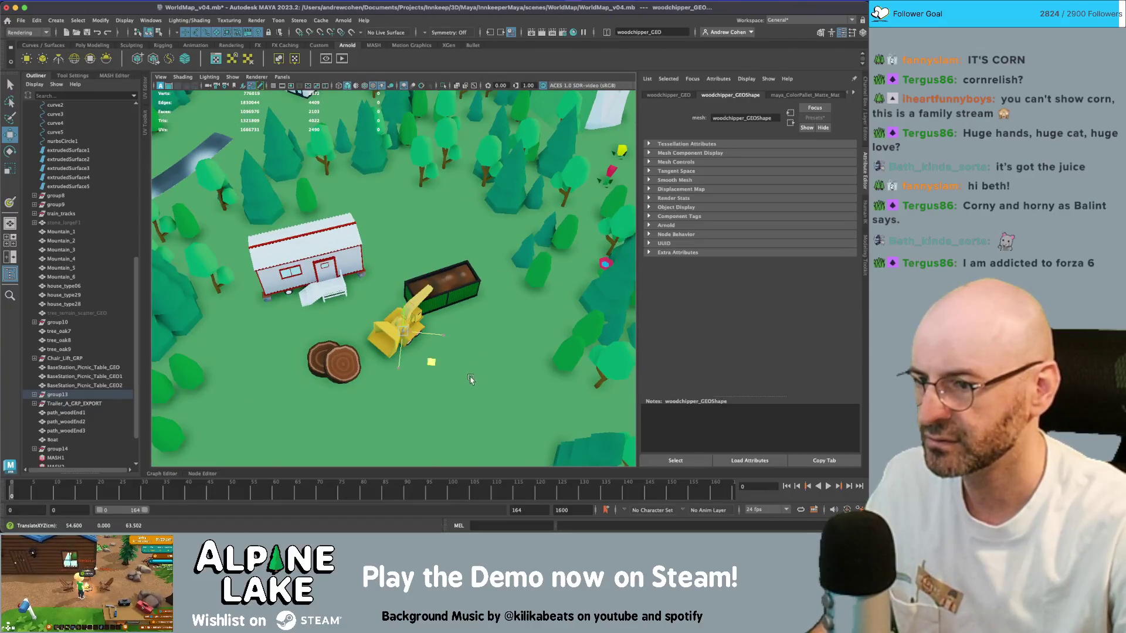
drag(437, 328, 479, 385)
- Shift the whole Trailer_A_GRP_EXPORT group up and to the right
click(344, 296)
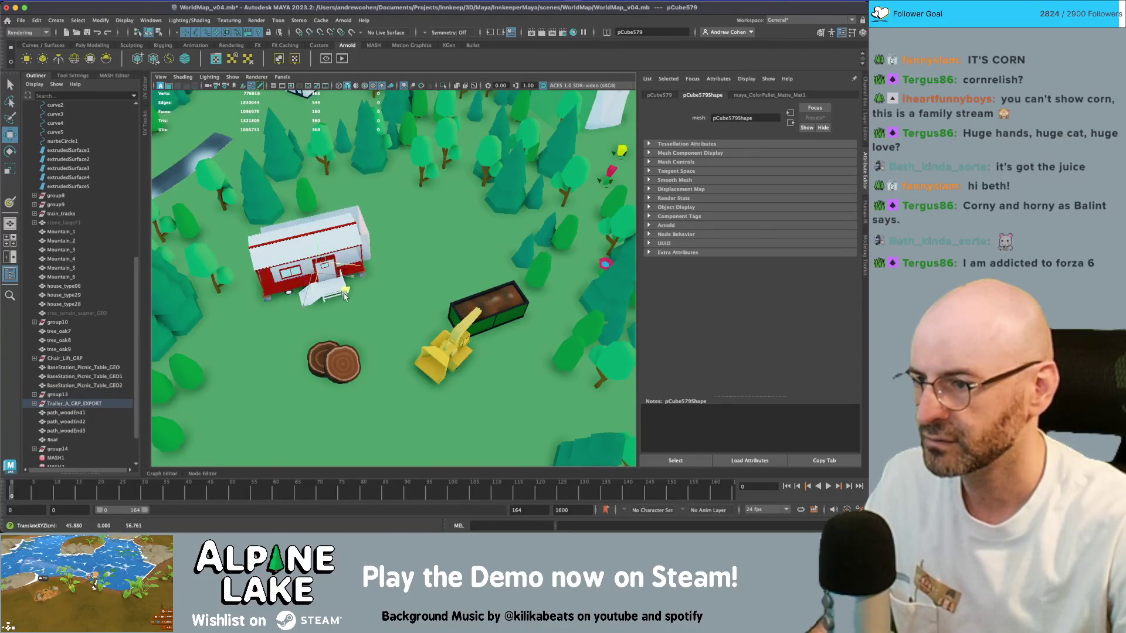
key(z)
click(60, 404)
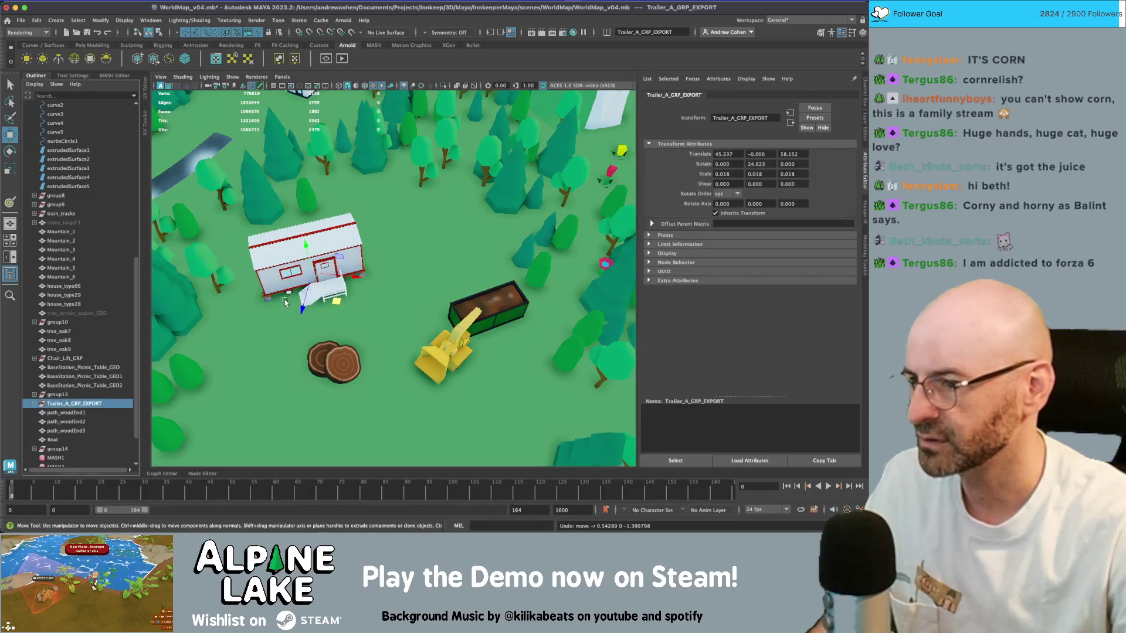
drag(336, 301, 351, 282)
- Enlarge redwood_slice_GEO and raise redwood_slice_alt_GEO to translate Y 69.493
click(346, 347)
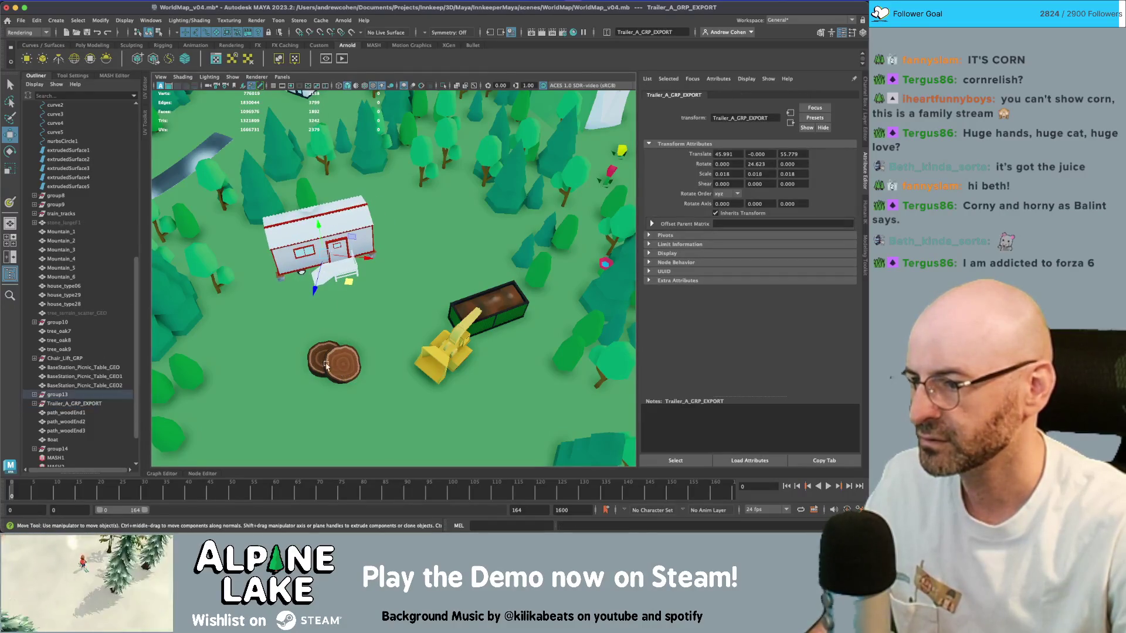
key(r)
mouse_move(340, 359)
mouse_down()
mouse_move(374, 398)
mouse_move(381, 223)
mouse_move(382, 254)
mouse_up()
key(q)
click(319, 361)
key(w)
key(f)
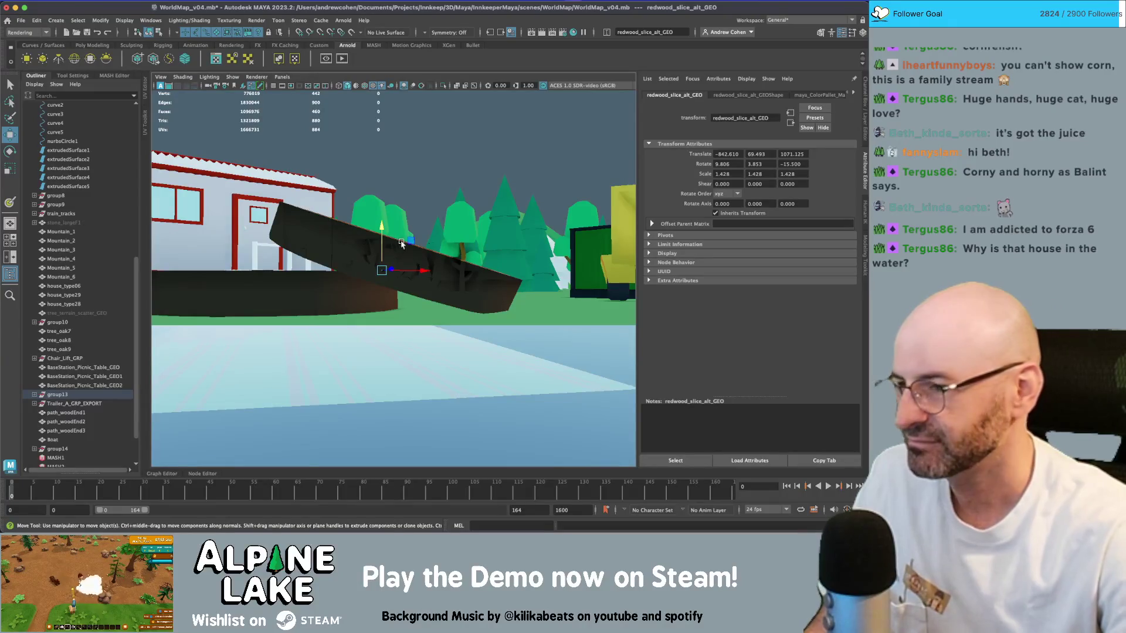
- Select extrudedSurface5 and repeat the extrude with G to create extrudedSurface6
key(f)
key(q)
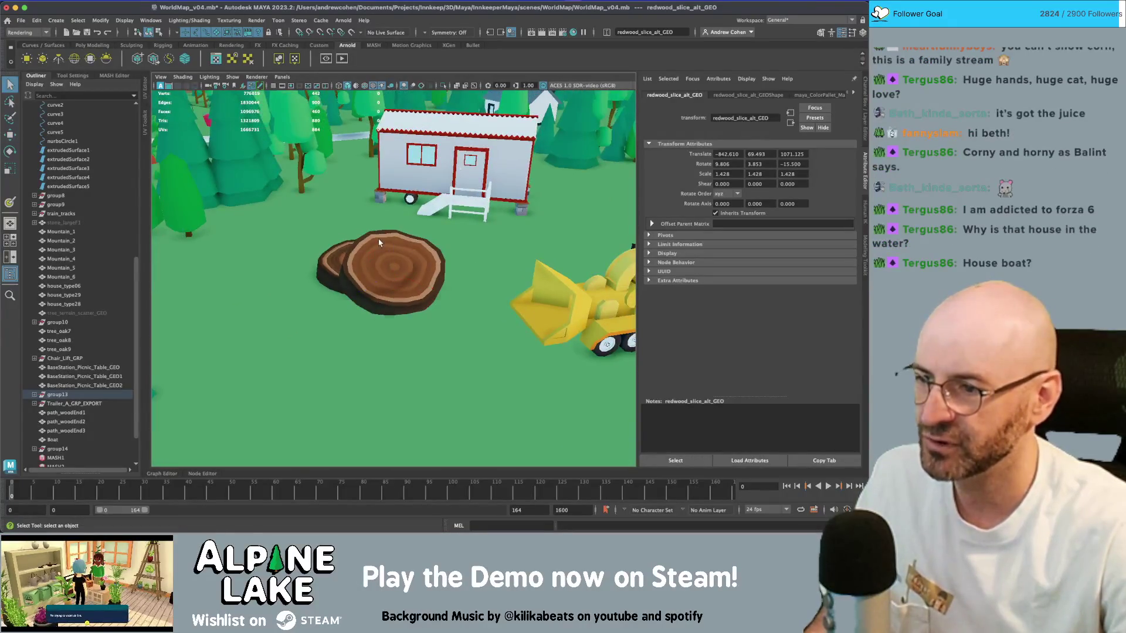
scroll(378, 242, down, 10)
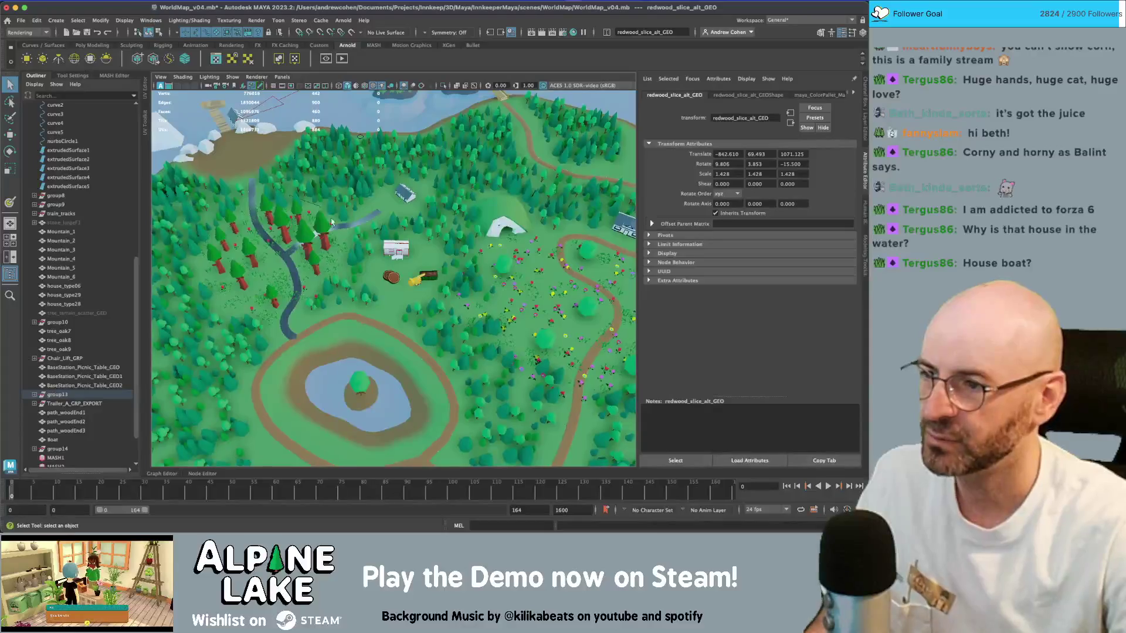
alt+drag(330, 219, 316, 204)
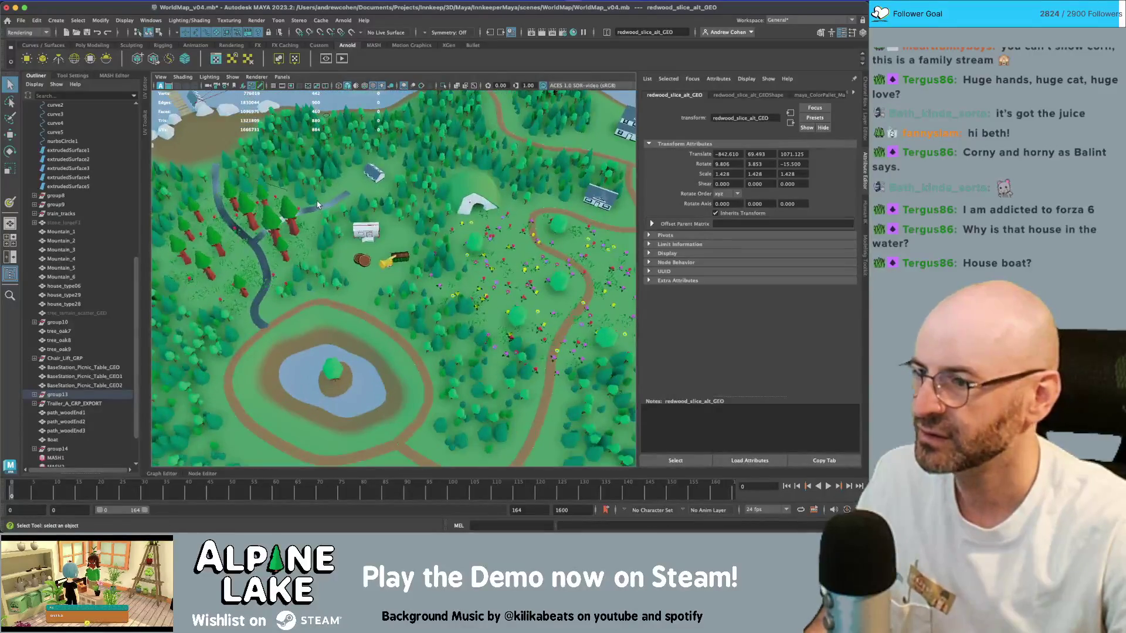
click(318, 207)
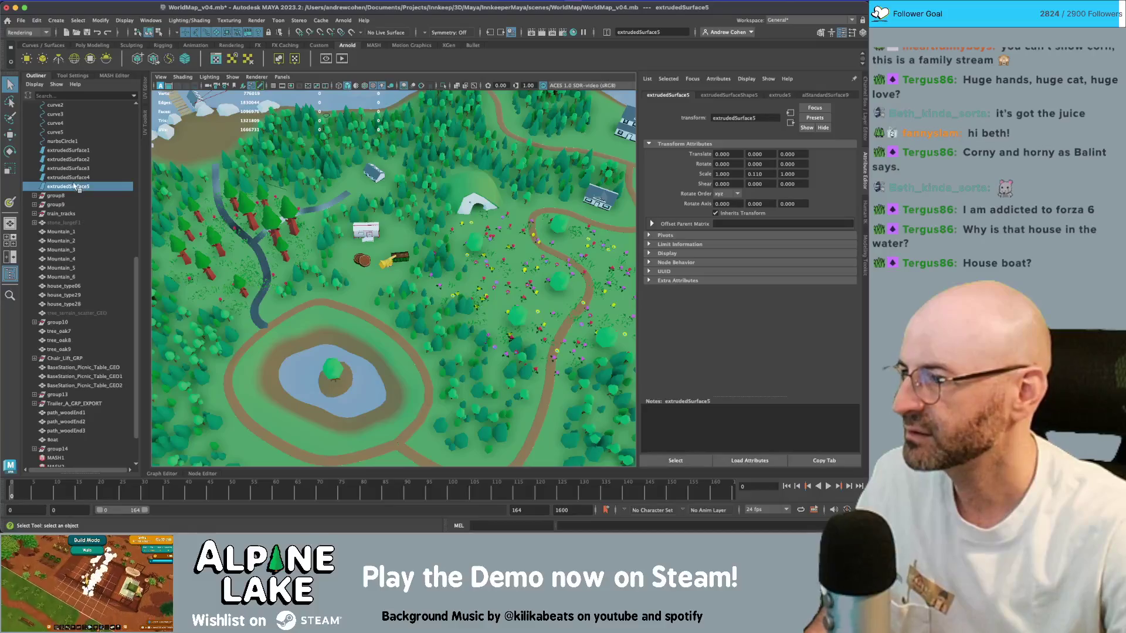
scroll(278, 224, up, 3)
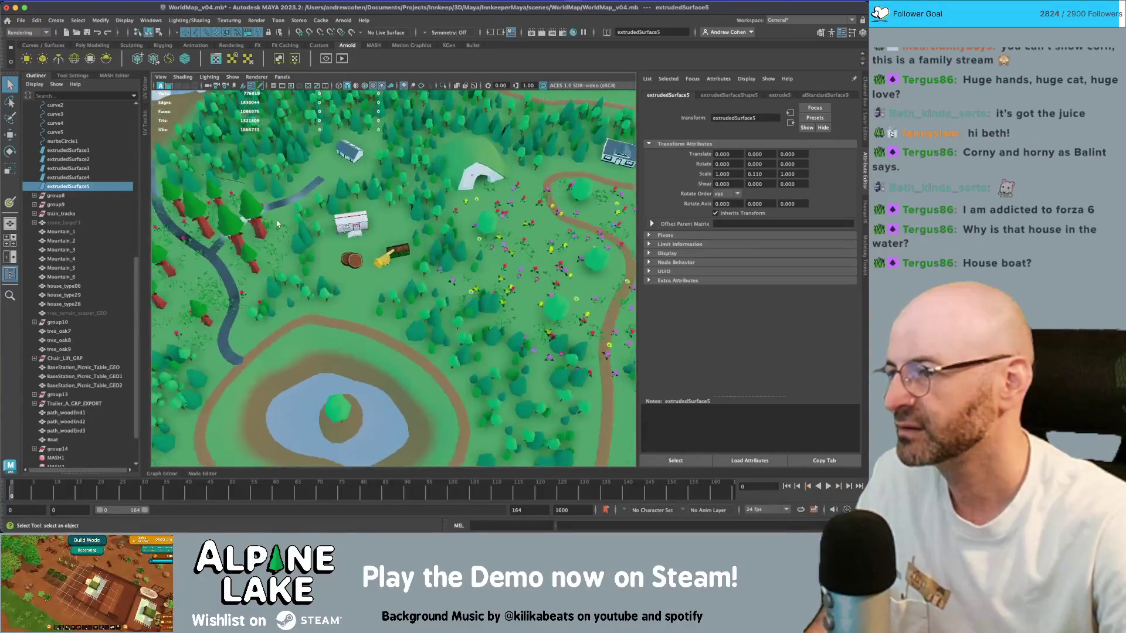
key(g)
- Select points around the logging site, then select only the path curve curve6
scroll(77, 416, down, 3)
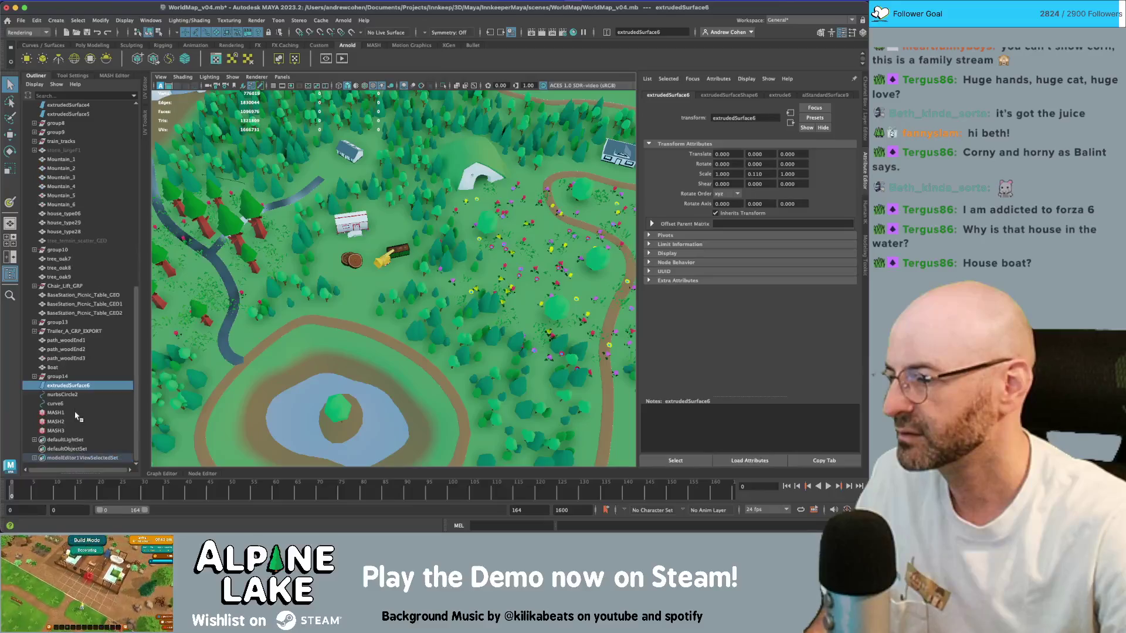
click(70, 395)
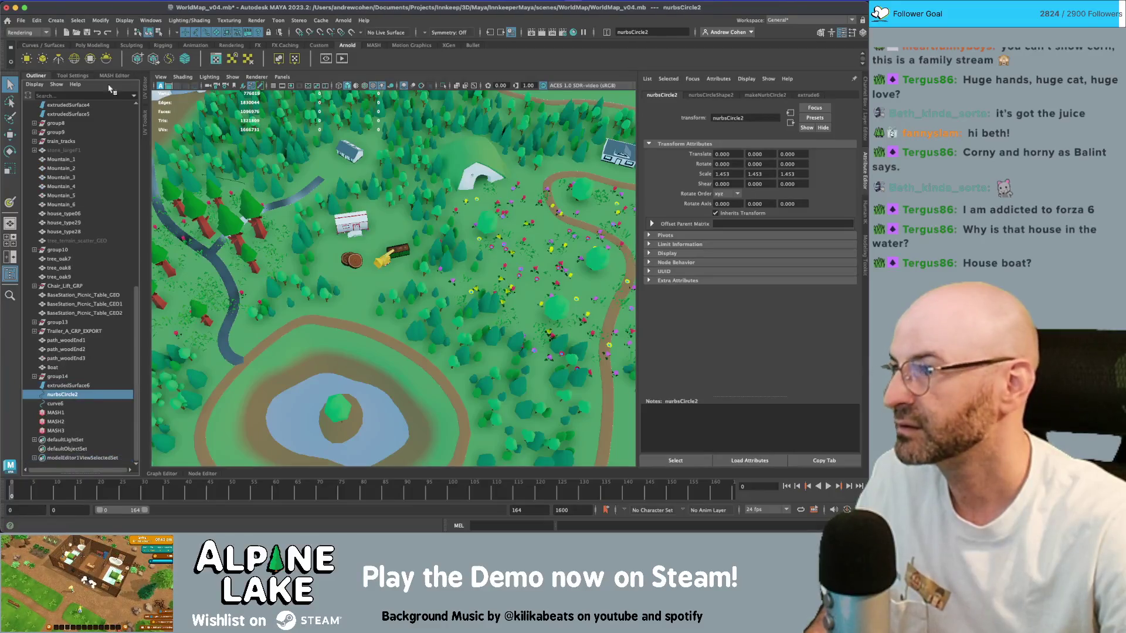
click(157, 33)
drag(312, 146, 205, 282)
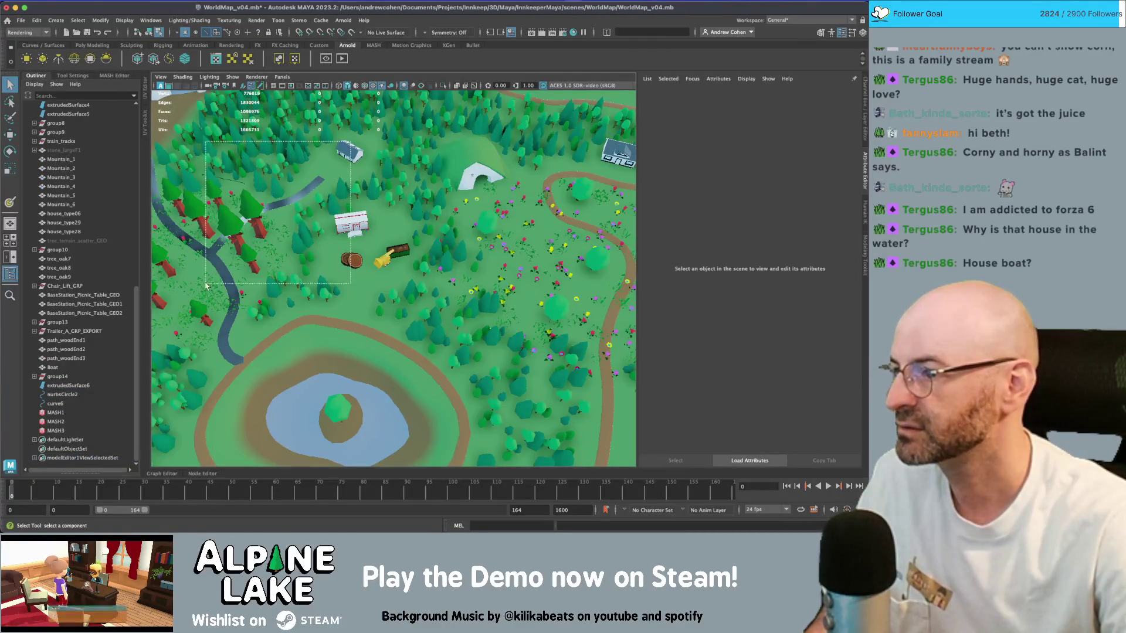
key(w)
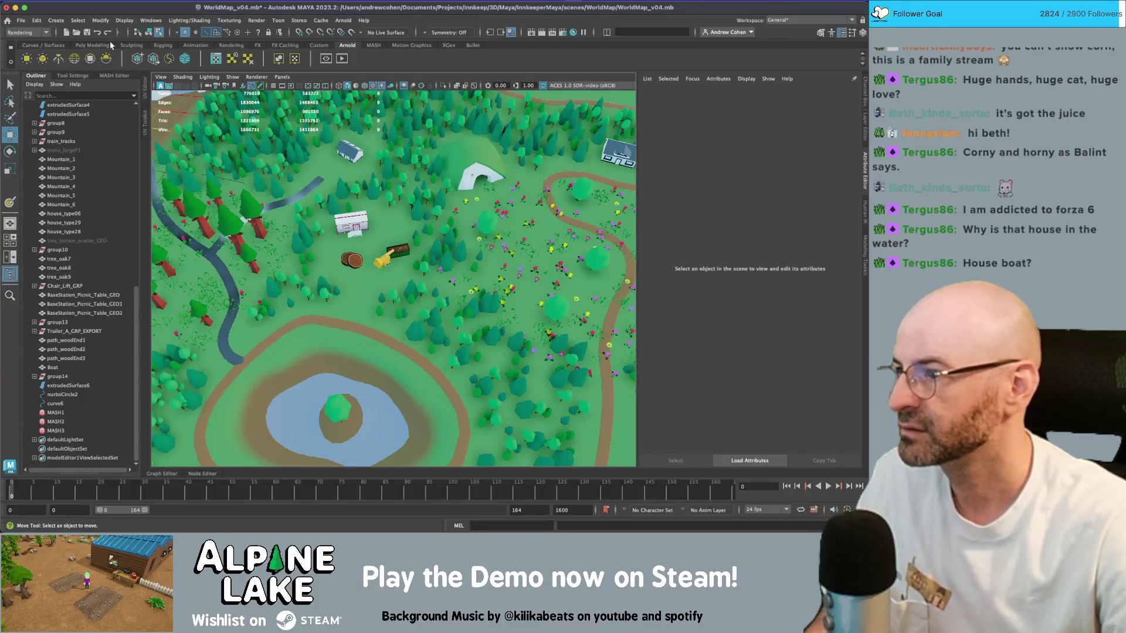
click(150, 33)
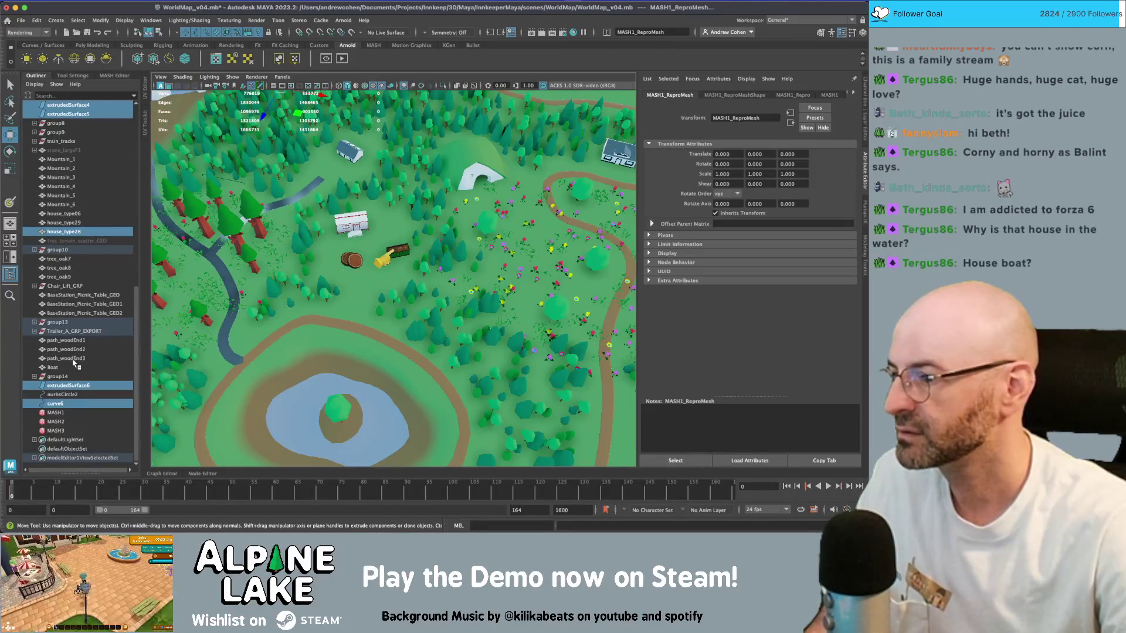
click(58, 404)
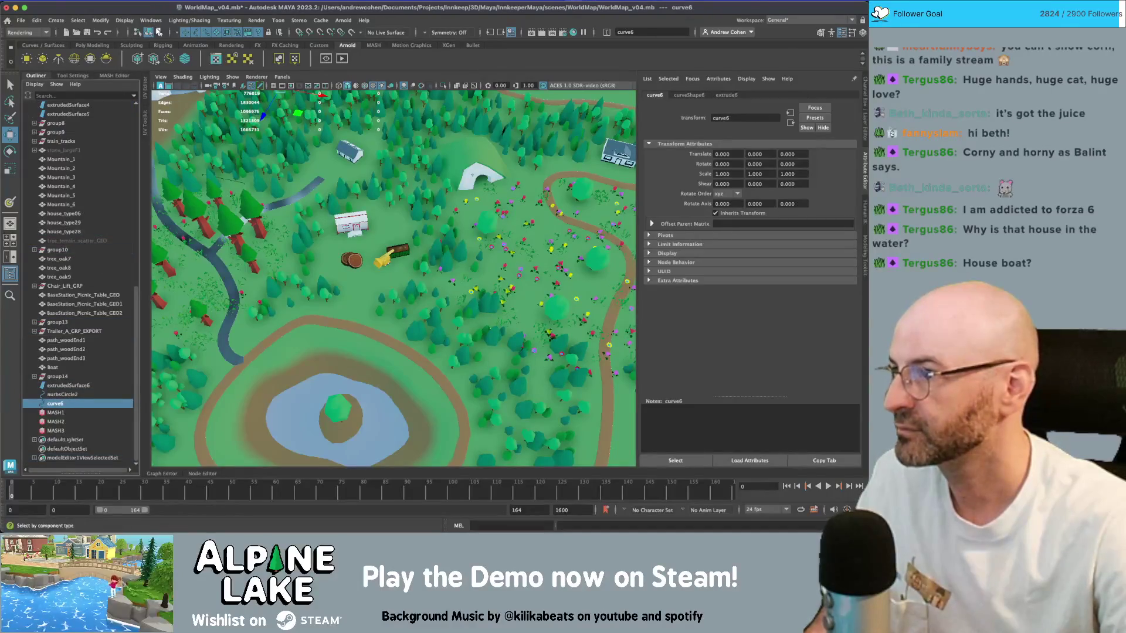
- Move most of curve6's CVs down and right toward the woodchipper
click(159, 32)
drag(317, 144, 276, 208)
mouse_move(328, 211)
middle_down()
mouse_move(416, 313)
mouse_move(387, 288)
mouse_move(384, 305)
mouse_move(435, 315)
mouse_move(370, 296)
middle_up()
key(r)
key(e)
key(r)
key(ctrl+z)
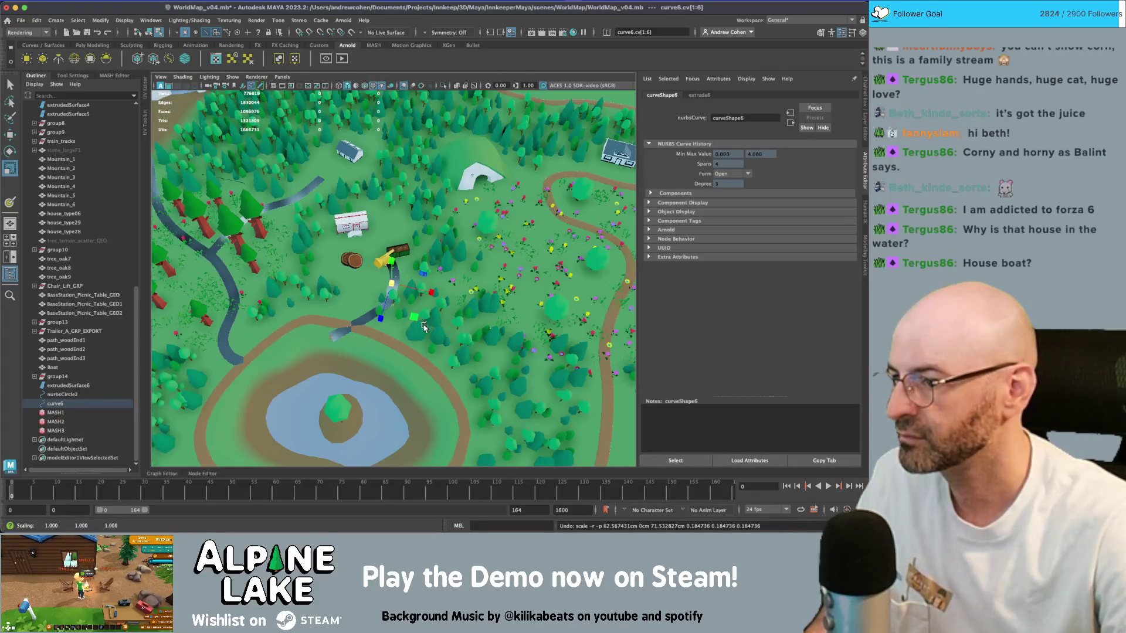
- Scale all curve6 CVs in to about 0.76 and switch to wireframe view
drag(429, 242, 351, 337)
key(r)
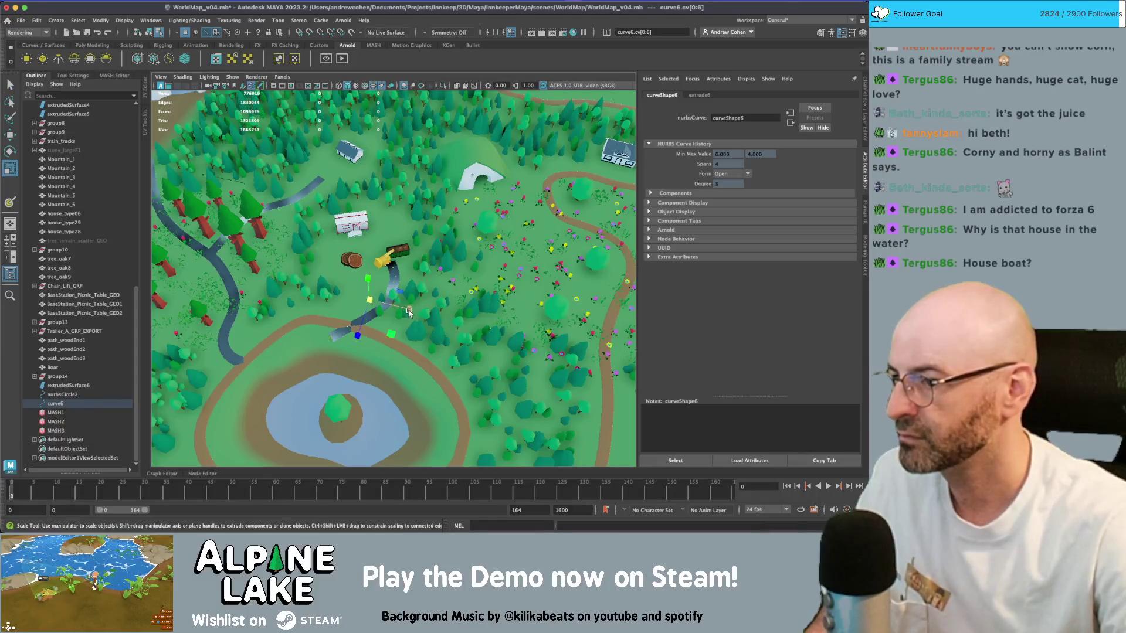
middle_drag(368, 303, 356, 311)
key(w)
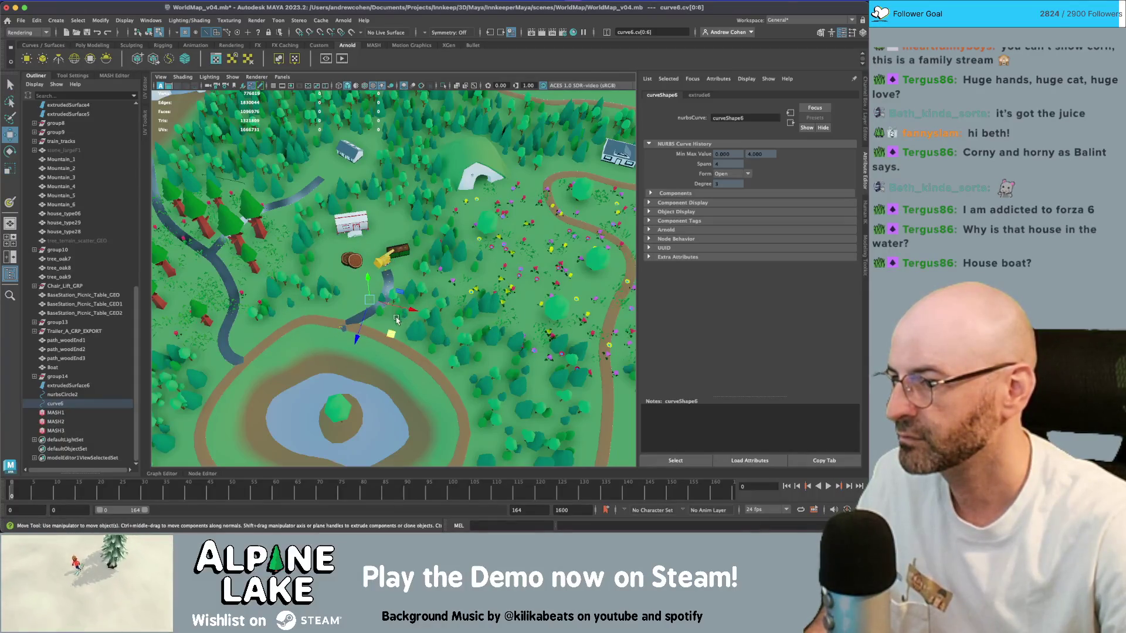
key(e)
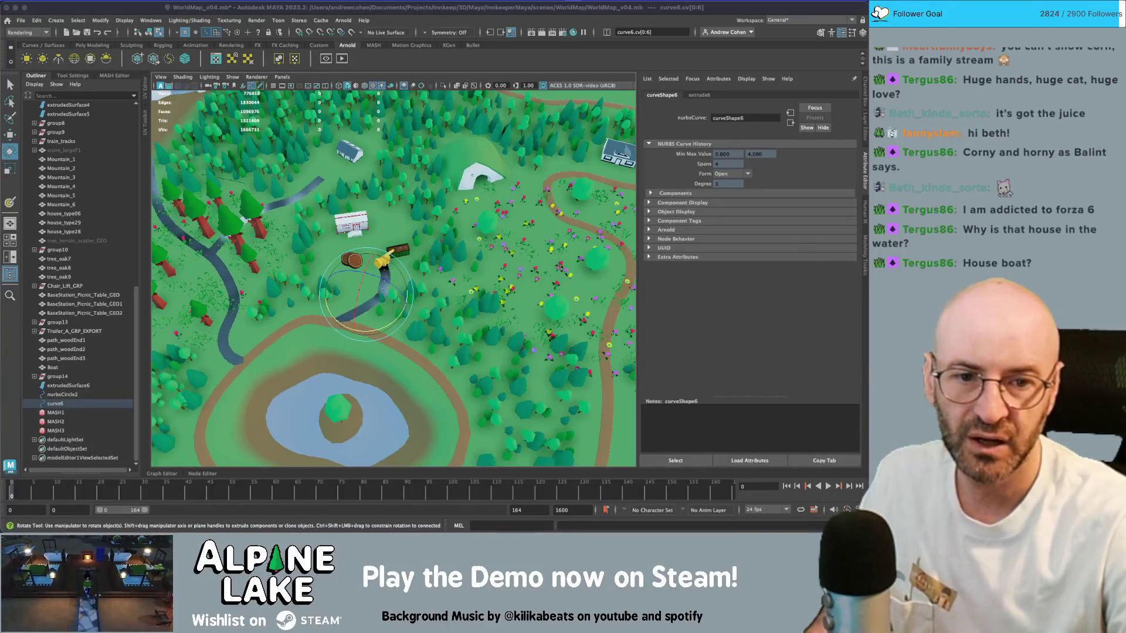
scroll(410, 292, up, 3)
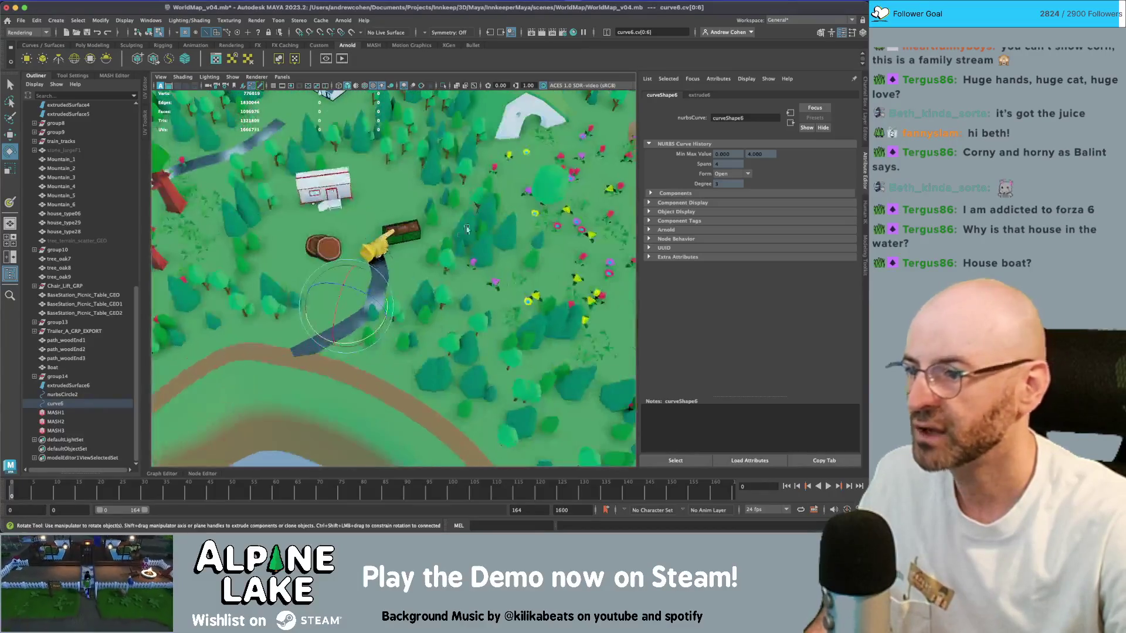
key(w)
mouse_move(409, 291)
mouse_down()
mouse_move(358, 284)
mouse_move(380, 300)
mouse_up()
key(ctrl+z)
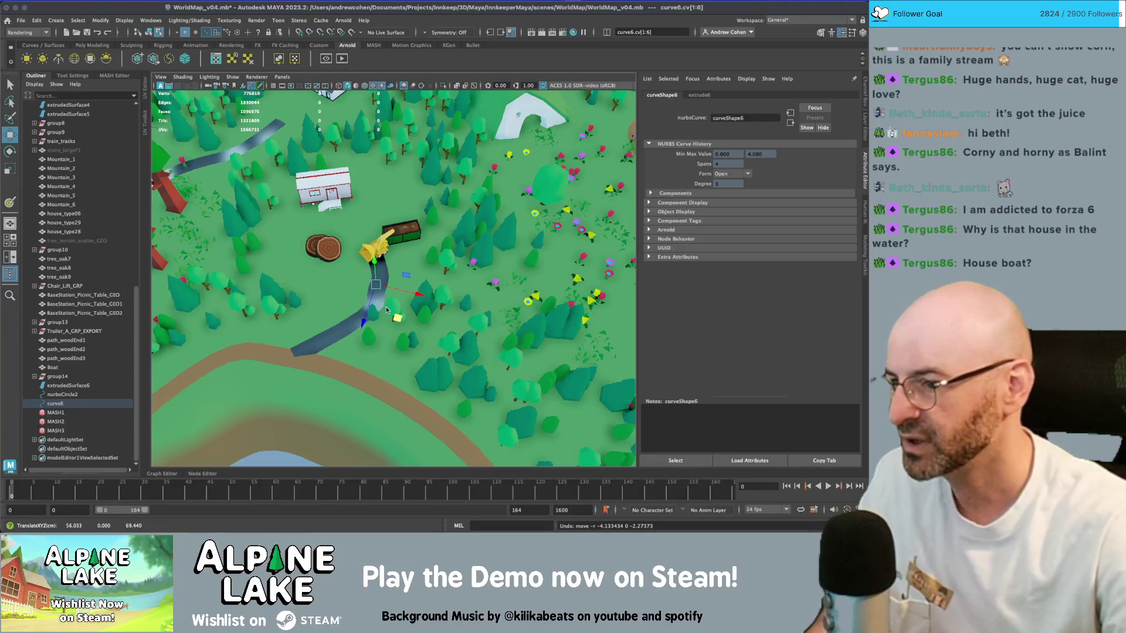
key(4)
key(q)
click(298, 352)
- Shift curve6's end CV to the right and move the rest of the path down and left
key(w)
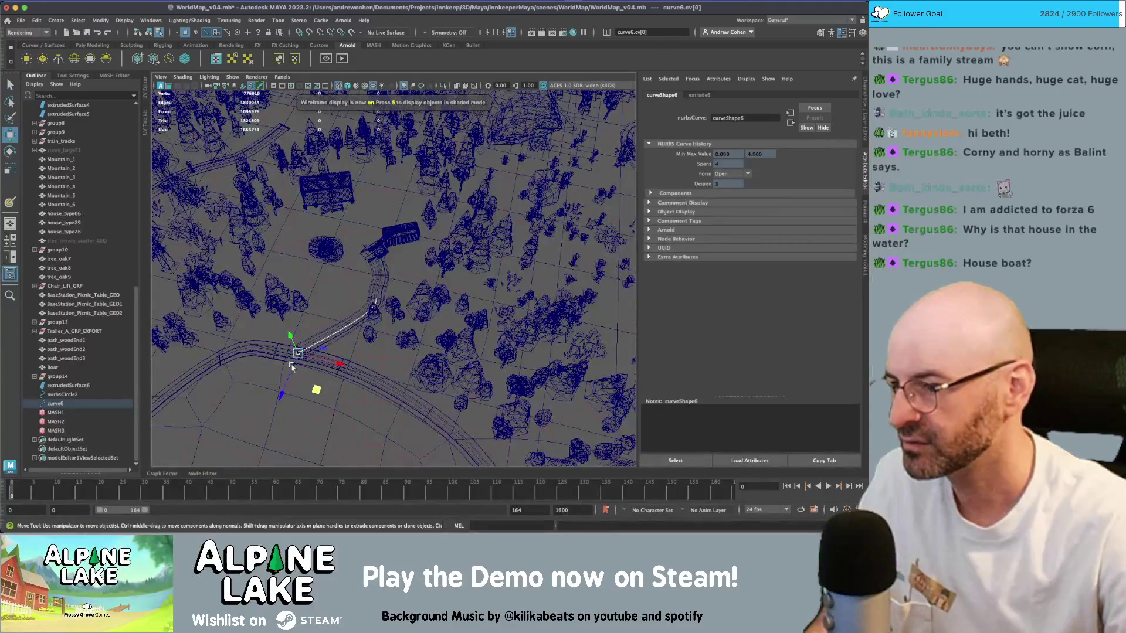
drag(321, 381, 355, 387)
mouse_move(411, 252)
mouse_down()
mouse_move(352, 334)
mouse_move(385, 331)
mouse_up()
- Scale the upper path CVs wider, nudge them up and left, then pick the top end CV
ctrl+click(353, 294)
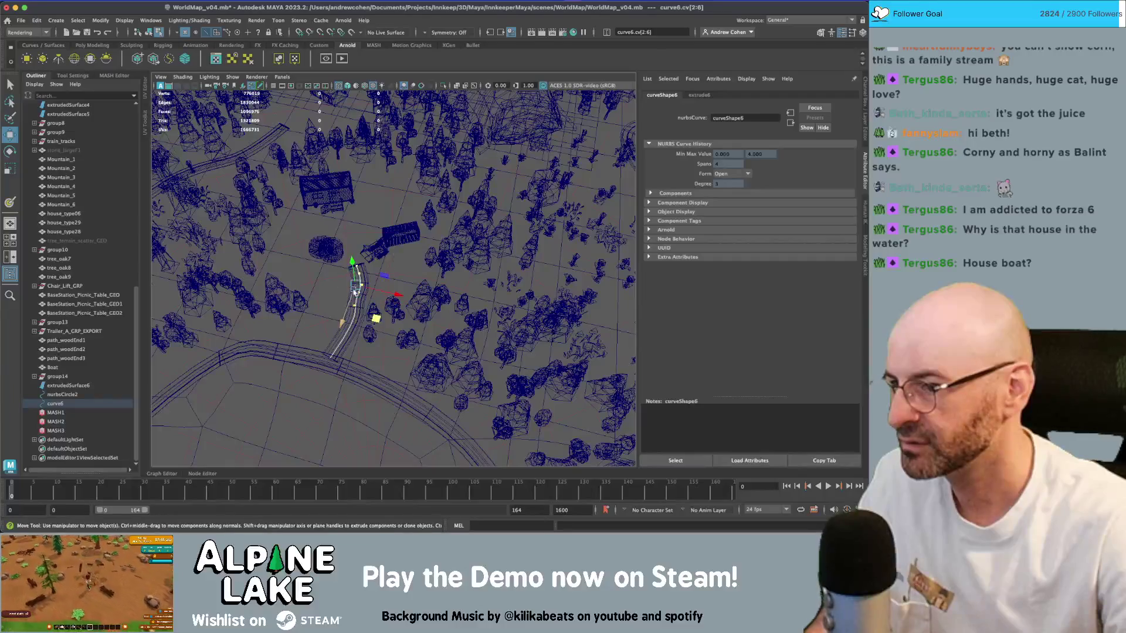
shift+click(338, 324)
key(r)
drag(376, 327, 385, 336)
key(w)
middle_drag(376, 324, 366, 315)
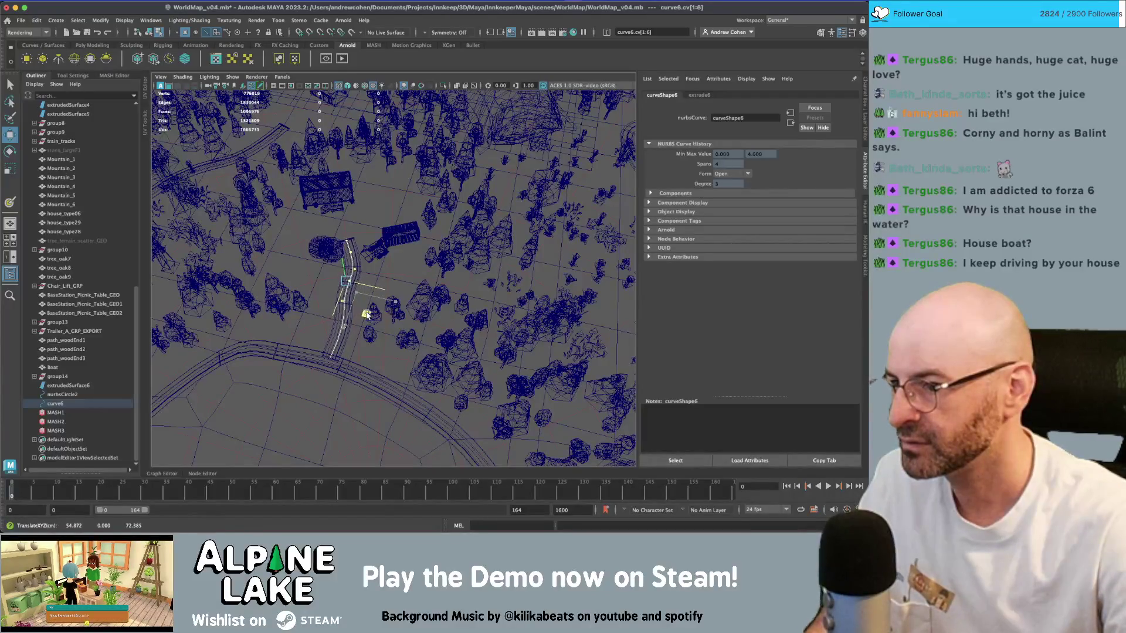
key(q)
click(350, 238)
key(w)
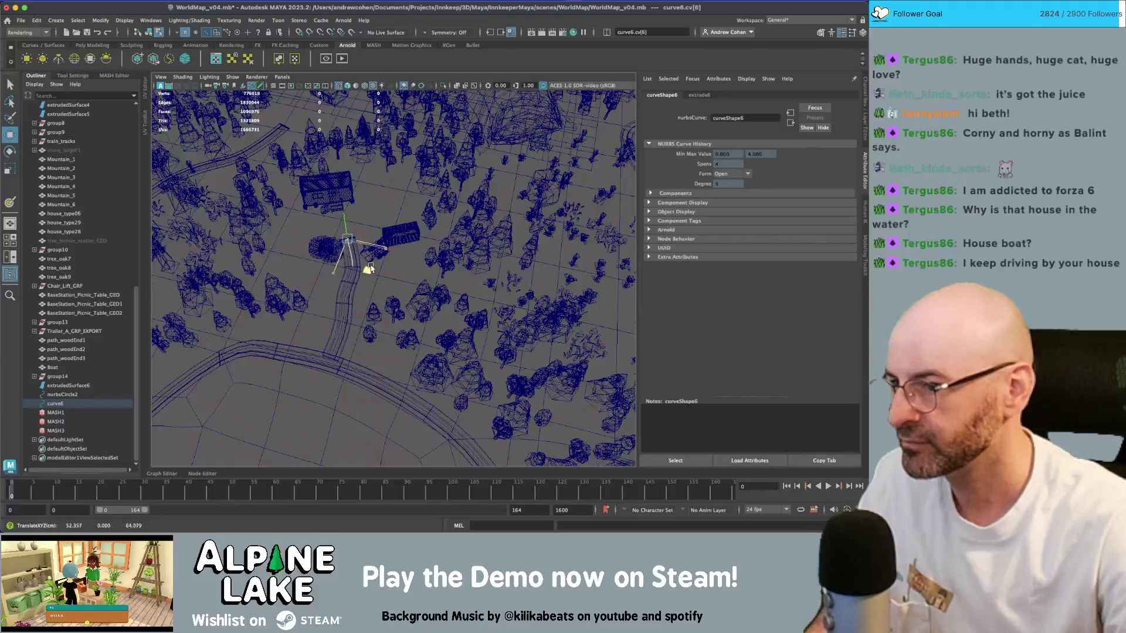
- Return to object mode with textured shading and view the map in perspective
click(152, 36)
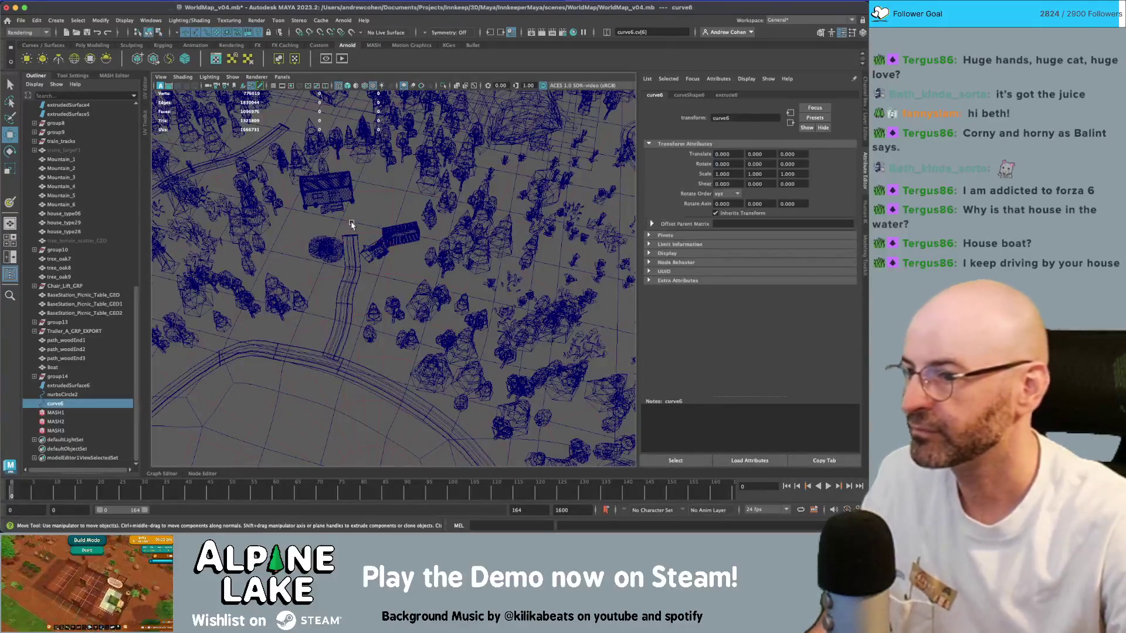
key(5)
key(6)
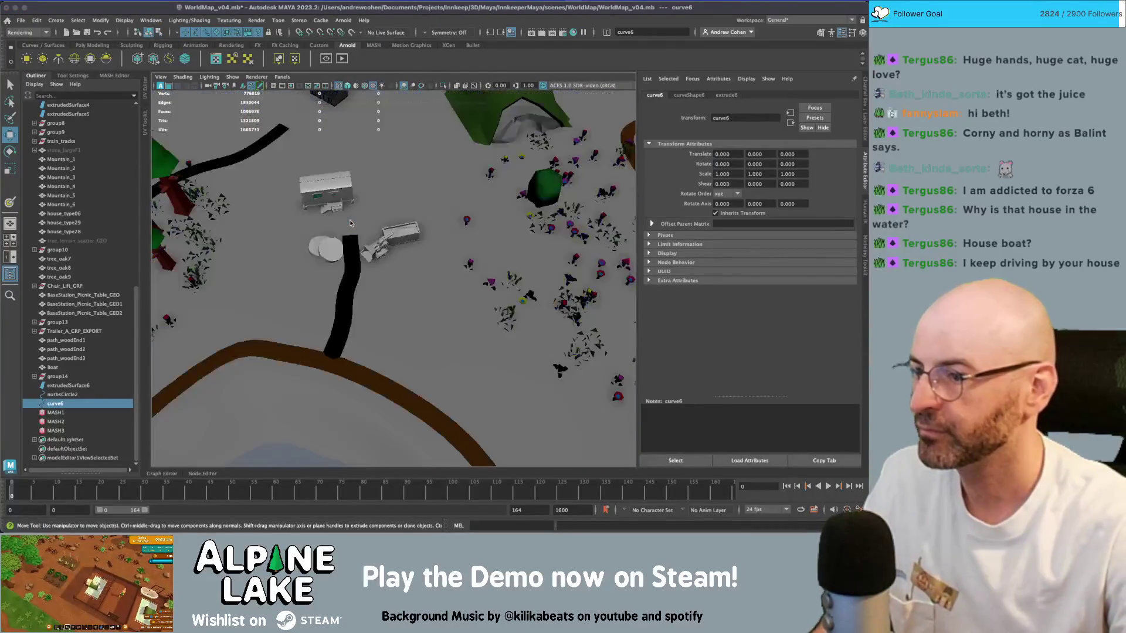
scroll(382, 234, down, 3)
alt+drag(381, 234, 387, 188)
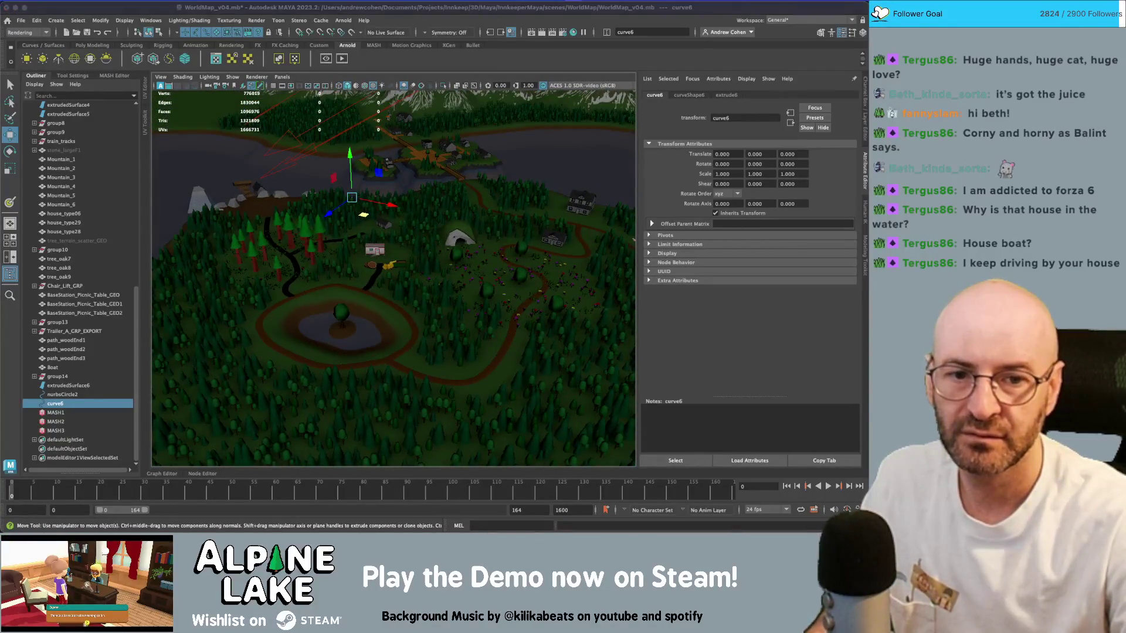
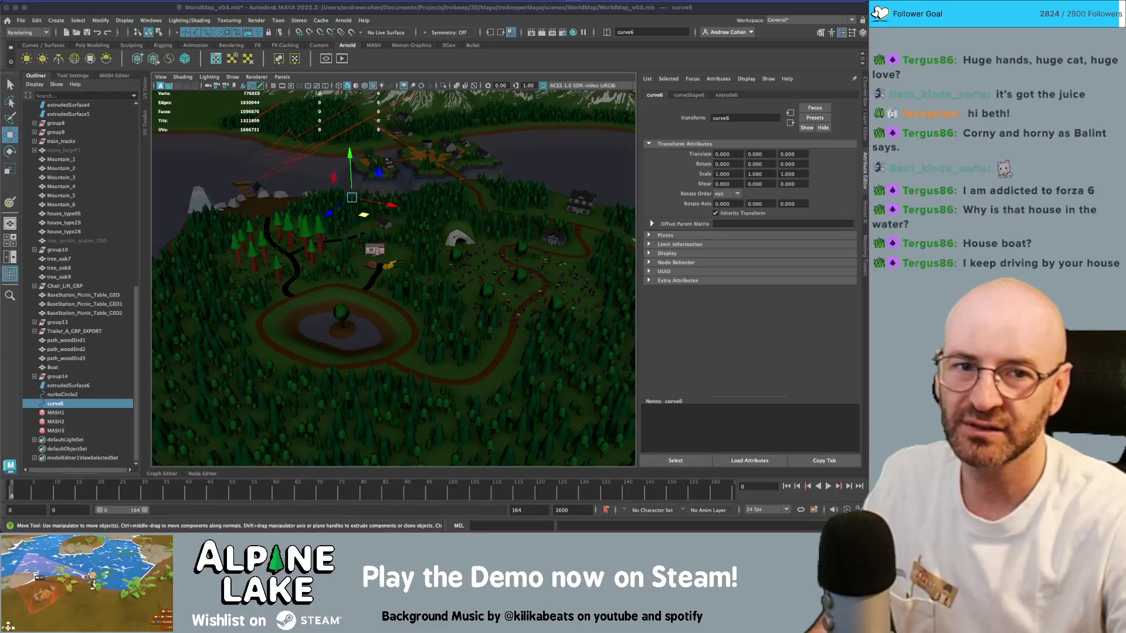
- Switch to the browser window showing MapGenie's Forza Horizon 6 maps page
key(super+Tab)
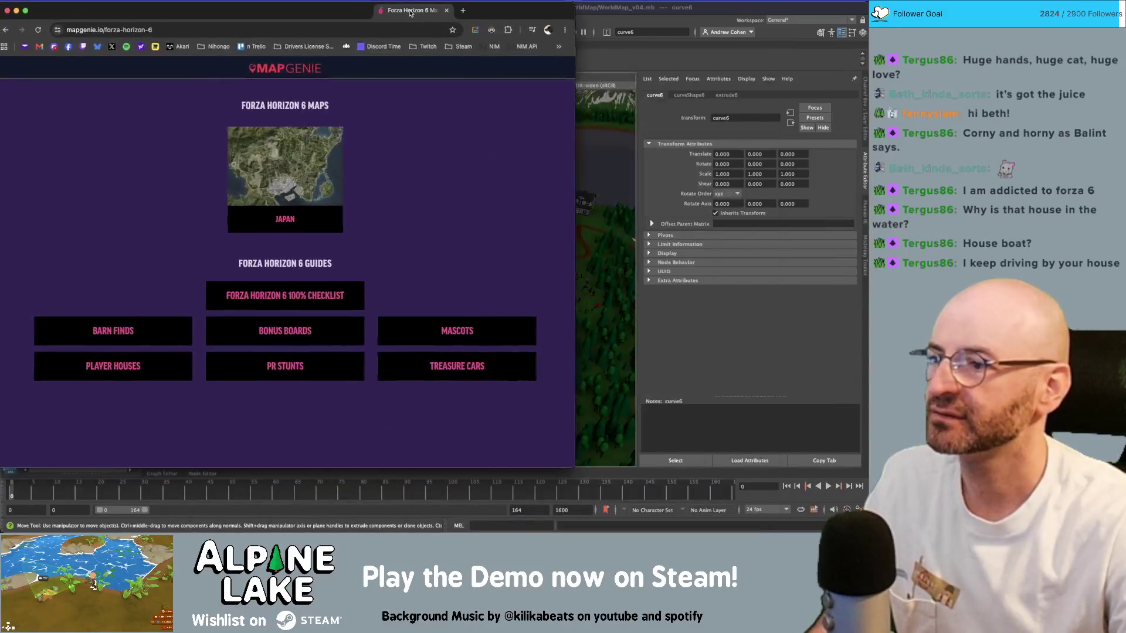
- Open the Japan interactive map and show only the Landmark markers
click(378, 202)
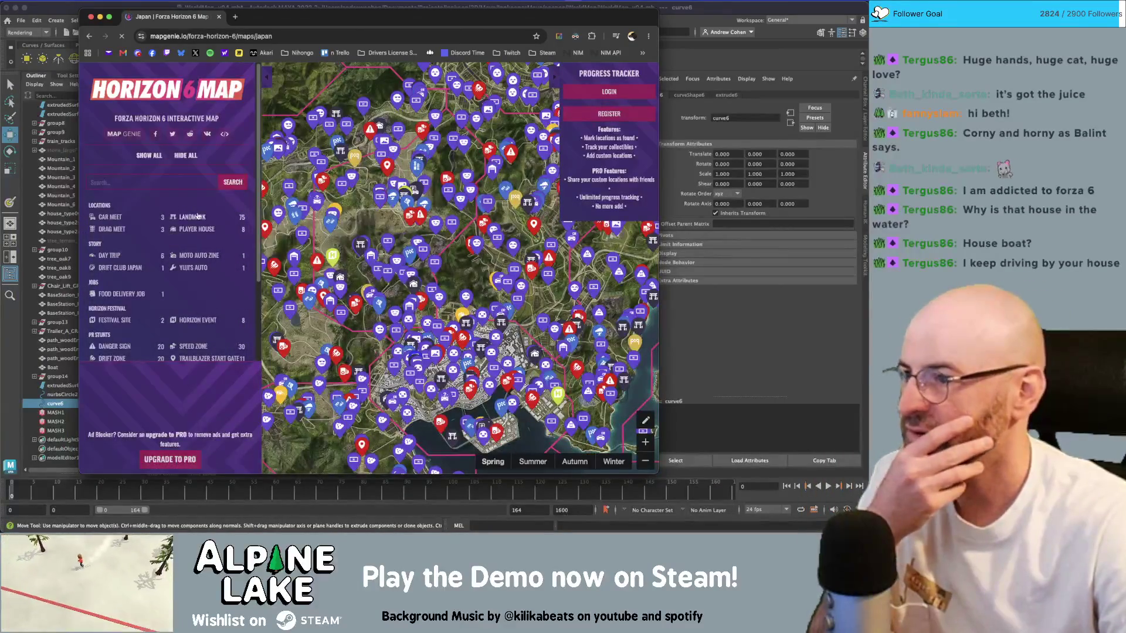
click(182, 156)
click(192, 217)
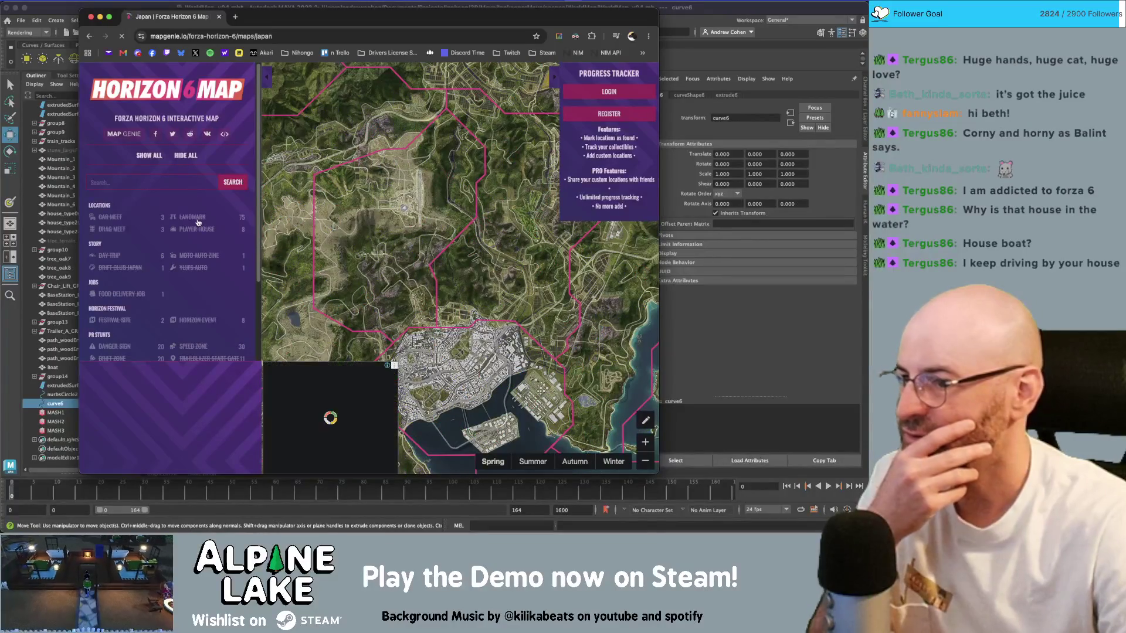
- Zoom into the Tokyo city streets and pan to bring Ginkgo Avenue into view
scroll(410, 246, up, 2)
drag(410, 247, 423, 175)
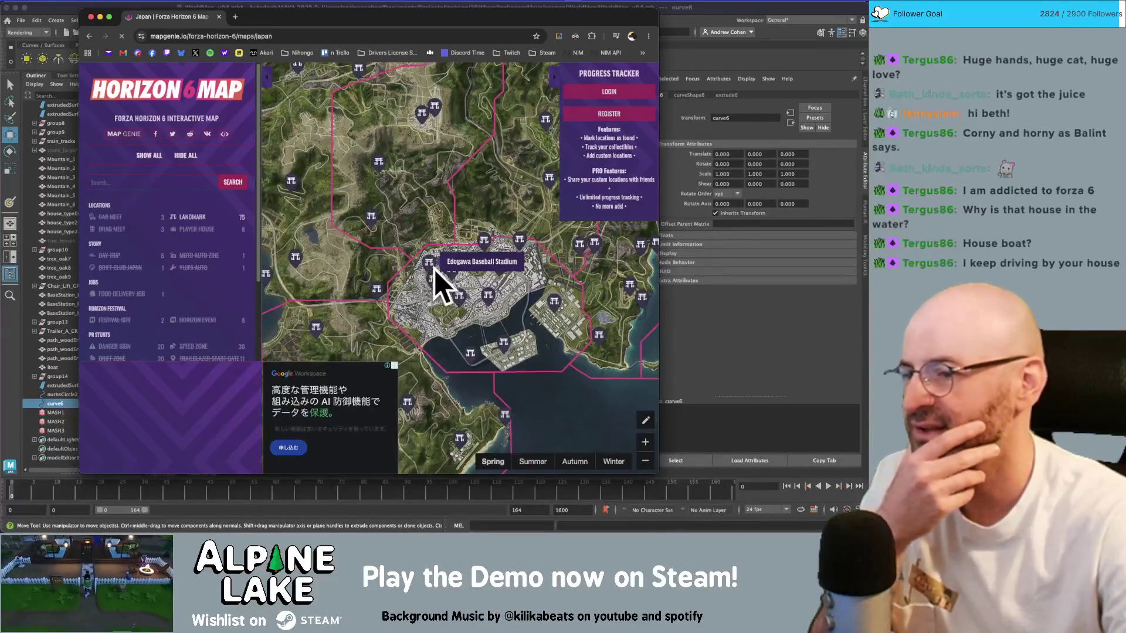
scroll(433, 277, up, 1)
scroll(456, 288, up, 3)
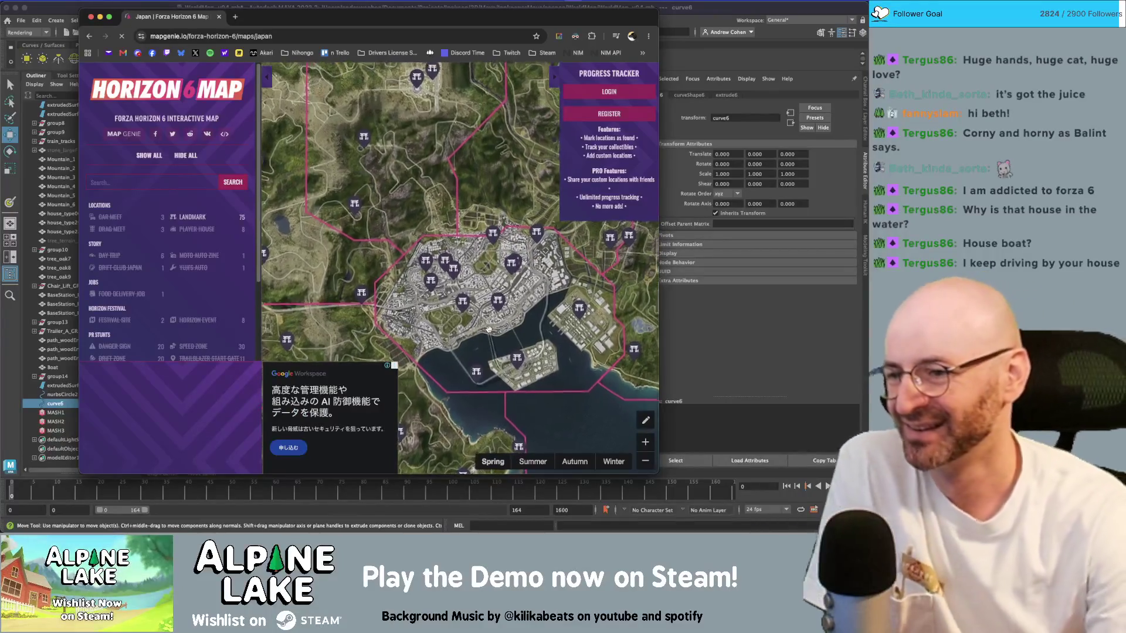
drag(478, 318, 491, 288)
scroll(470, 244, up, 2)
scroll(470, 244, up, 5)
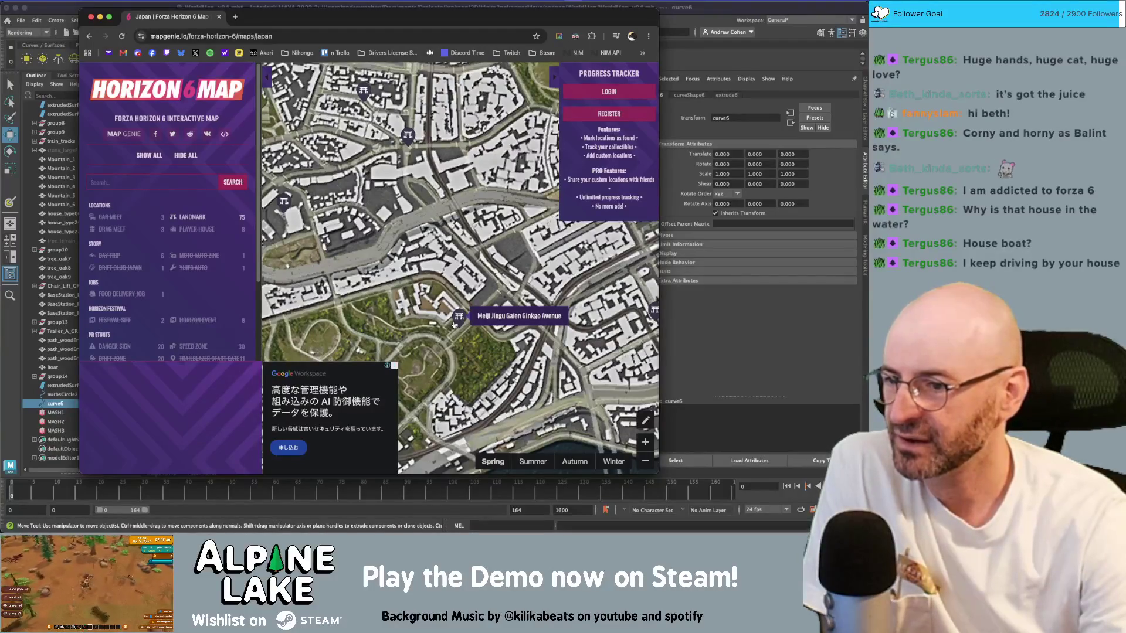
mouse_move(455, 324)
mouse_down()
mouse_move(503, 264)
mouse_move(438, 269)
mouse_move(510, 262)
mouse_move(476, 292)
mouse_up()
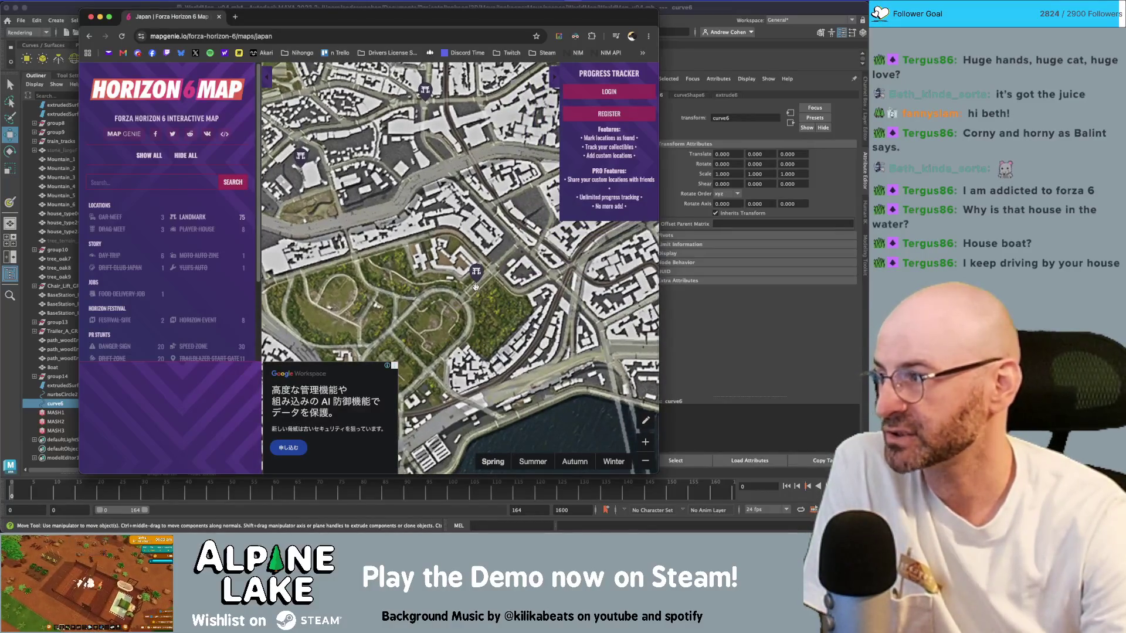
drag(476, 289, 453, 290)
- Zoom back out over Tokyo and pan the map left toward the island
scroll(453, 290, down, 1)
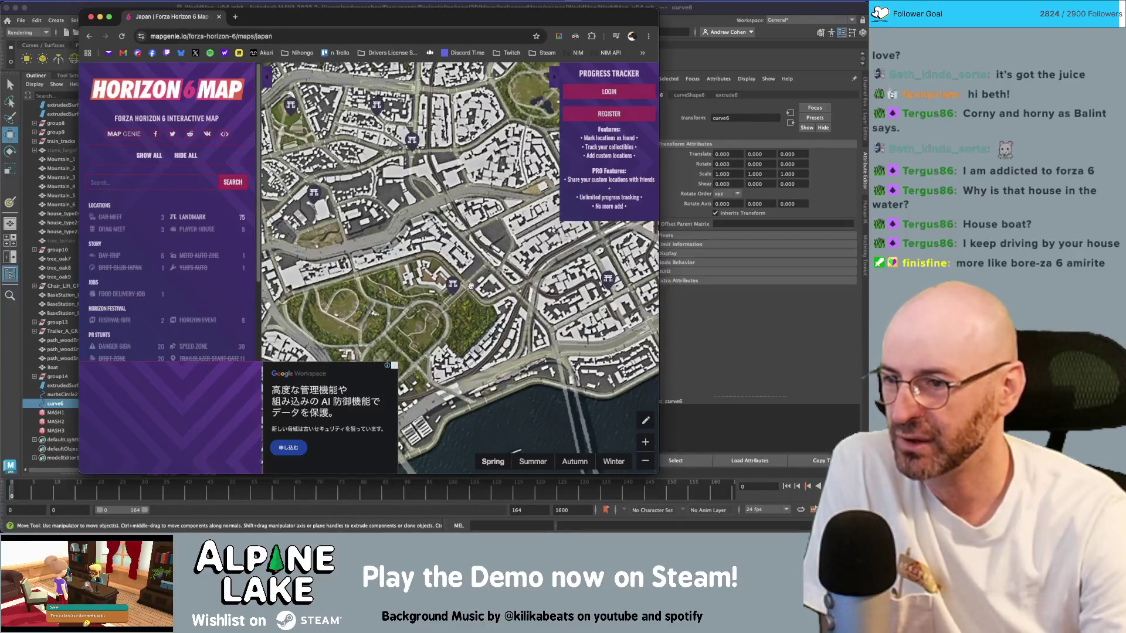
scroll(460, 296, down, 1)
drag(460, 296, 434, 305)
scroll(433, 305, down, 1)
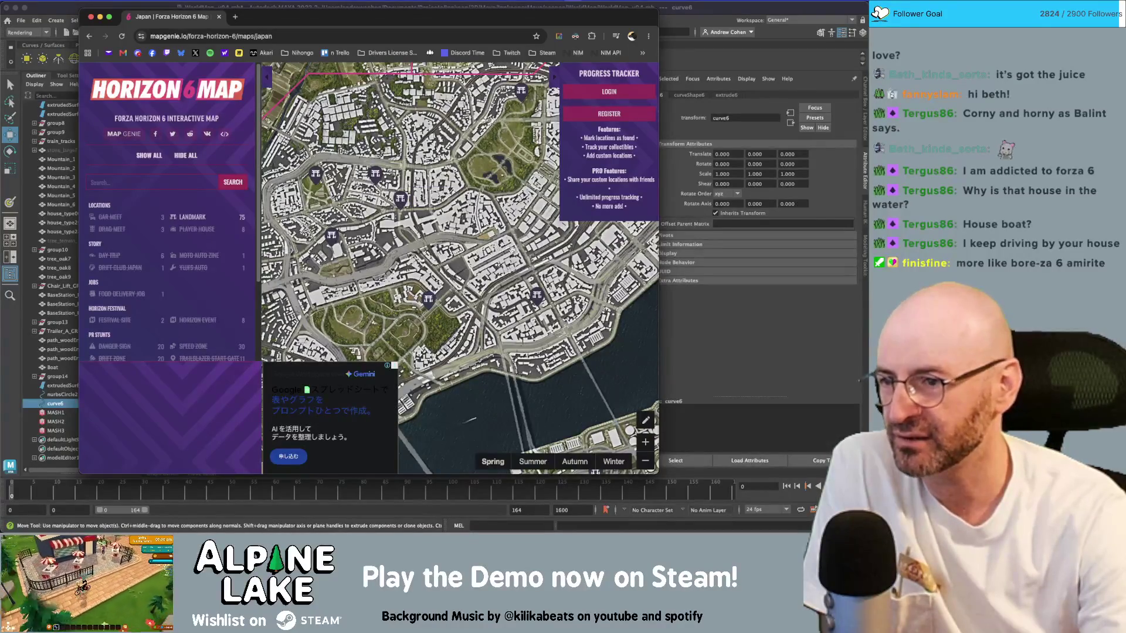
scroll(503, 253, up, 5)
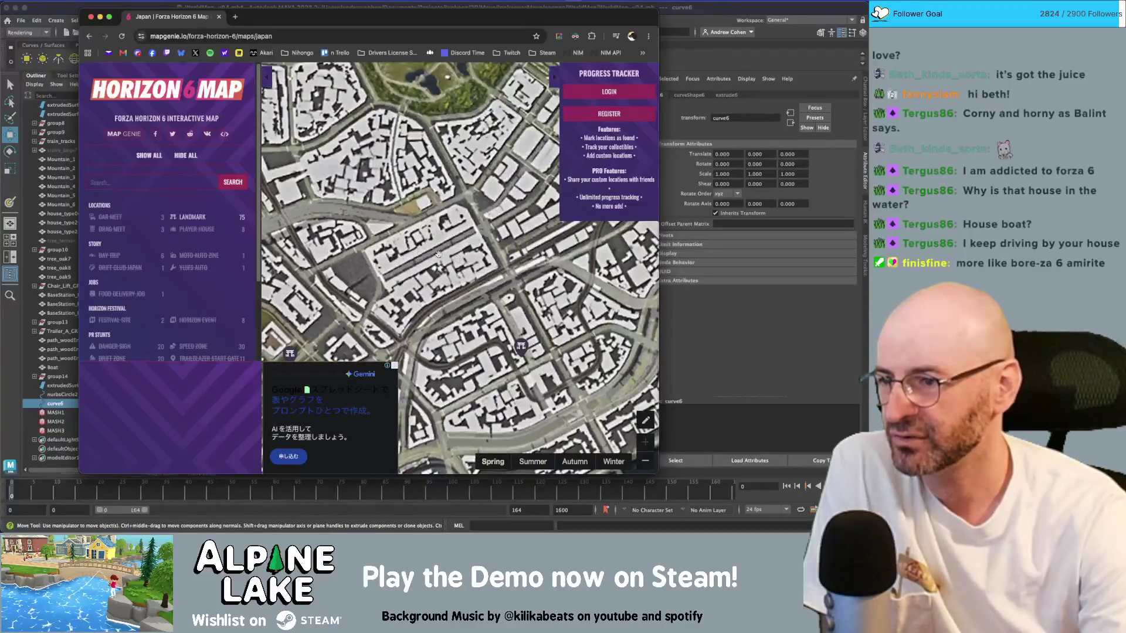
scroll(420, 256, down, 5)
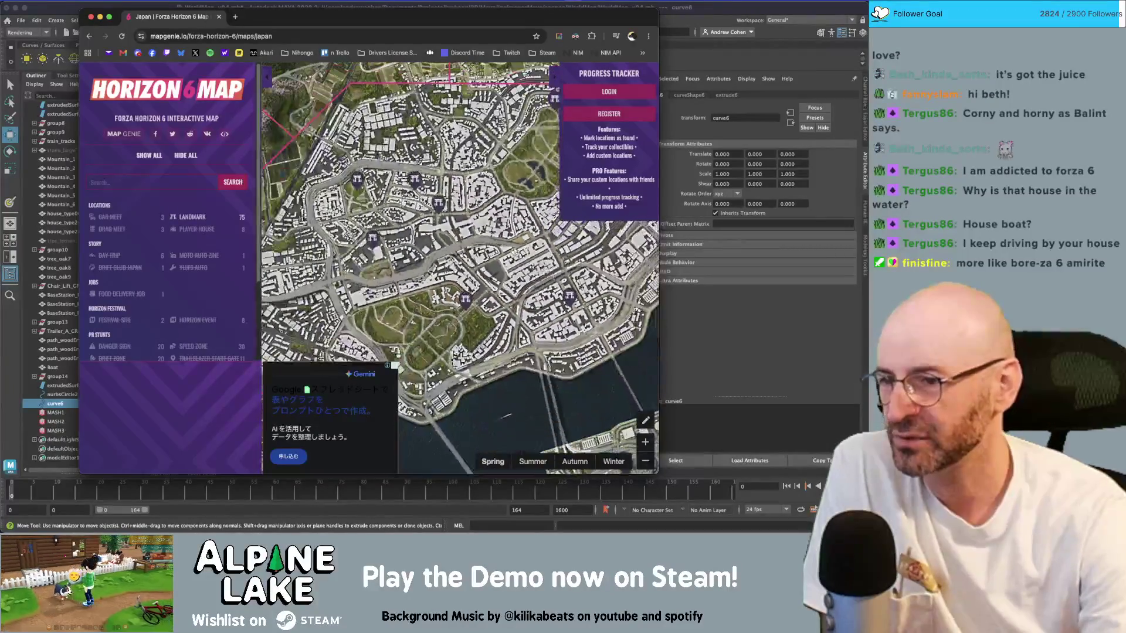
scroll(526, 256, down, 3)
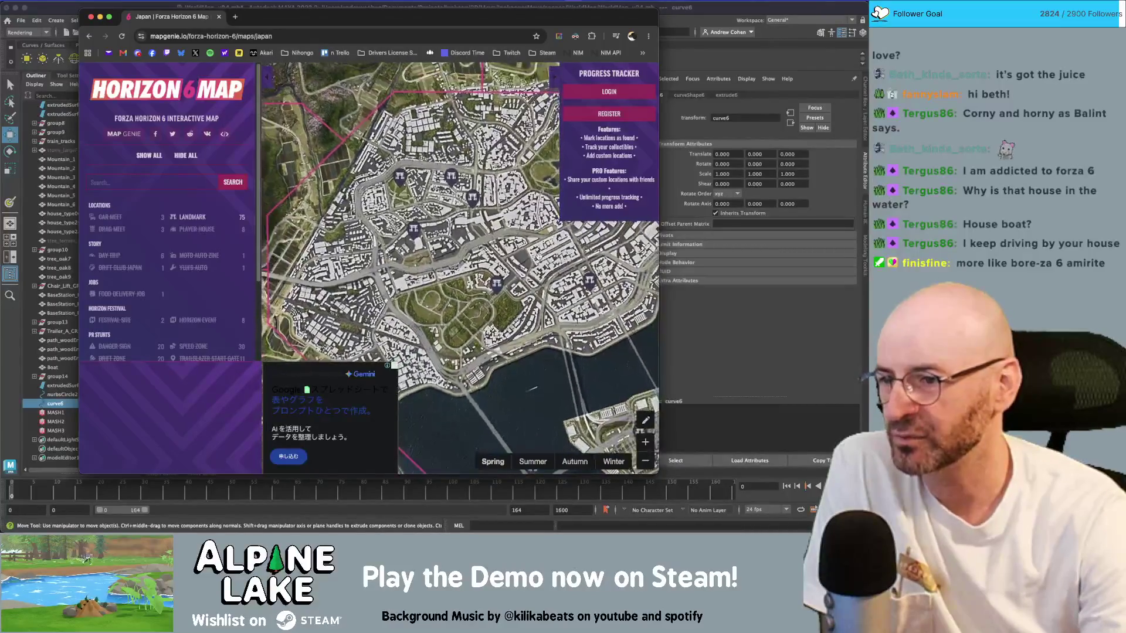
drag(541, 256, 504, 256)
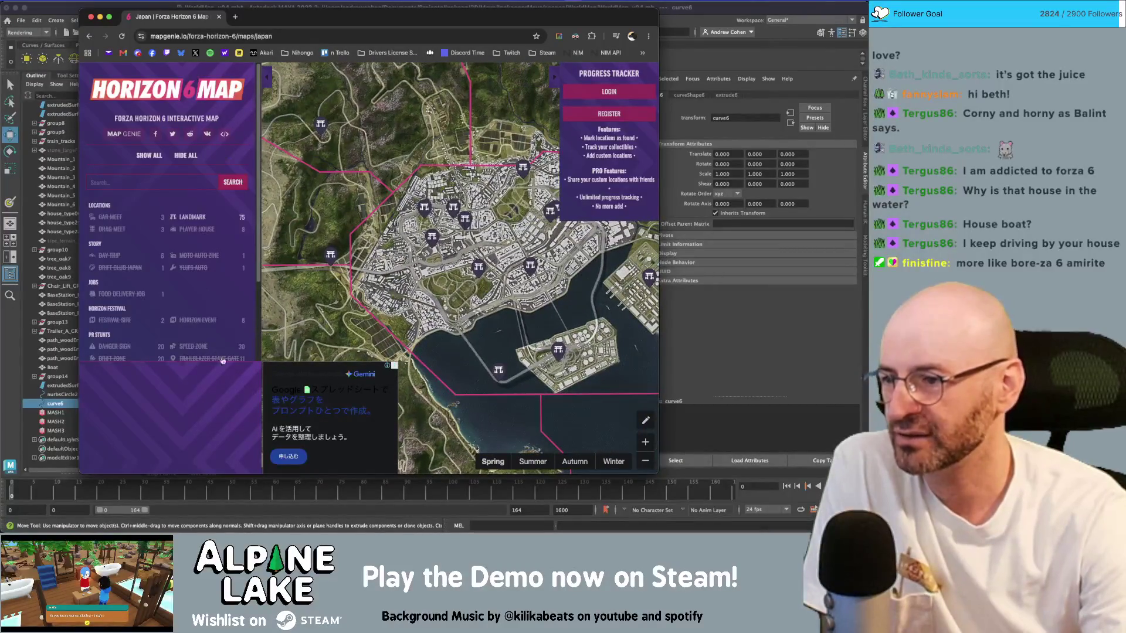
scroll(481, 343, down, 3)
- Pan and zoom out to the full Japan region showing all 75 Landmark markers
drag(408, 291, 385, 292)
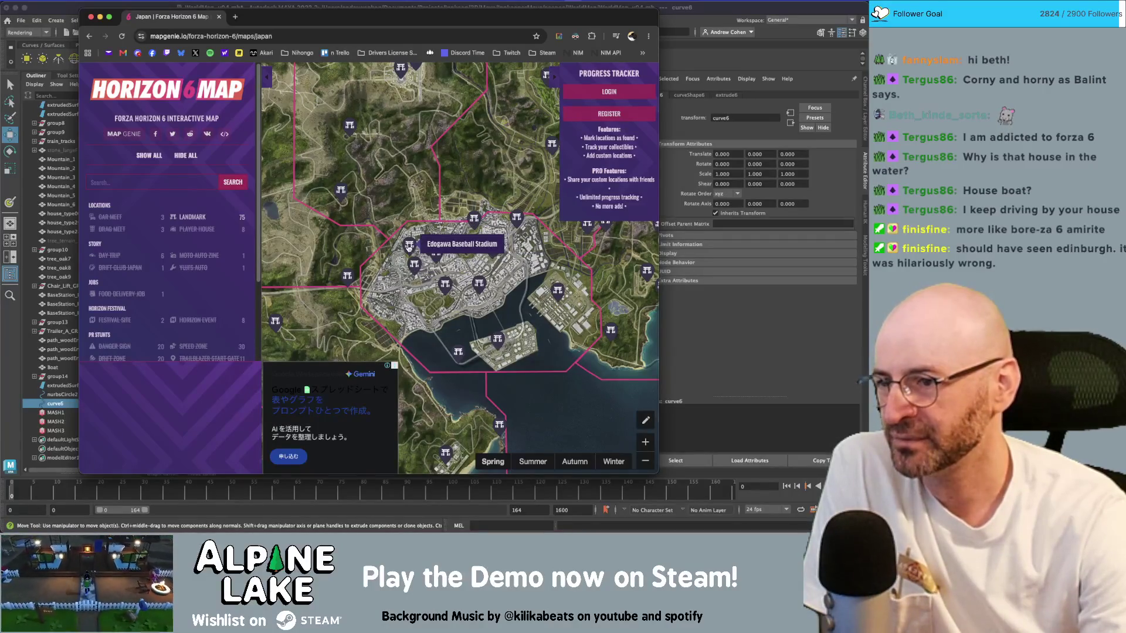
drag(339, 201, 435, 184)
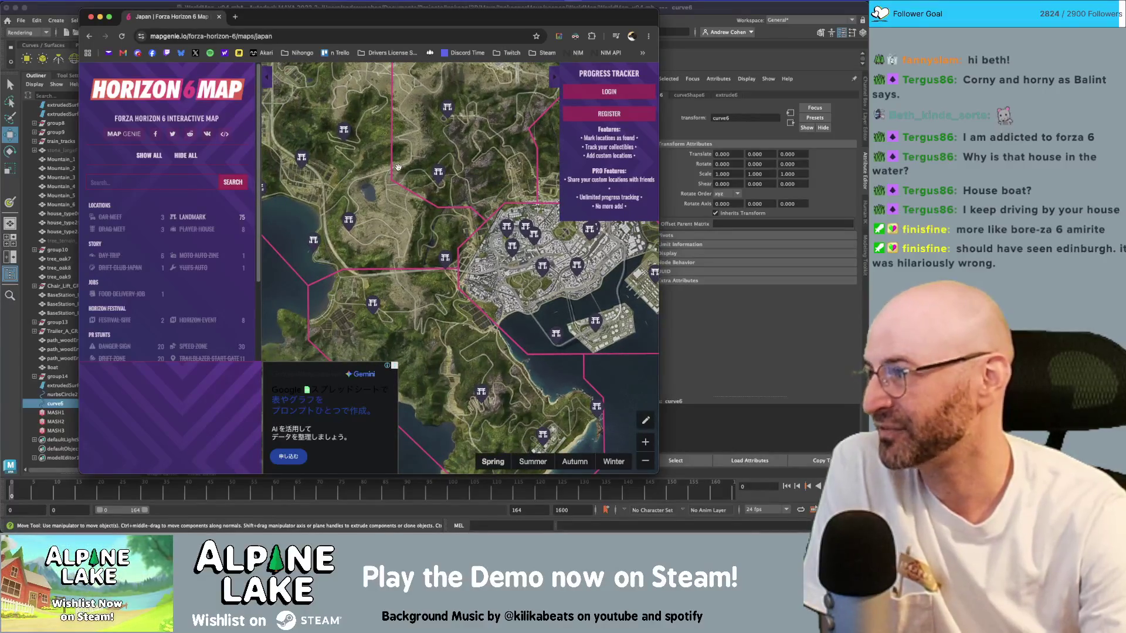
drag(507, 174, 442, 174)
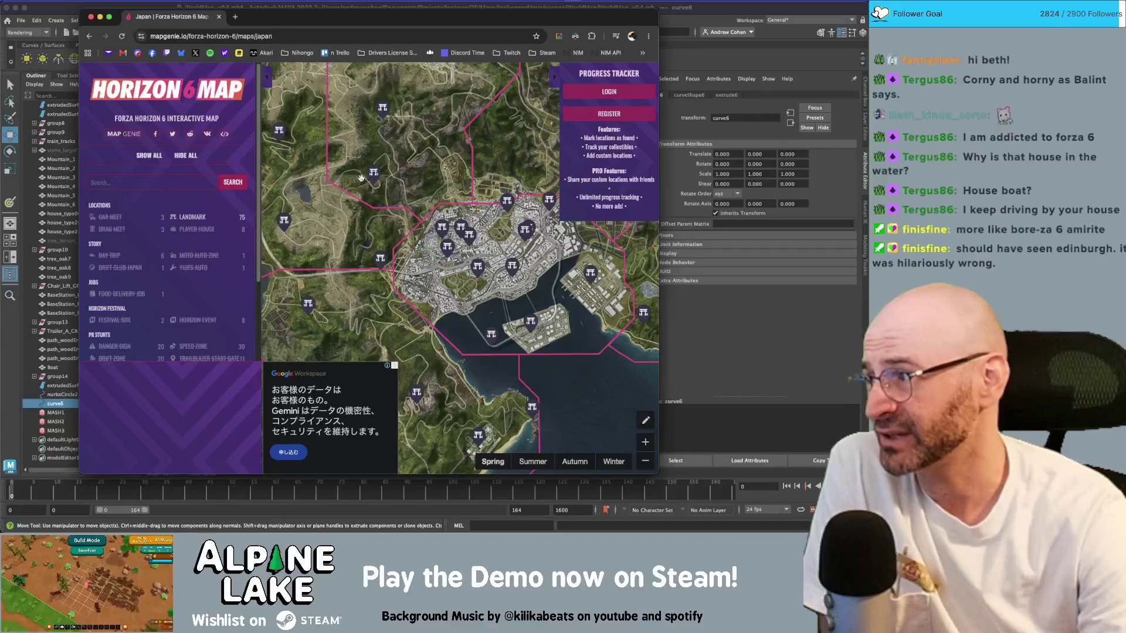
scroll(451, 220, down, 5)
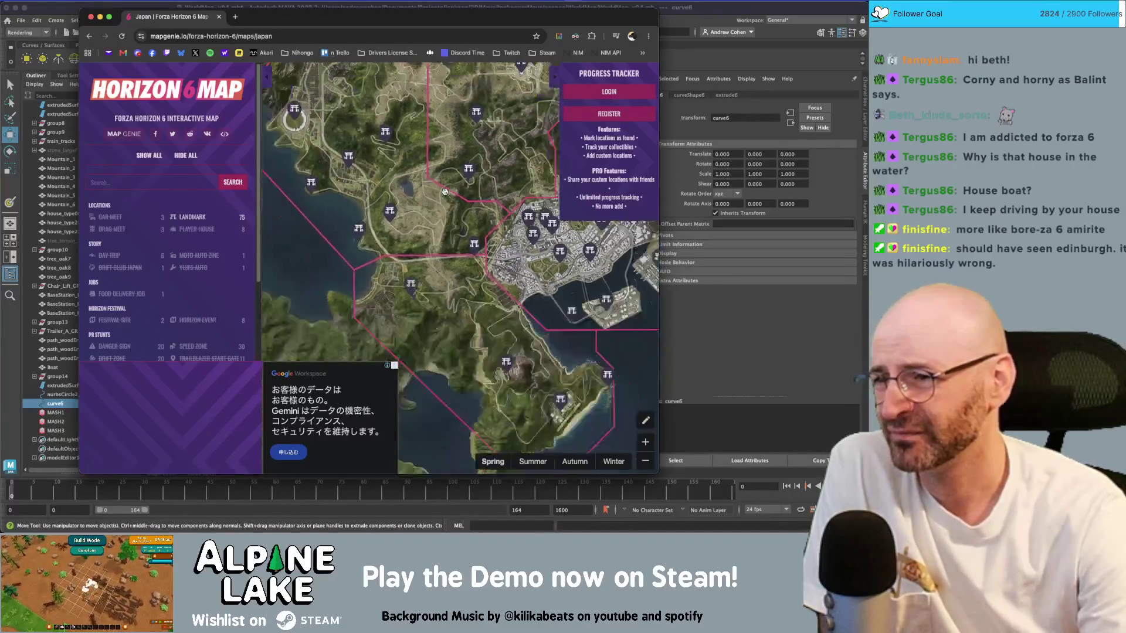
scroll(453, 194, up, 5)
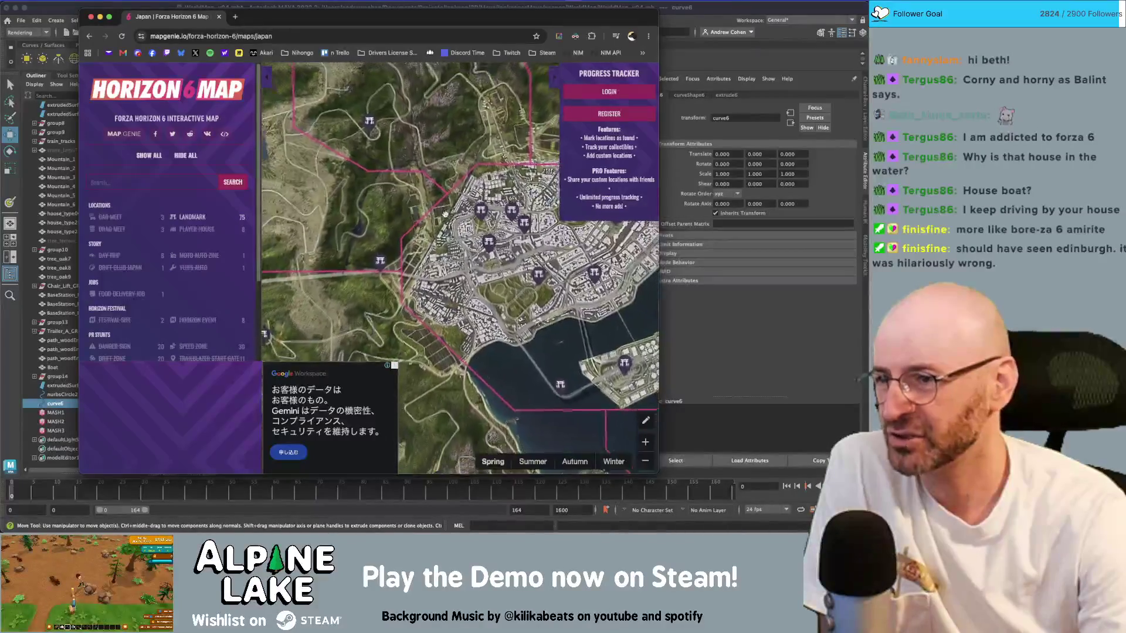
scroll(391, 274, up, 4)
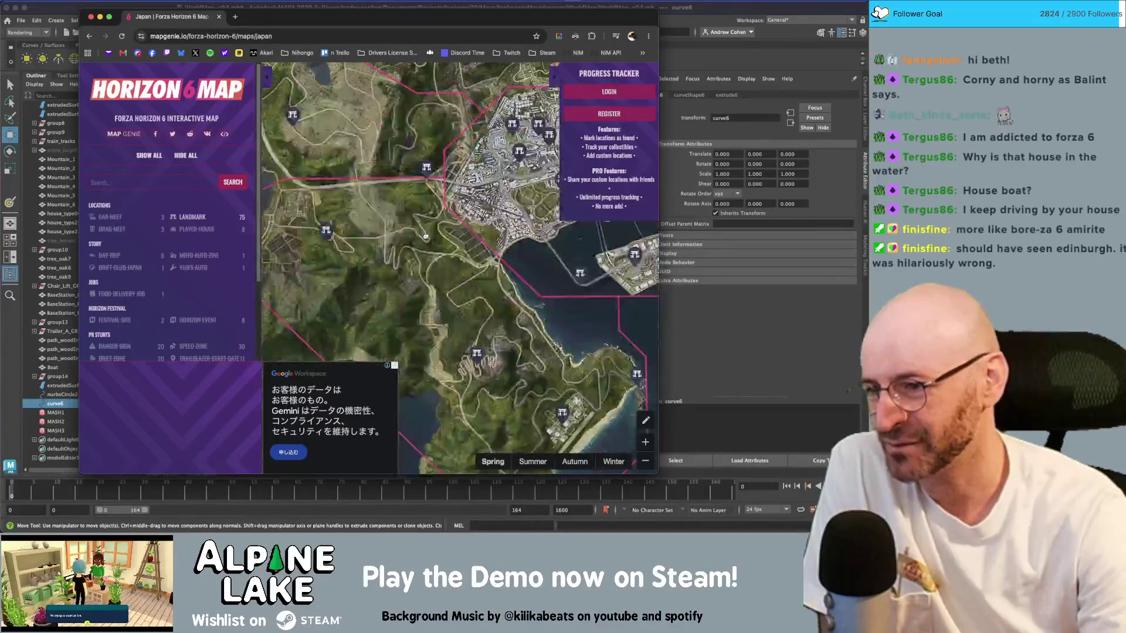
scroll(418, 266, down, 4)
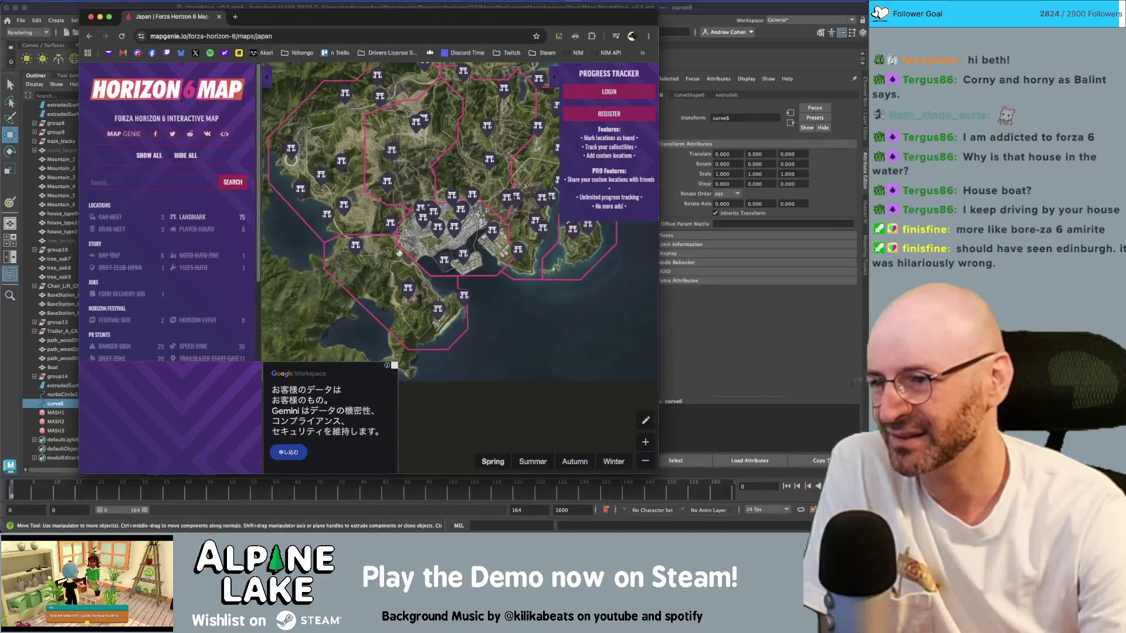
drag(382, 164, 365, 191)
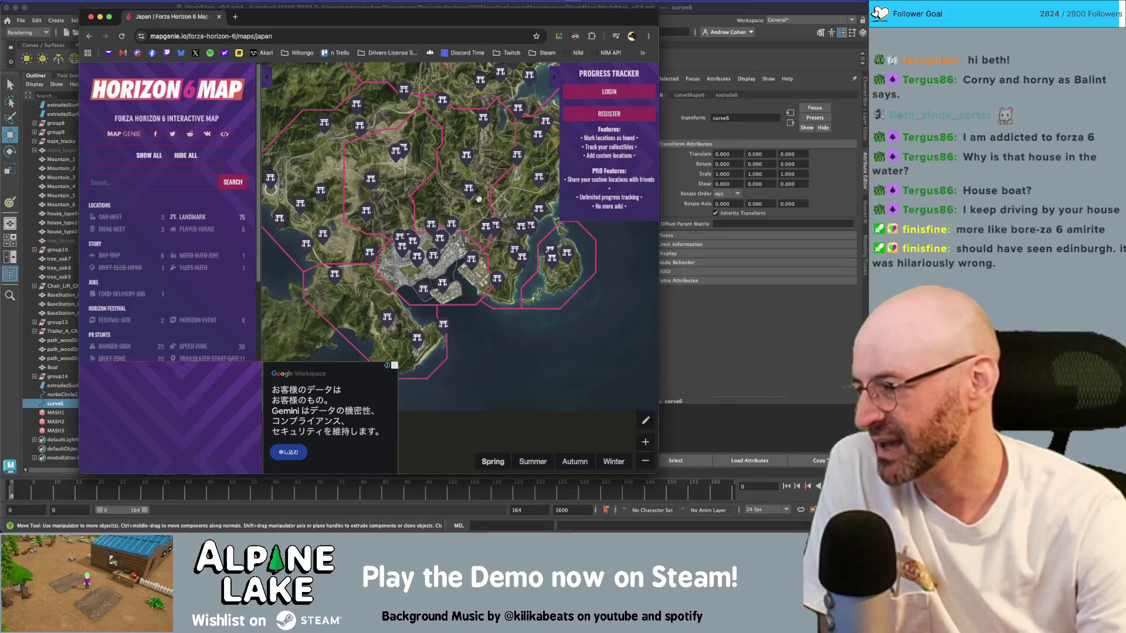
mouse_move(475, 201)
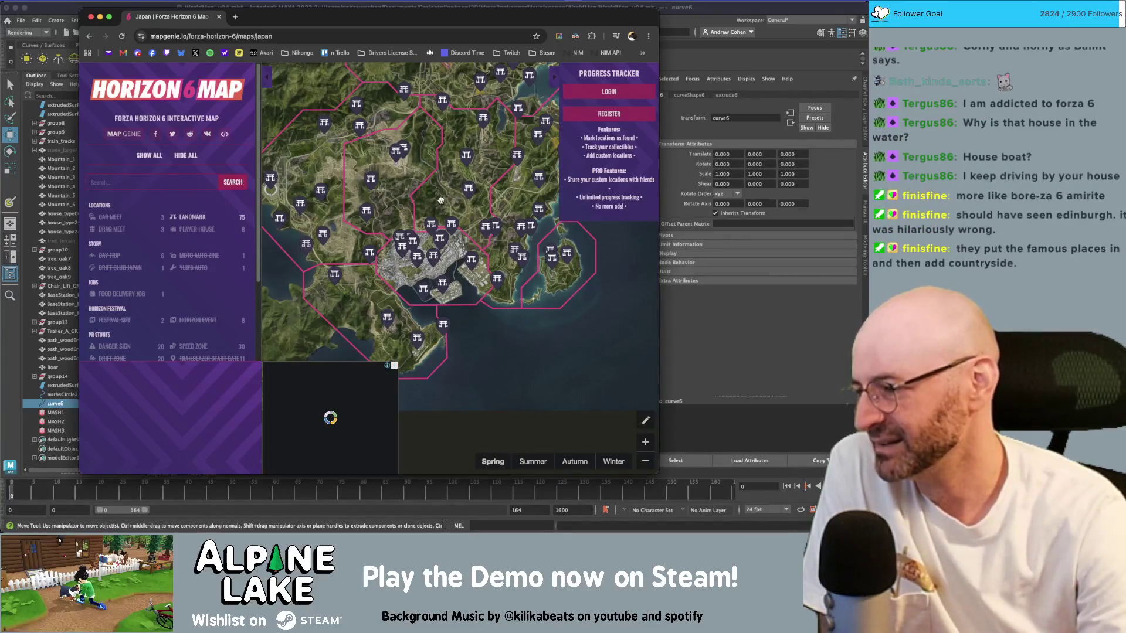
- Zoom out from the street-level view to the whole Tokyo bay area with its landmarks
scroll(441, 270, up, 2)
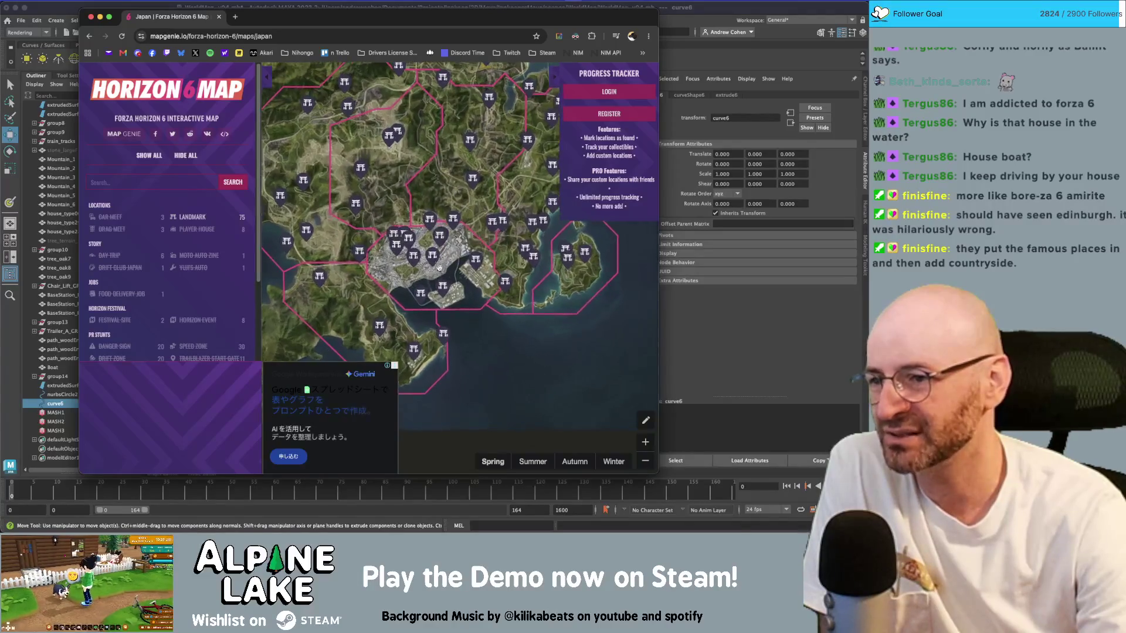
scroll(441, 271, up, 5)
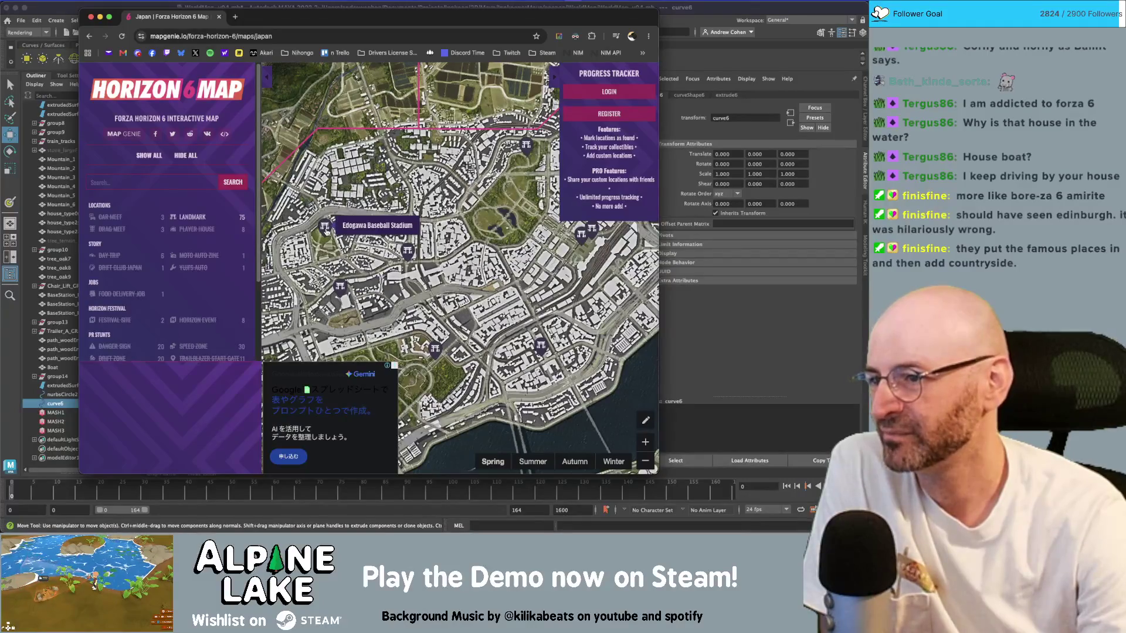
drag(585, 256, 480, 244)
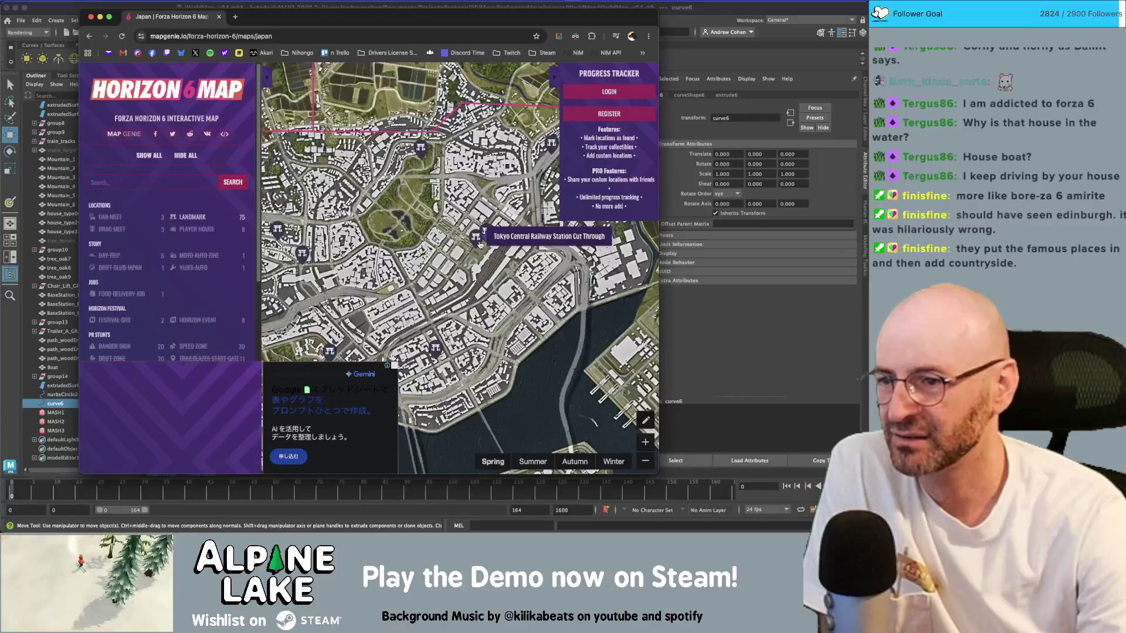
scroll(469, 248, down, 5)
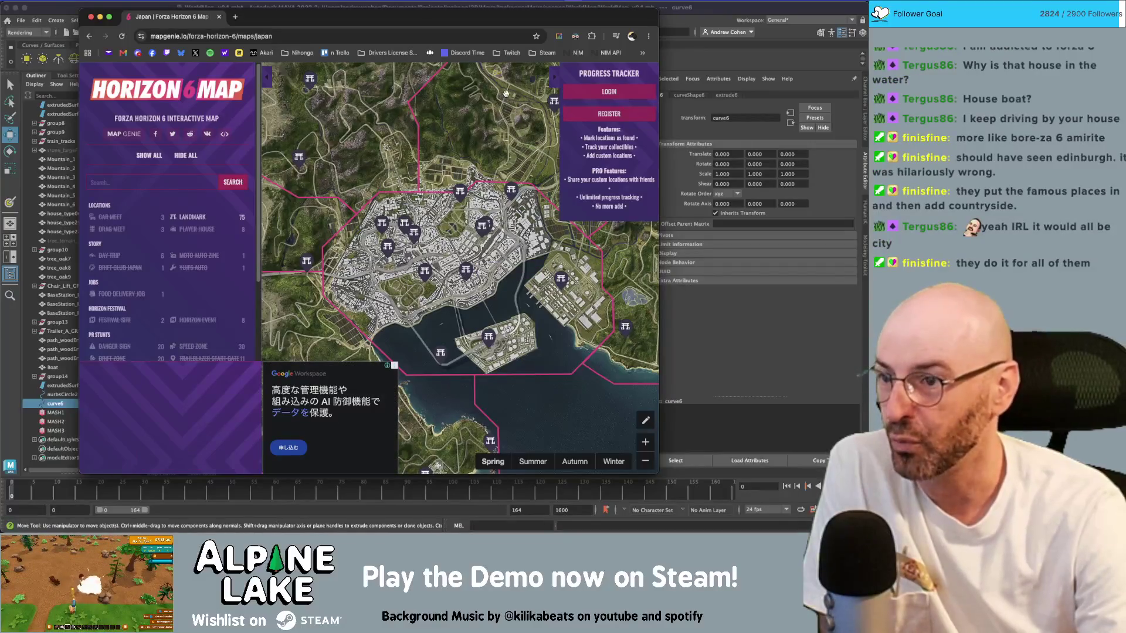
drag(524, 183, 459, 197)
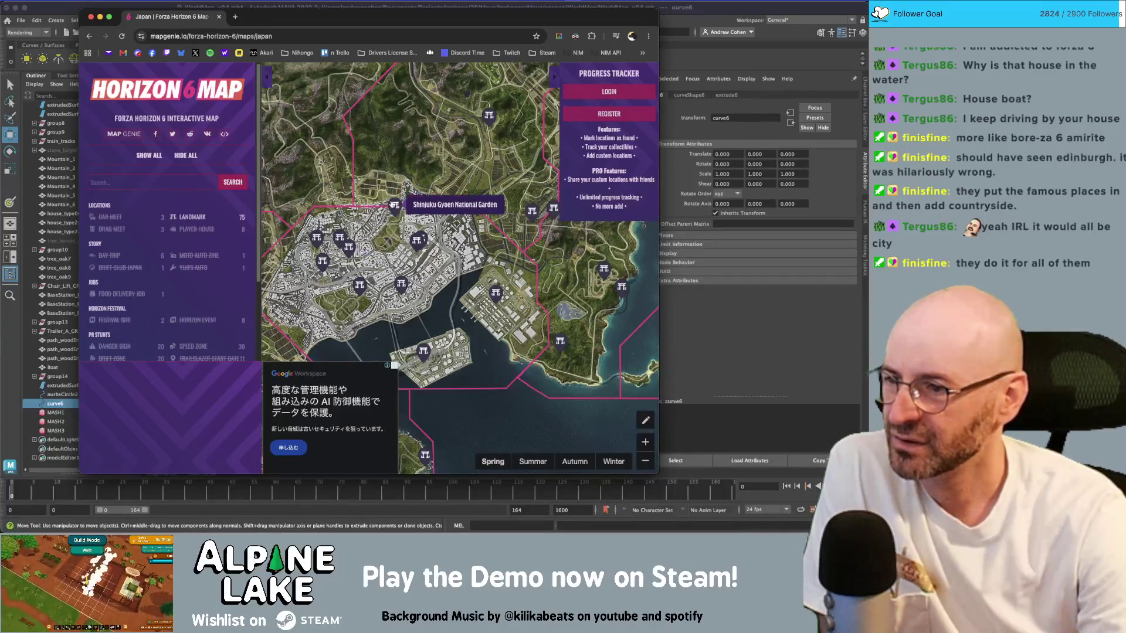
scroll(388, 225, up, 5)
drag(403, 306, 437, 211)
scroll(436, 212, down, 3)
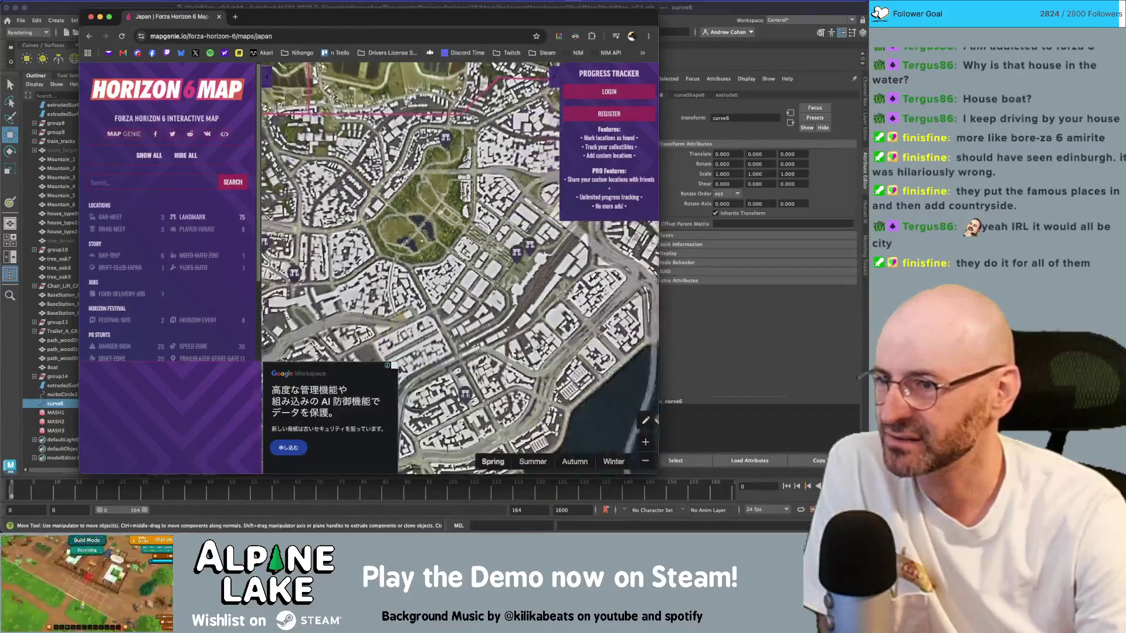
scroll(394, 176, down, 3)
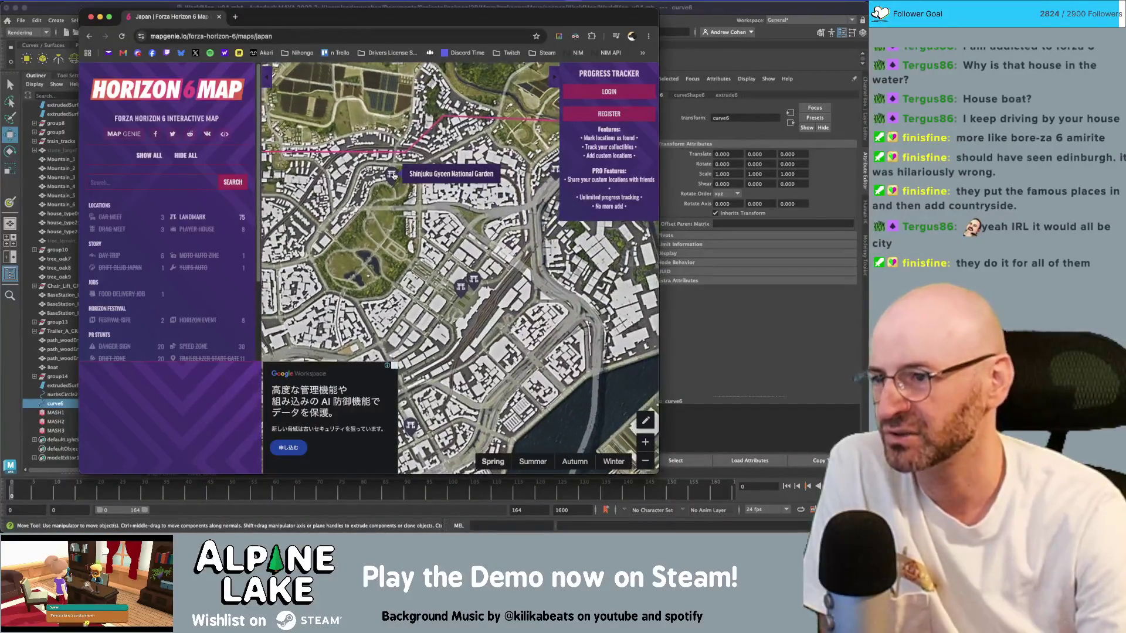
drag(445, 208, 452, 206)
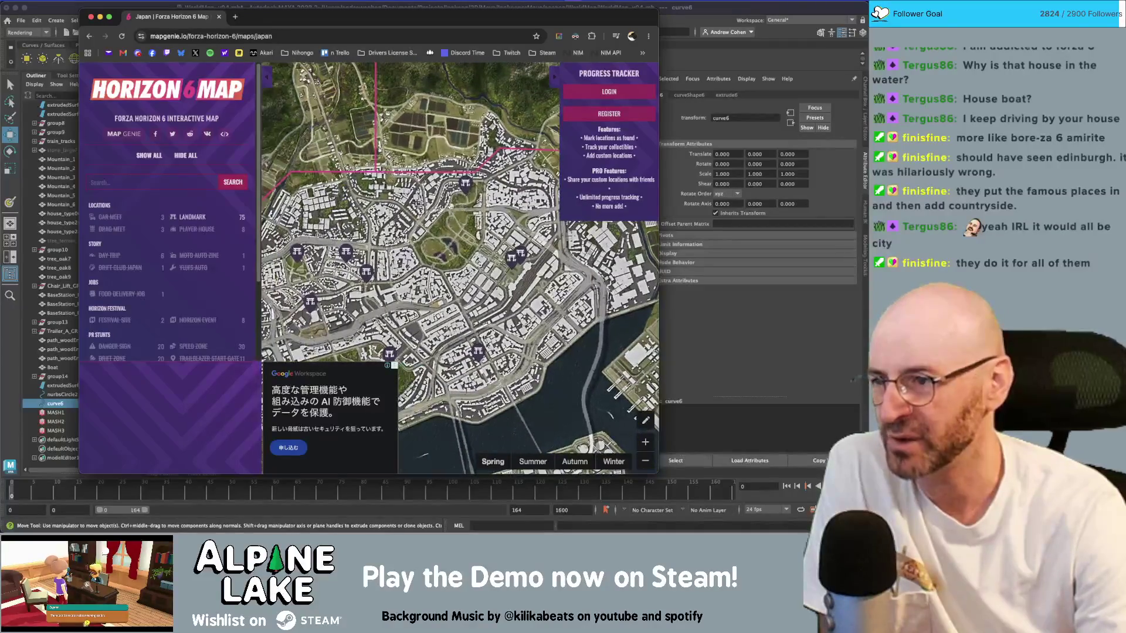
scroll(450, 207, down, 5)
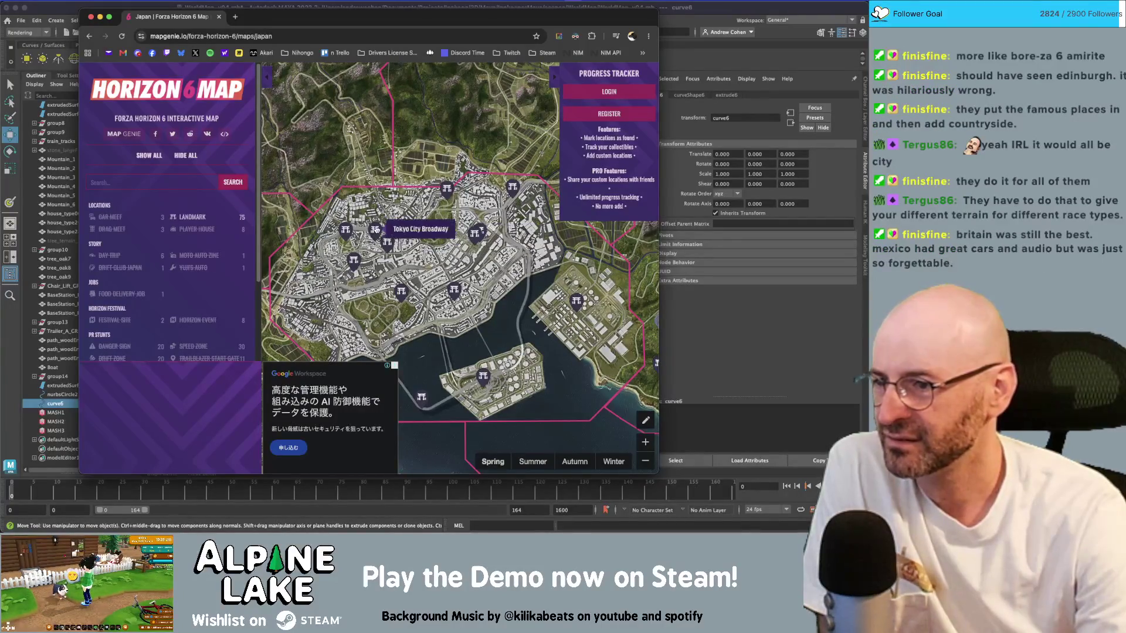
- View the Tokyo City Broadway landmark details, browse the Japan map, then return to Maya
click(375, 229)
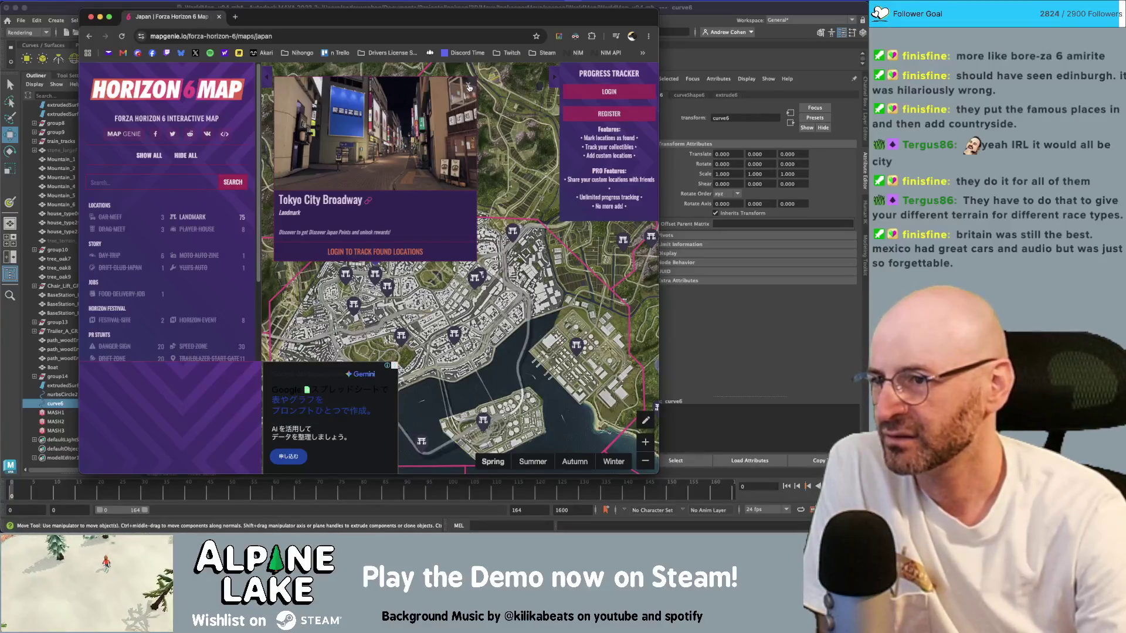
click(469, 86)
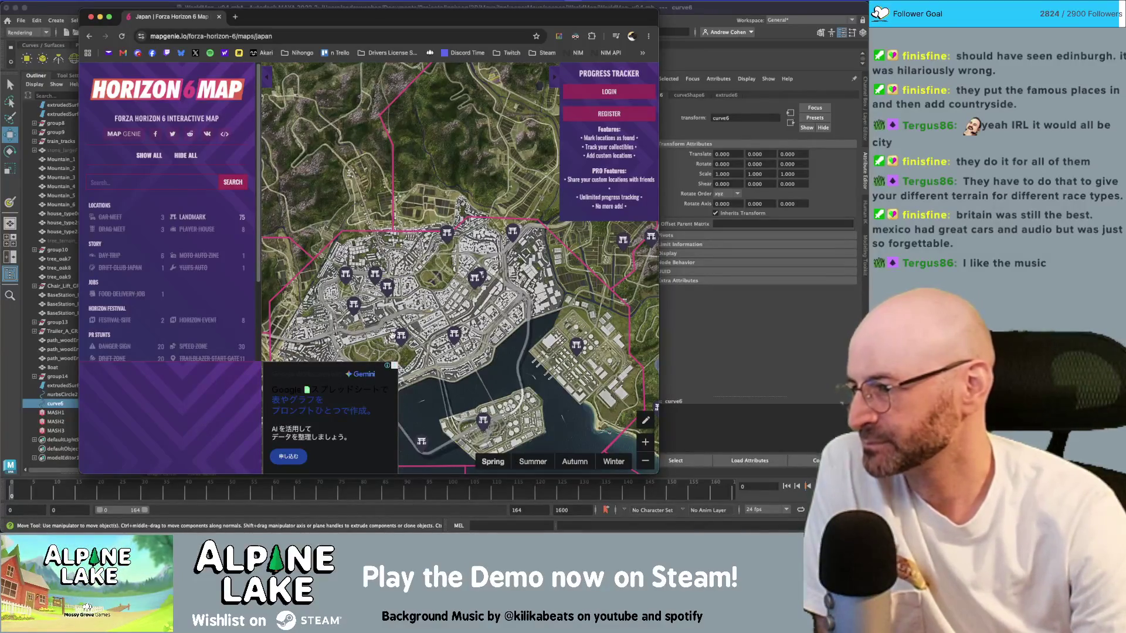
scroll(402, 331, down, 5)
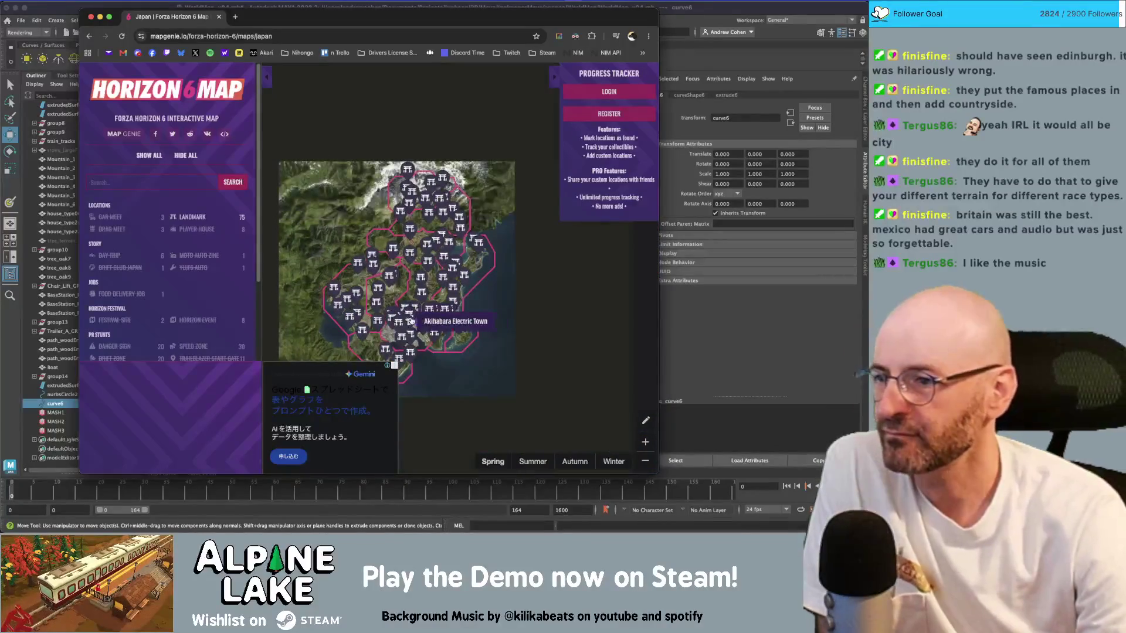
scroll(419, 230, up, 10)
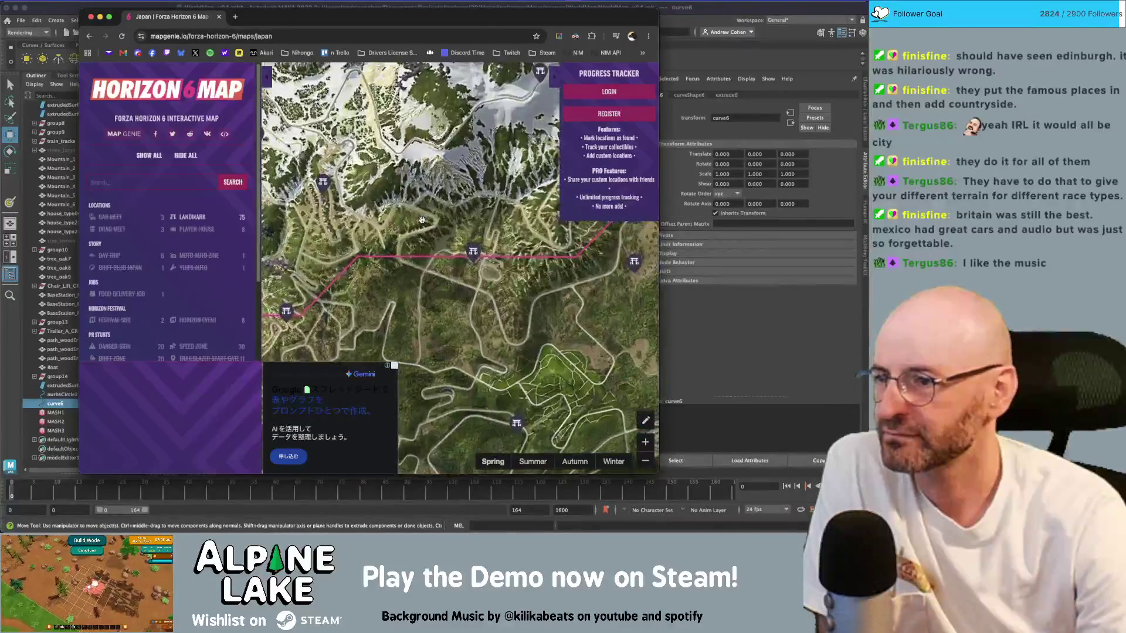
scroll(422, 217, down, 6)
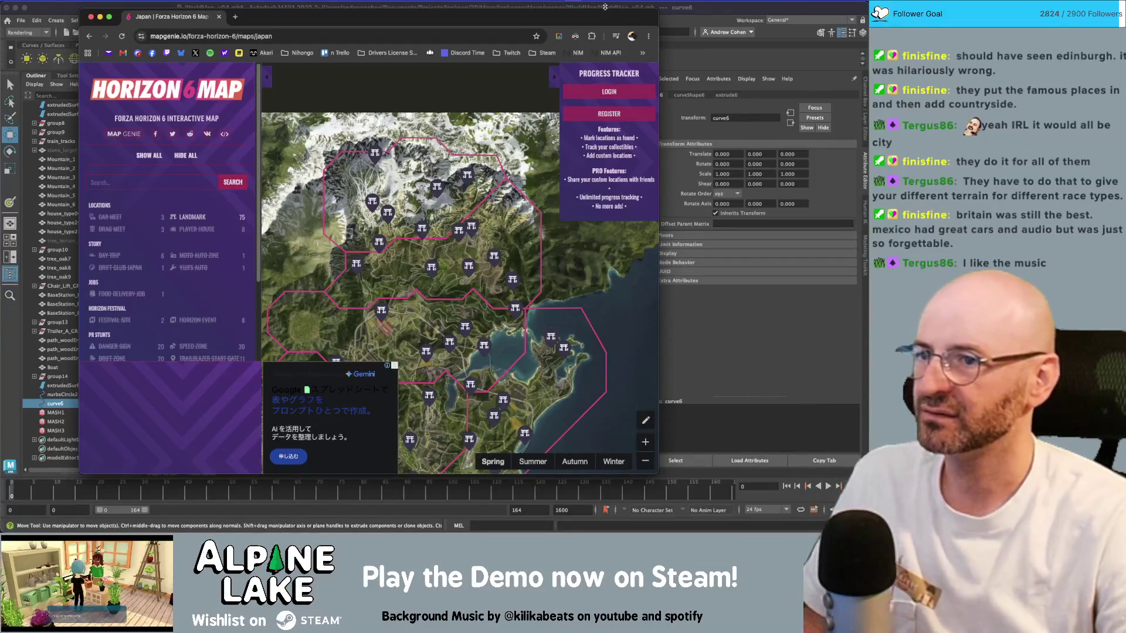
key(super+Tab)
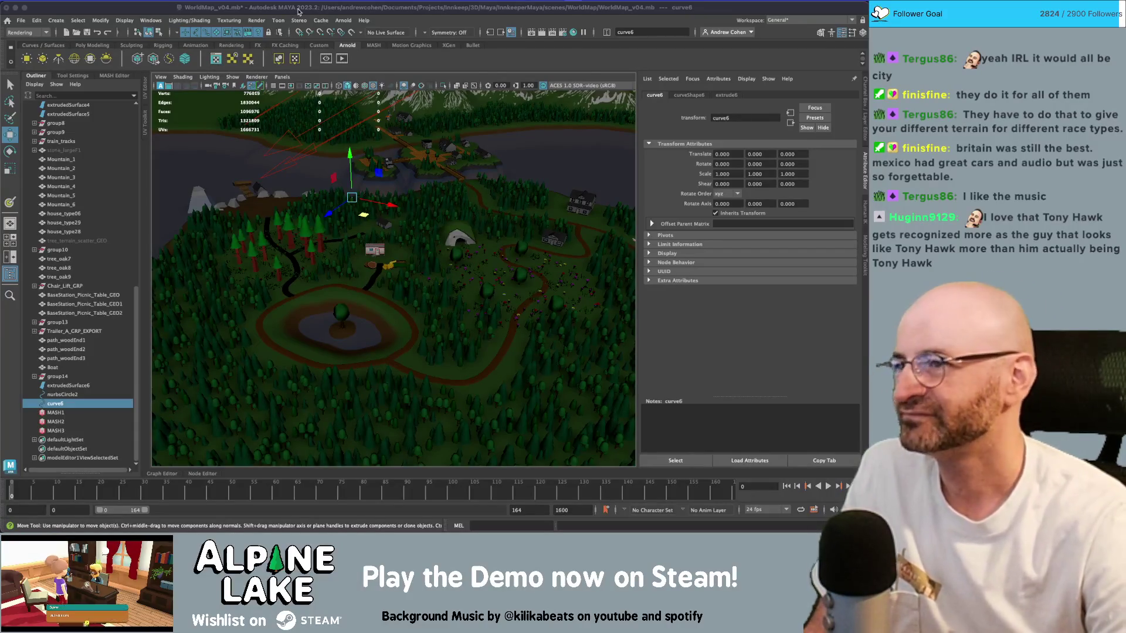
- Orbit and dolly the perspective view to look nearly straight down on the world map
alt+drag(485, 210, 388, 210)
scroll(387, 210, up, 3)
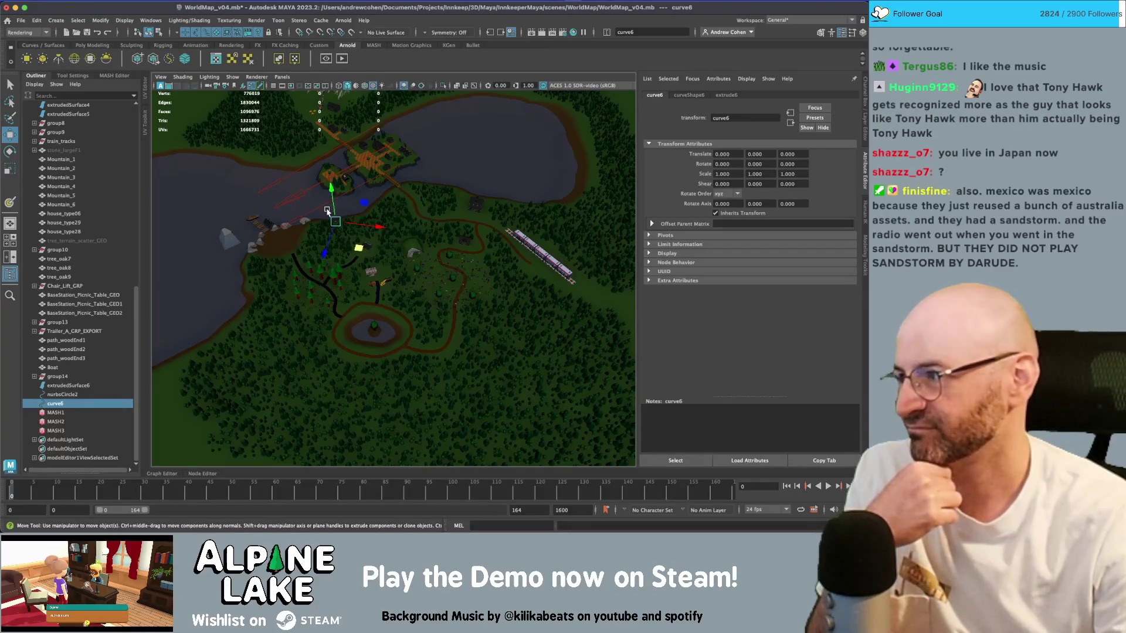
scroll(319, 220, up, 1)
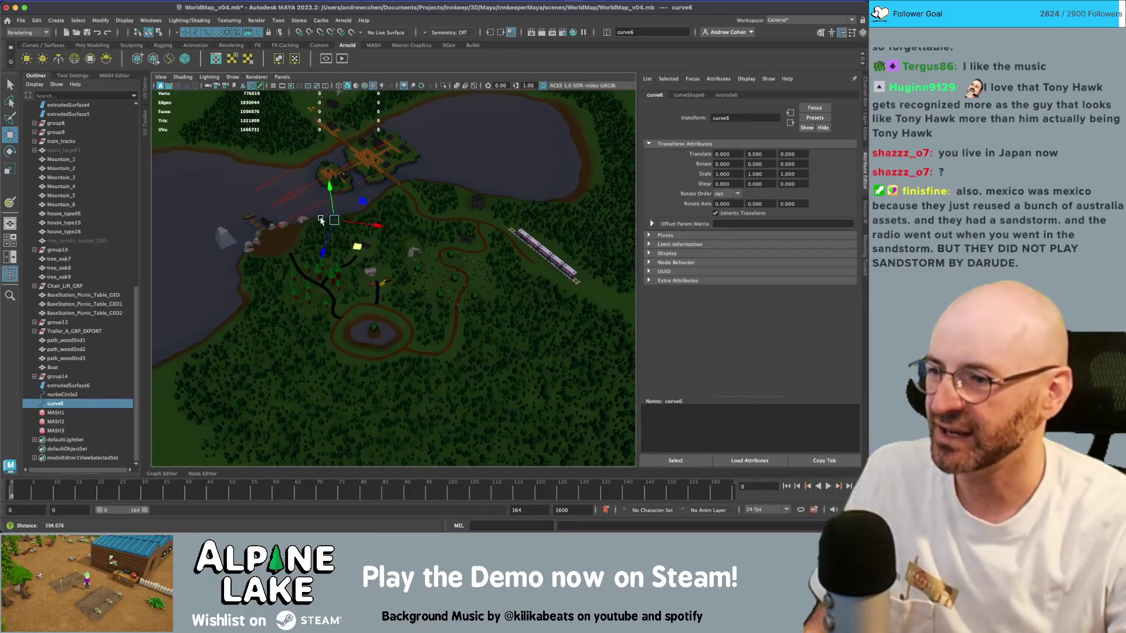
scroll(319, 219, up, 10)
mouse_move(345, 238)
alt+mouse_down()
mouse_move(428, 259)
mouse_move(495, 217)
mouse_move(358, 230)
mouse_move(380, 229)
alt+mouse_up()
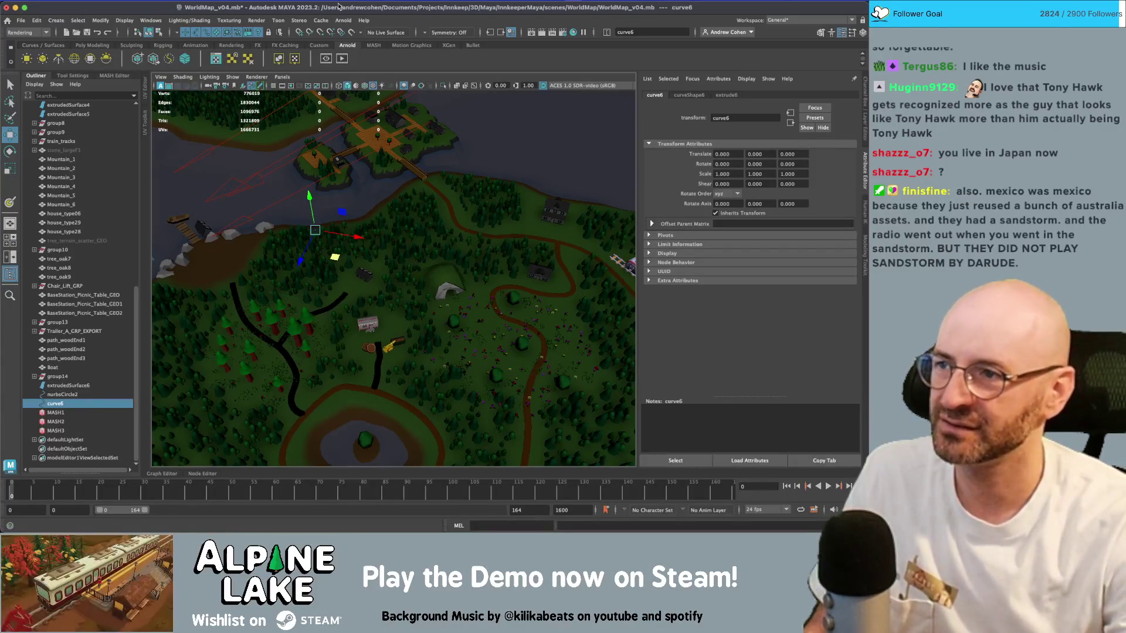
scroll(426, 190, up, 3)
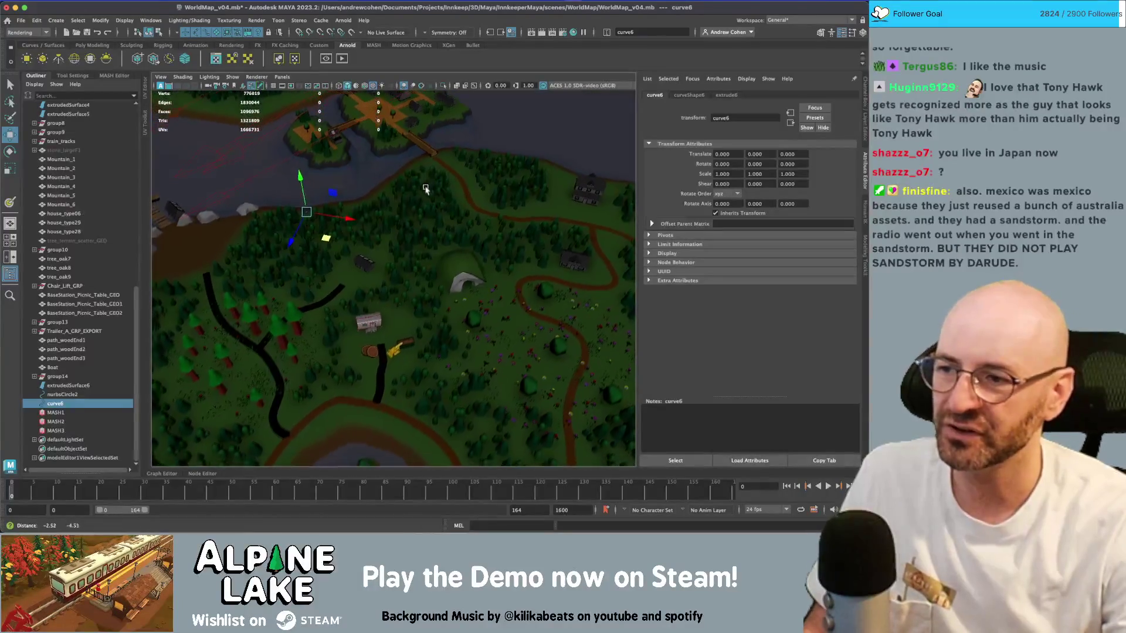
scroll(425, 190, down, 5)
scroll(357, 208, up, 5)
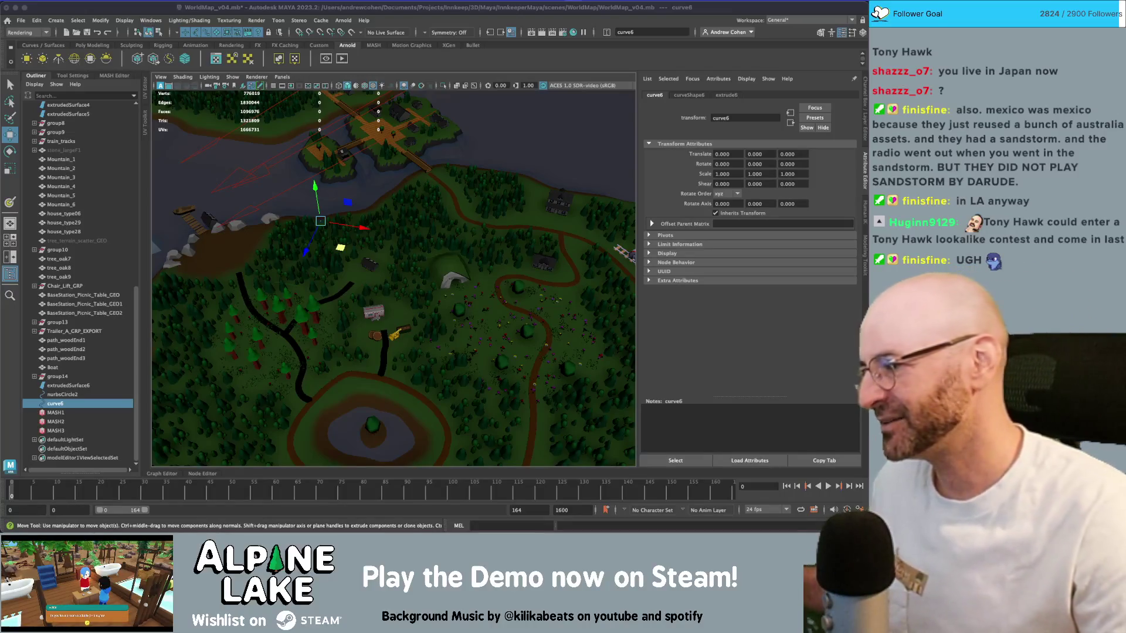
scroll(361, 223, down, 5)
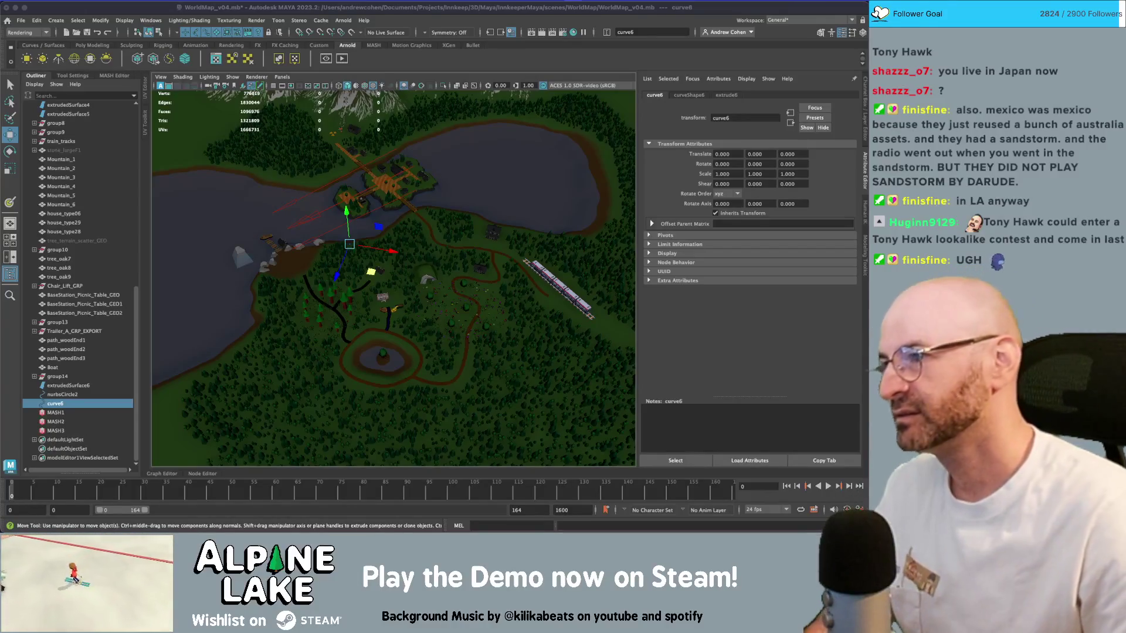
- Save the scene as WorldMap_v04.mb, recentre the top-down view, and render it in Arnold
click(190, 9)
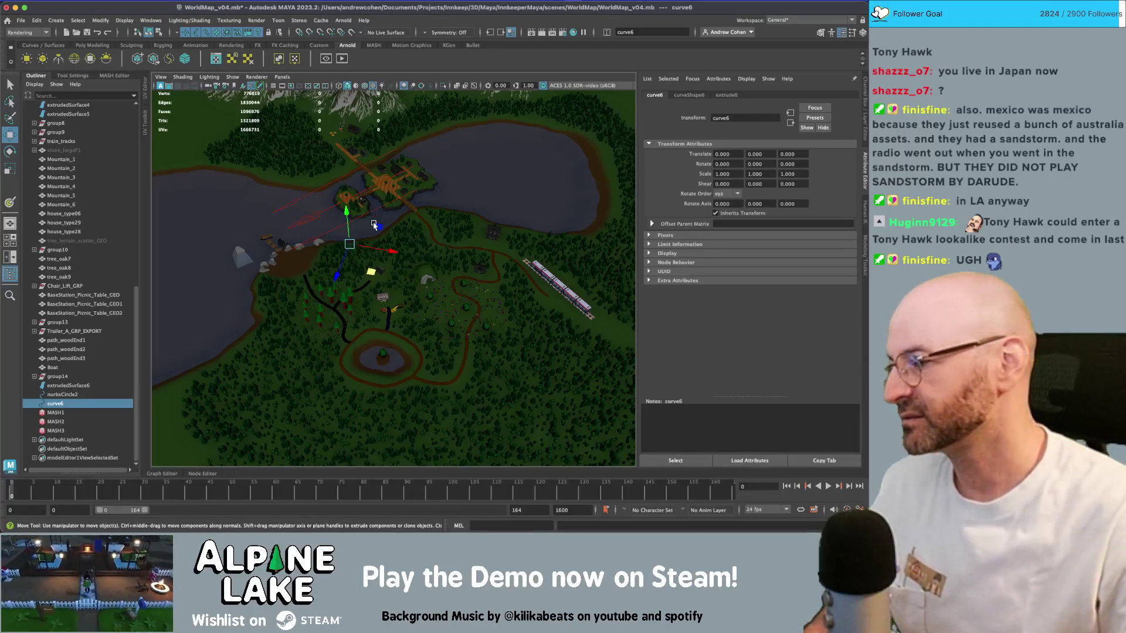
scroll(415, 230, up, 5)
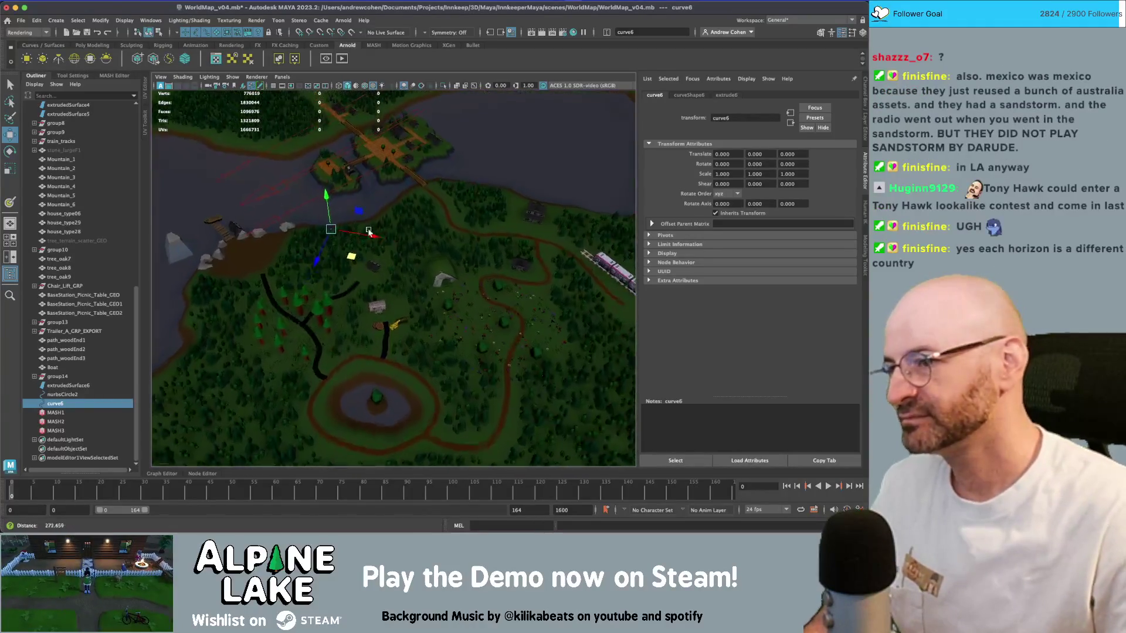
scroll(416, 228, down, 3)
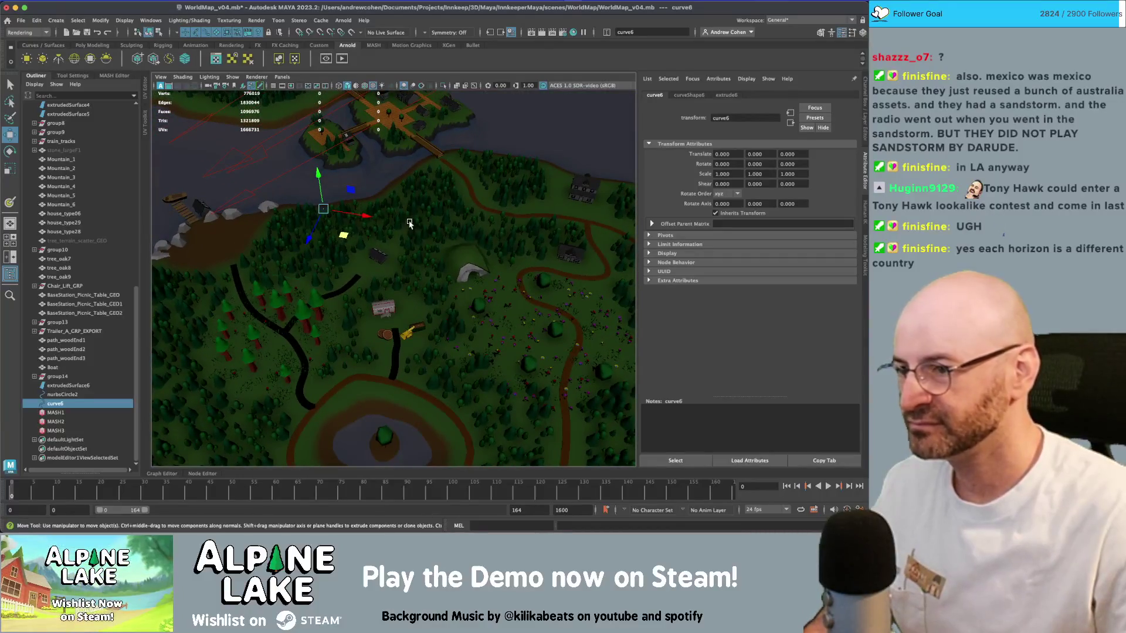
key(super+s)
scroll(348, 270, down, 4)
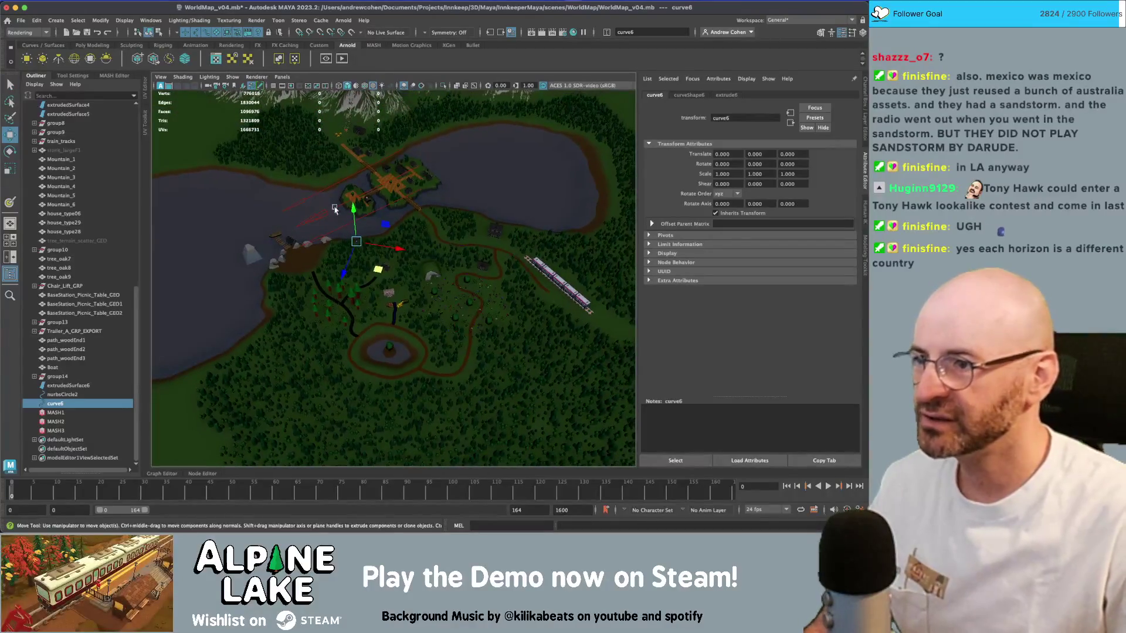
alt+drag(348, 269, 400, 235)
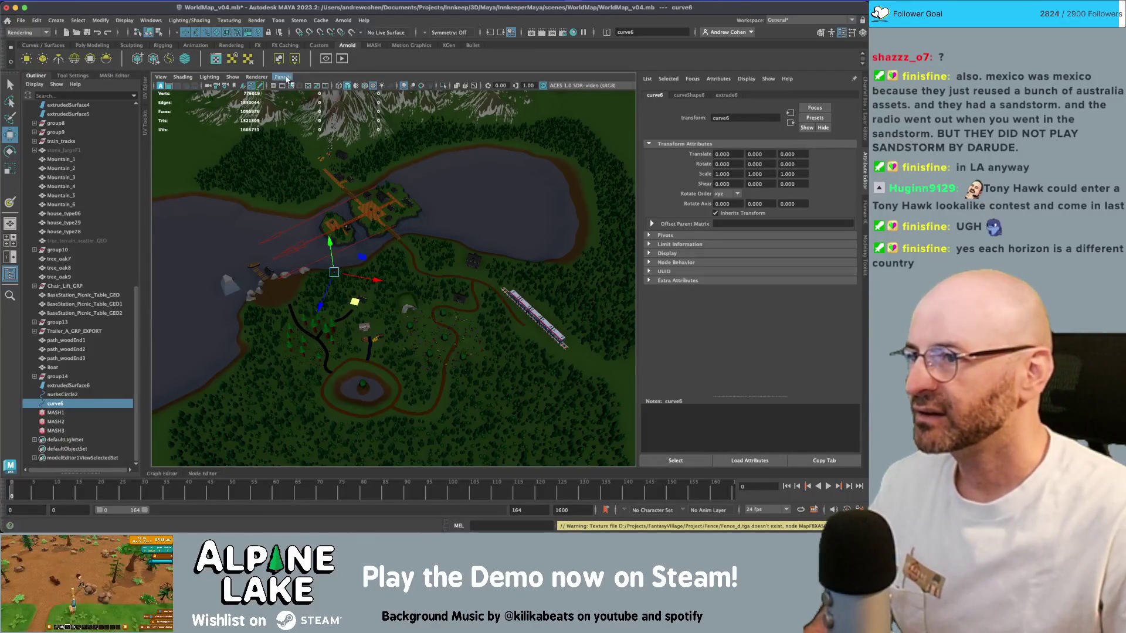
click(326, 60)
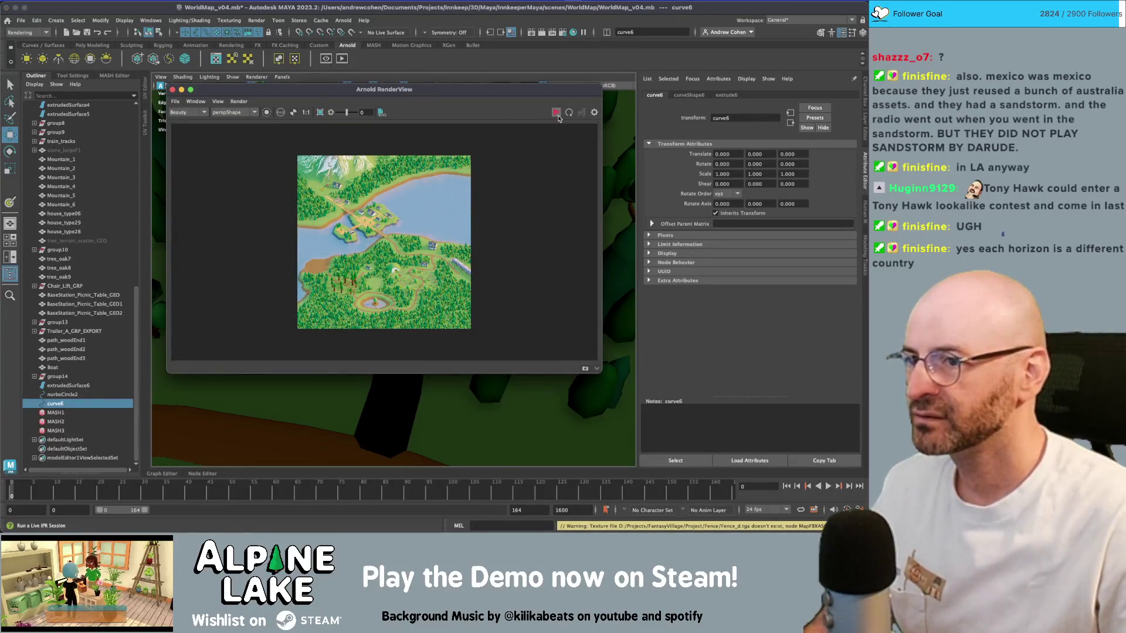
- Open the RenderView's camera list and nudge the render window down slightly
click(234, 112)
click(233, 112)
click(234, 112)
drag(212, 89, 215, 97)
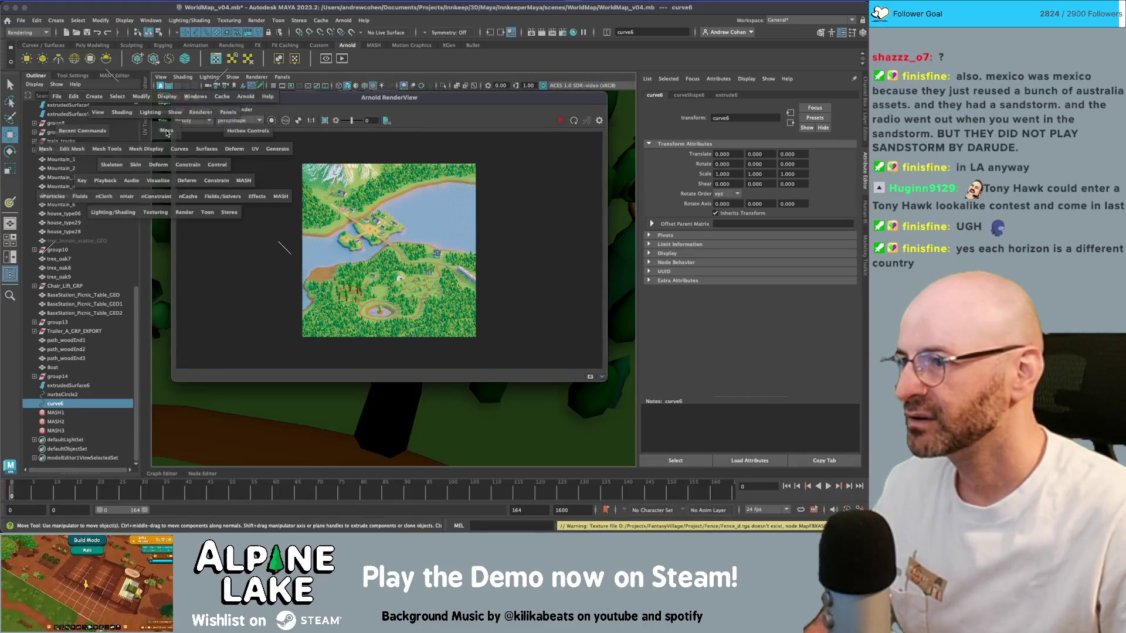
key(space)
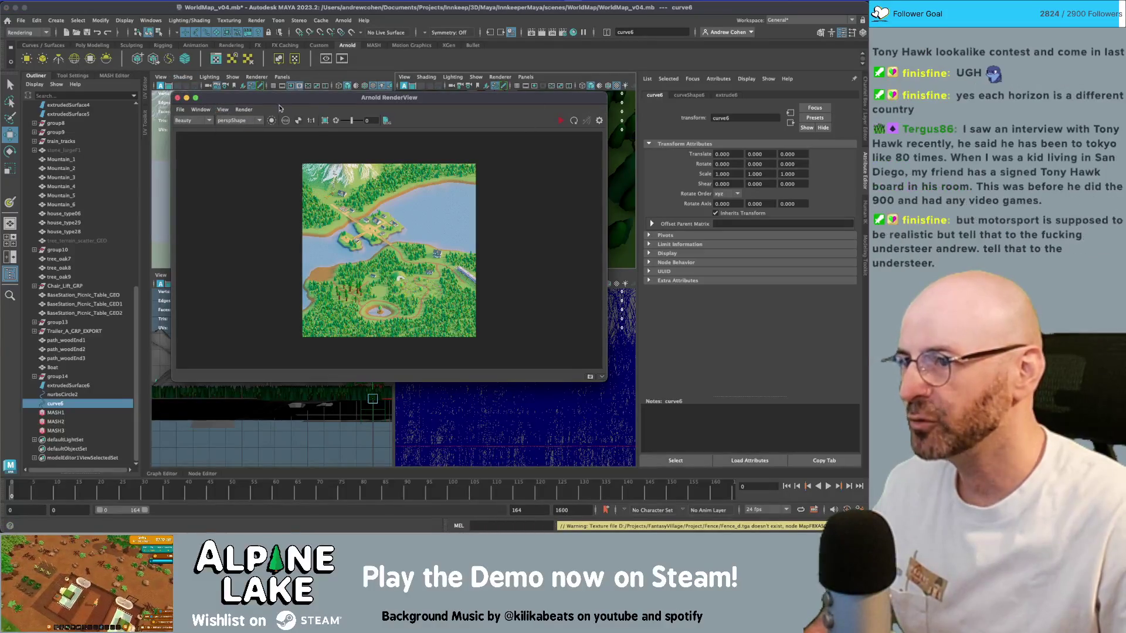
- Close and reopen the Arnold render of the map, then maximize the RenderView full screen
click(178, 100)
key(space)
key(space)
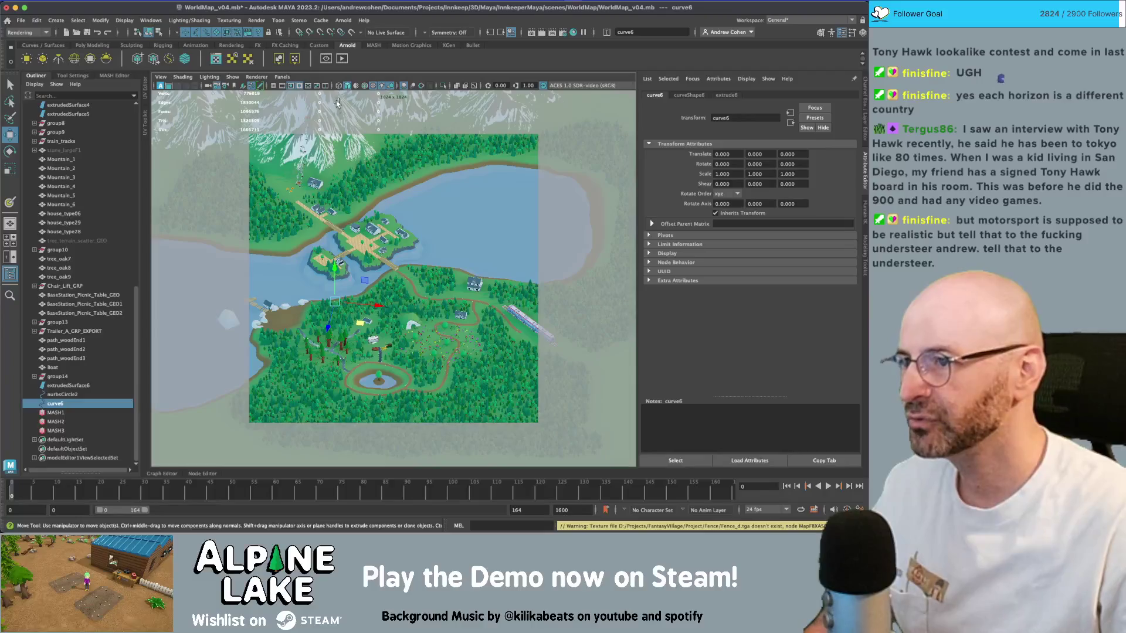
click(327, 59)
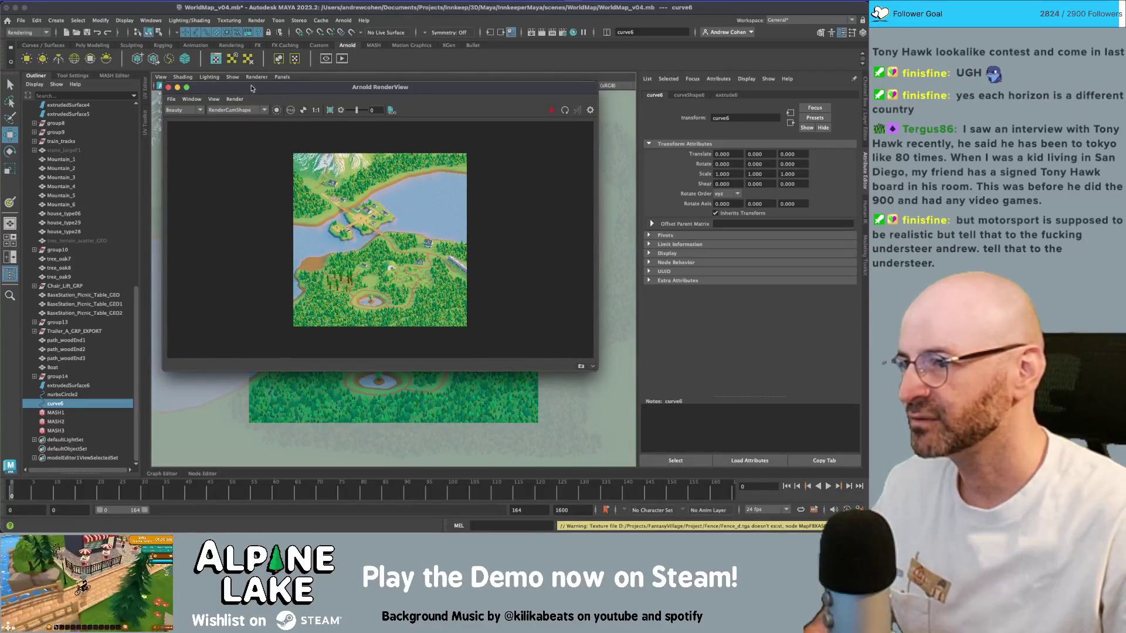
drag(282, 87, 278, 76)
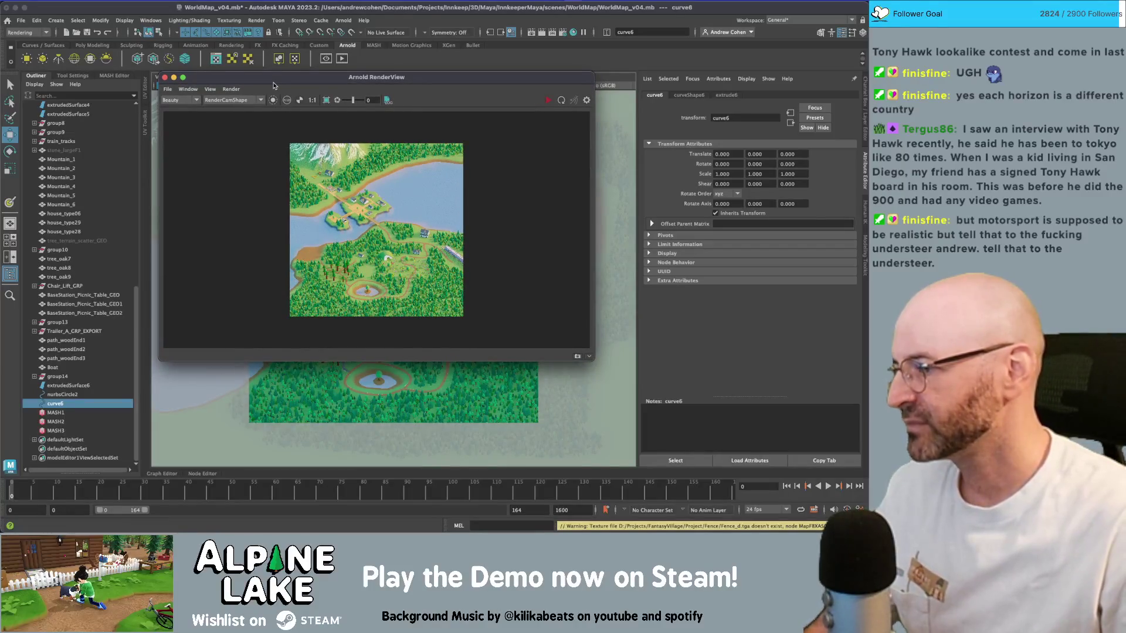
double_click(273, 78)
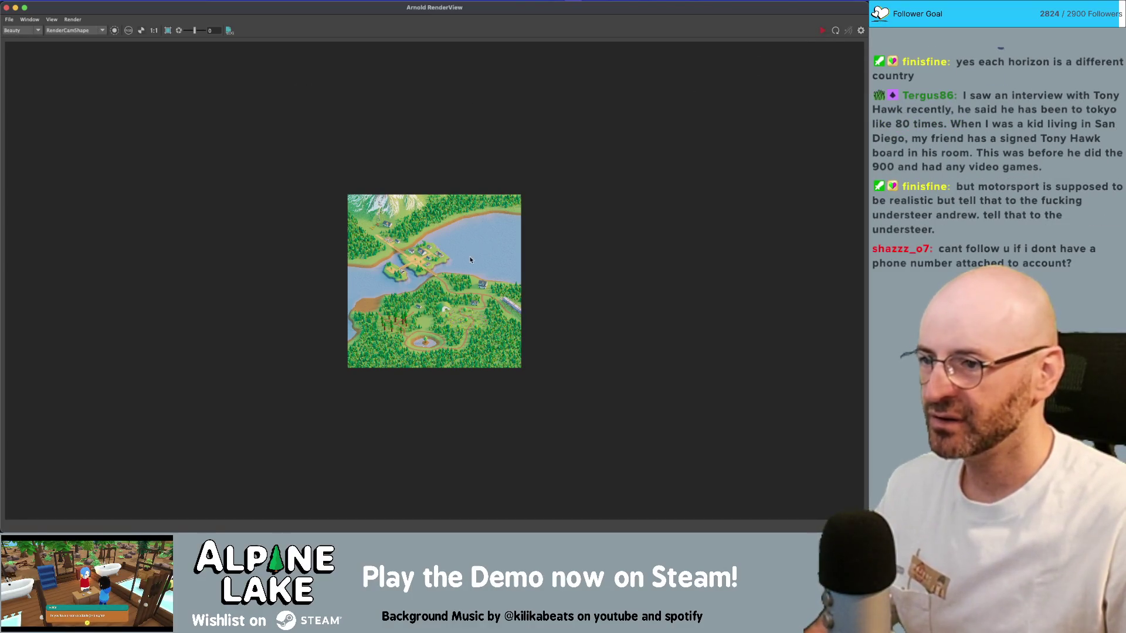
- Zoom and pan within the rendered map to inspect its details
scroll(472, 246, up, 2)
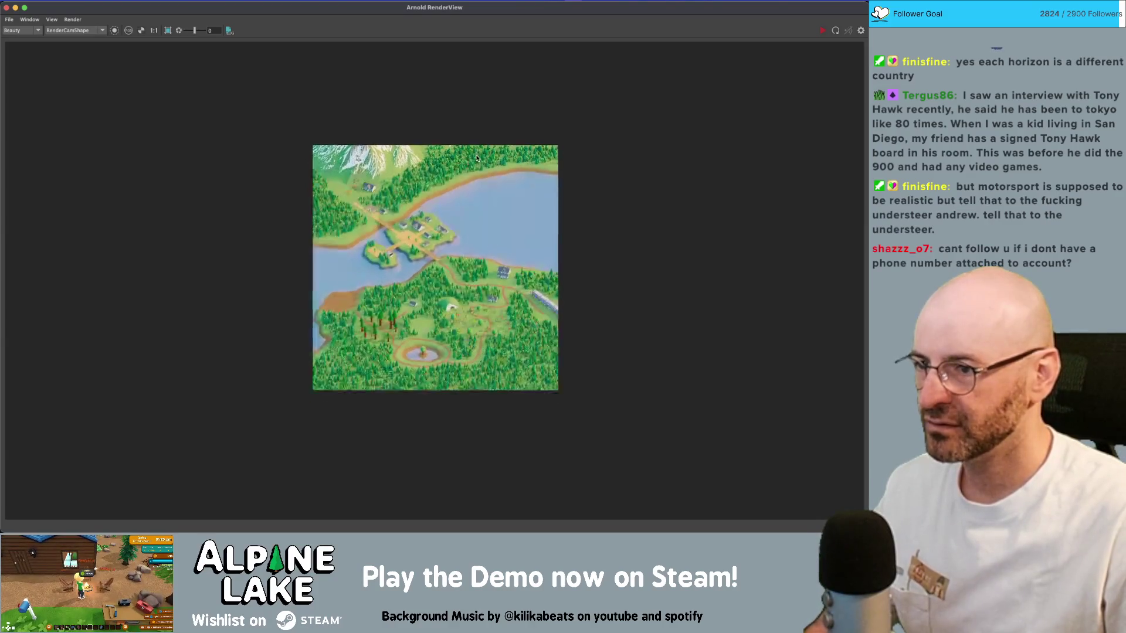
scroll(429, 209, up, 2)
middle_drag(431, 223, 434, 194)
scroll(435, 200, down, 1)
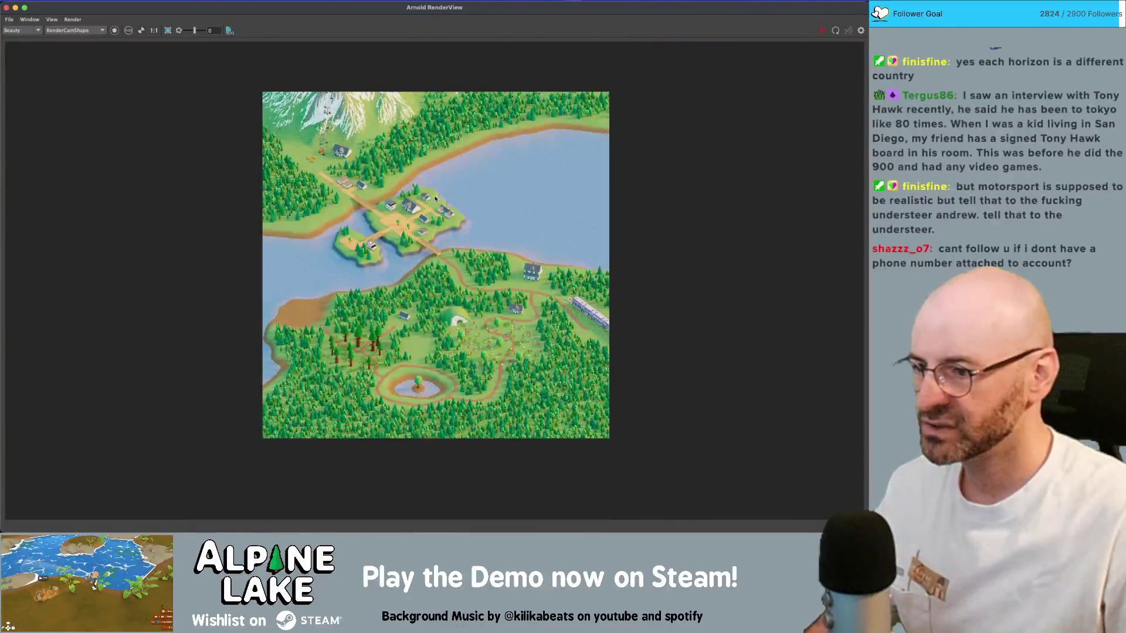
- Re-render the map at 1024x1024, stop it, and restore the RenderView to floating size
click(822, 30)
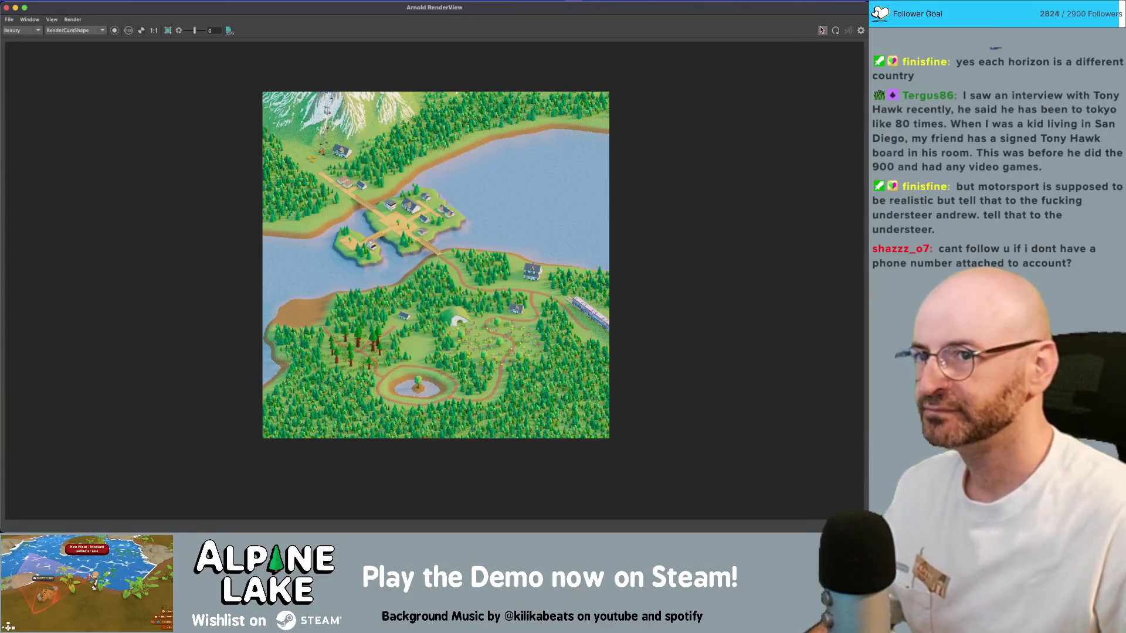
click(822, 30)
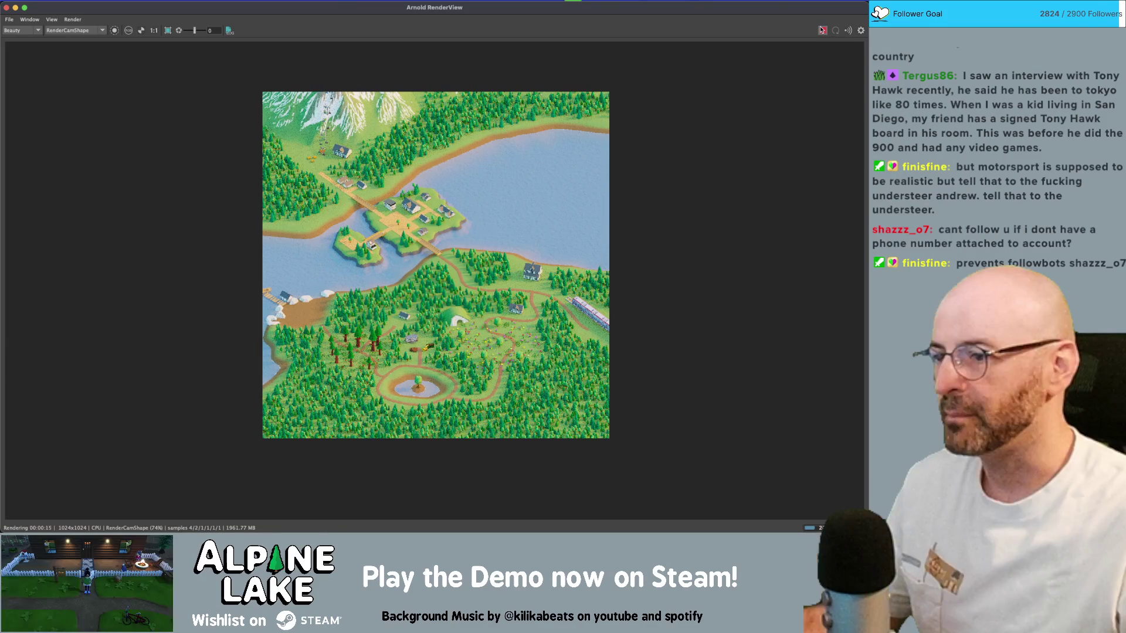
click(822, 30)
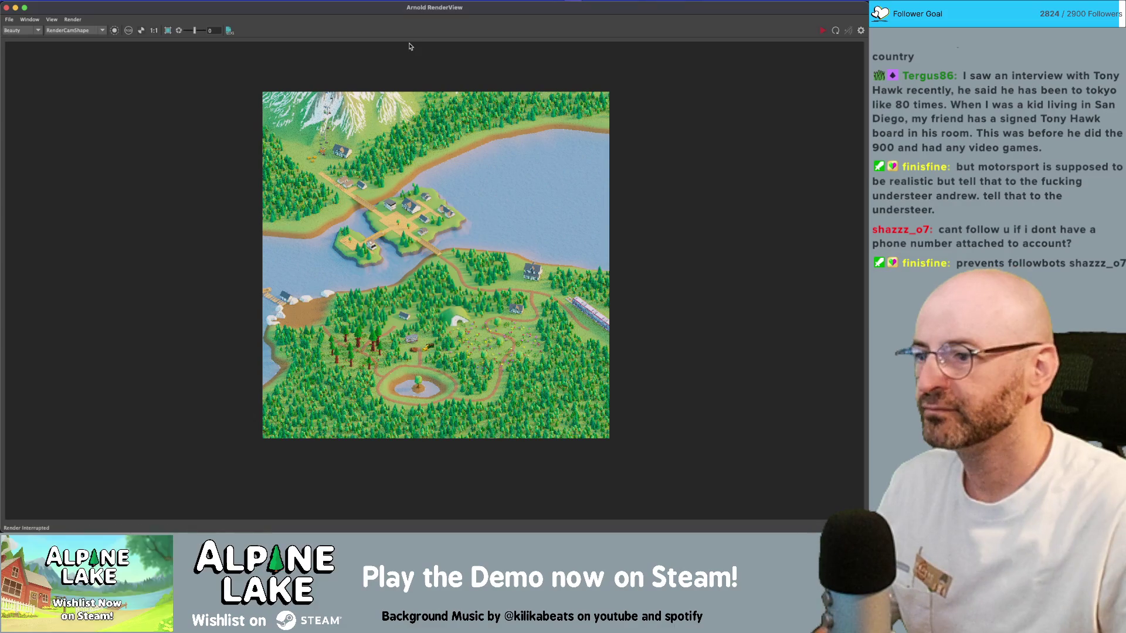
click(24, 7)
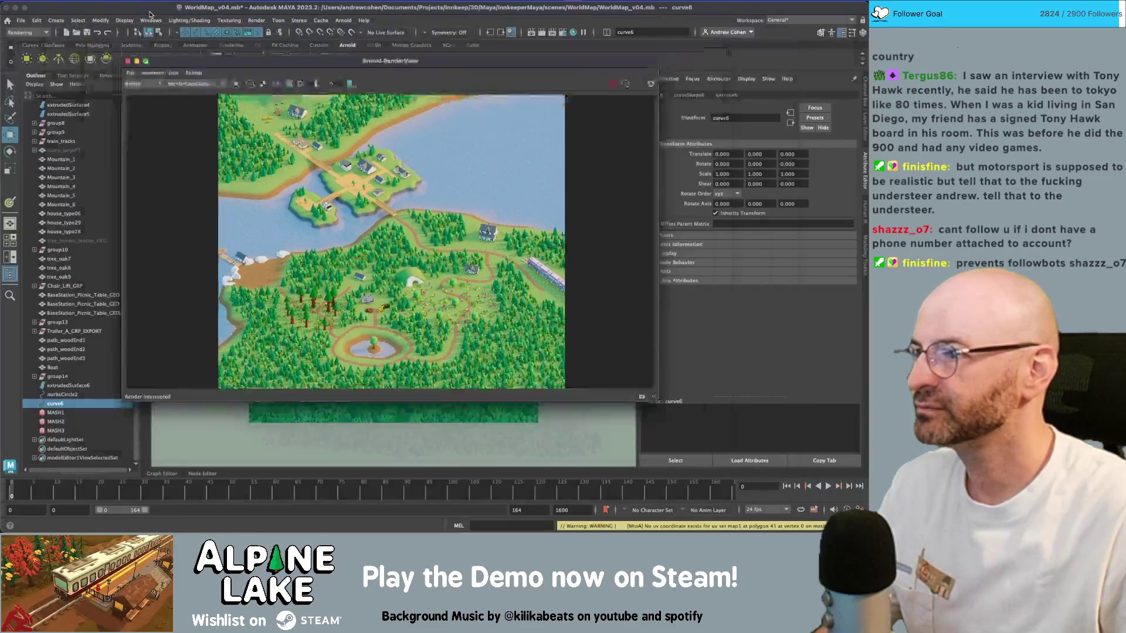
- Move aside and minimize the Arnold RenderView, then switch to the four-view layout
drag(204, 77, 499, 95)
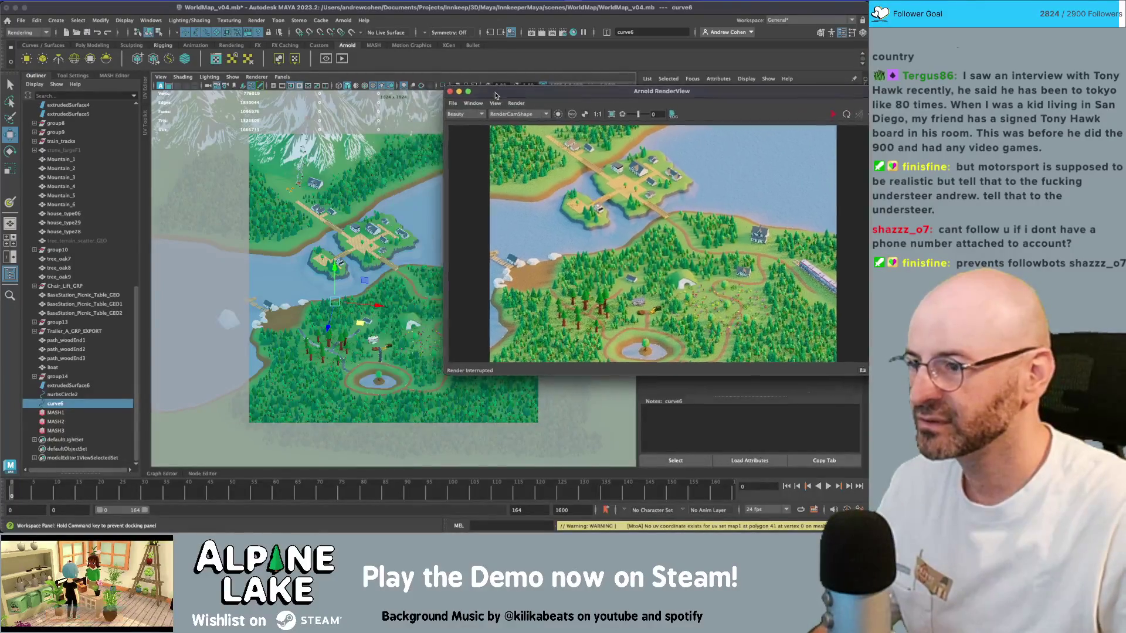
click(230, 324)
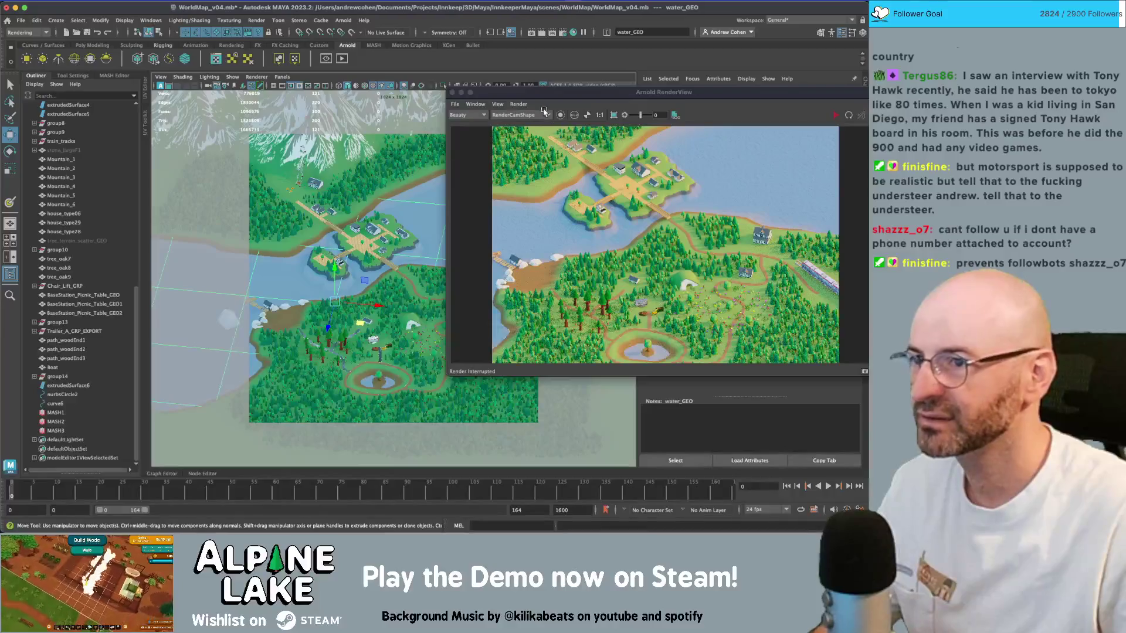
click(462, 92)
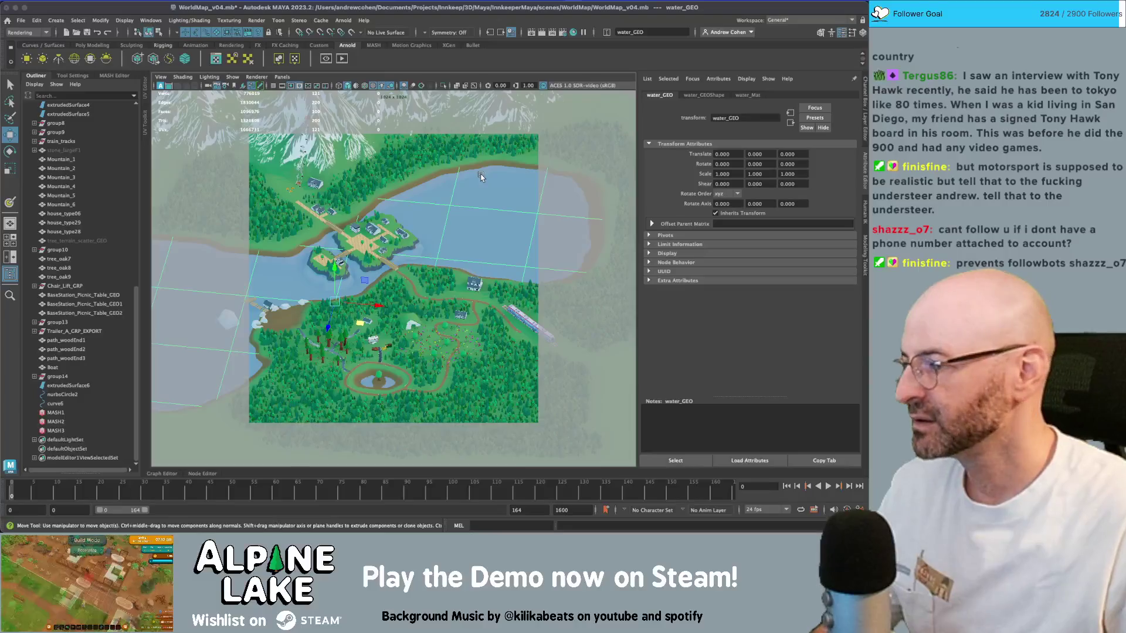
key(space)
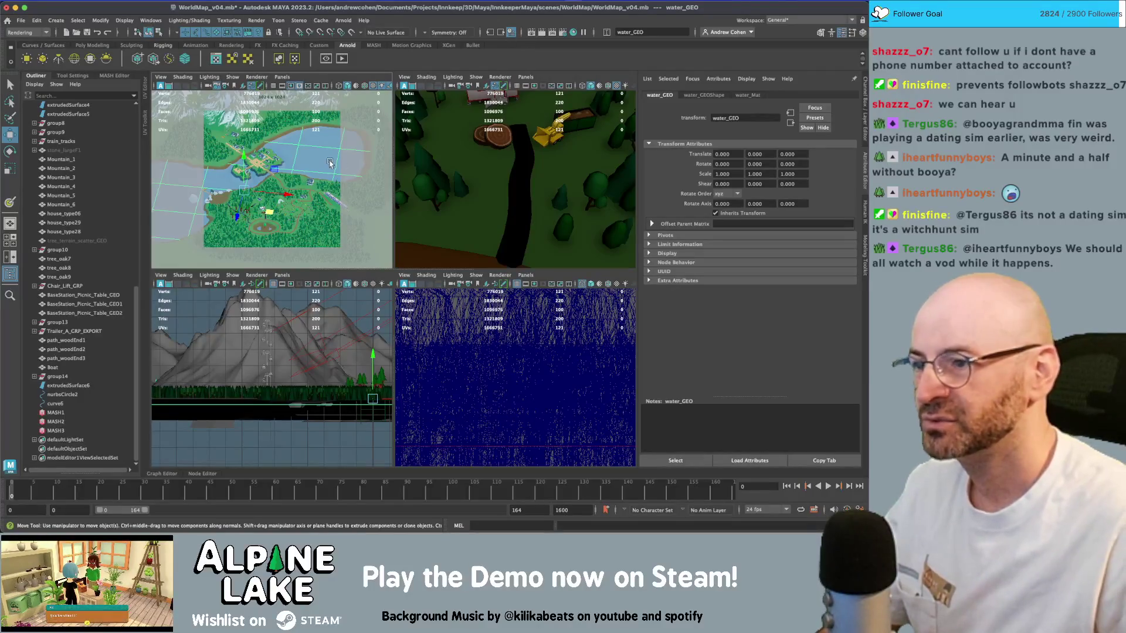
- Zoom in on the wooden bridge and select planks path_woodEnd1 and path_woodEnd2
scroll(507, 170, down, 10)
scroll(507, 170, up, 10)
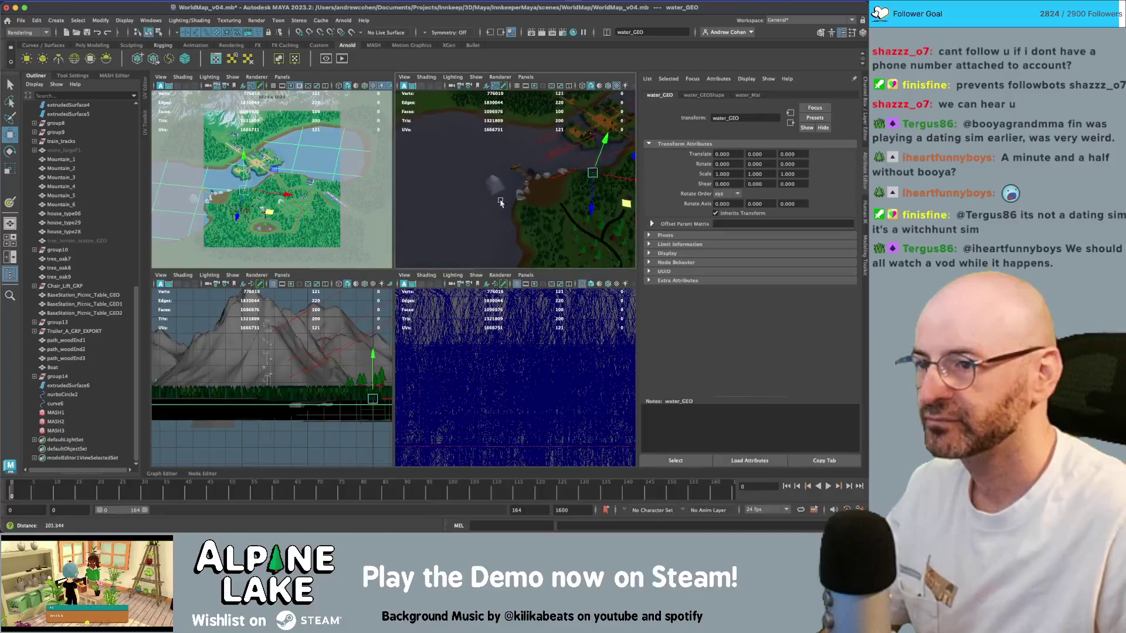
key(q)
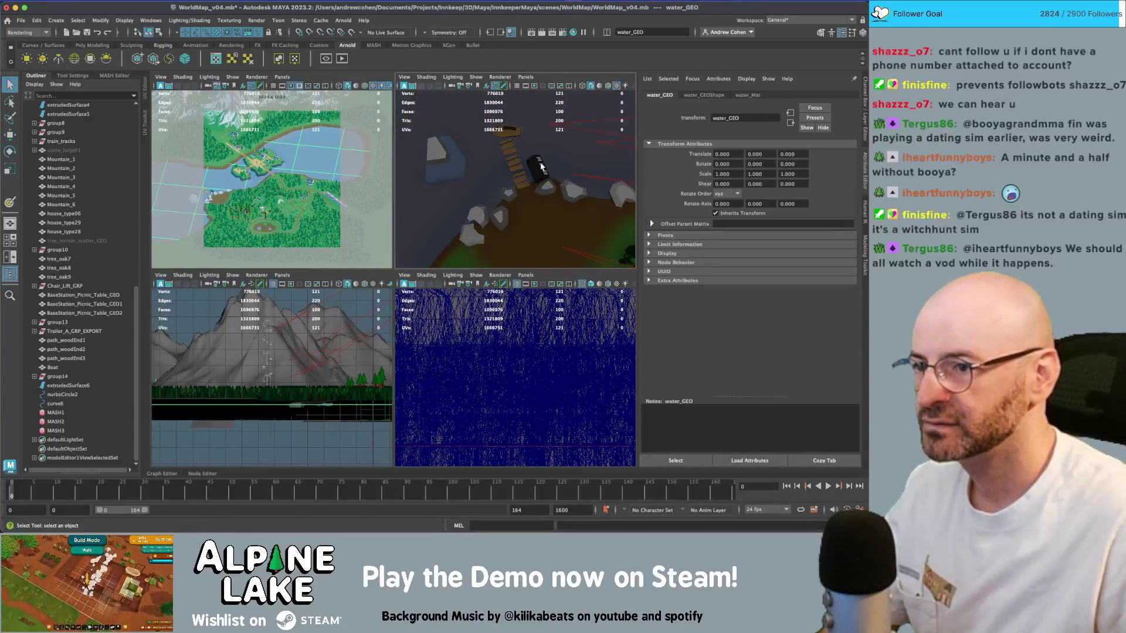
click(522, 179)
shift+click(510, 154)
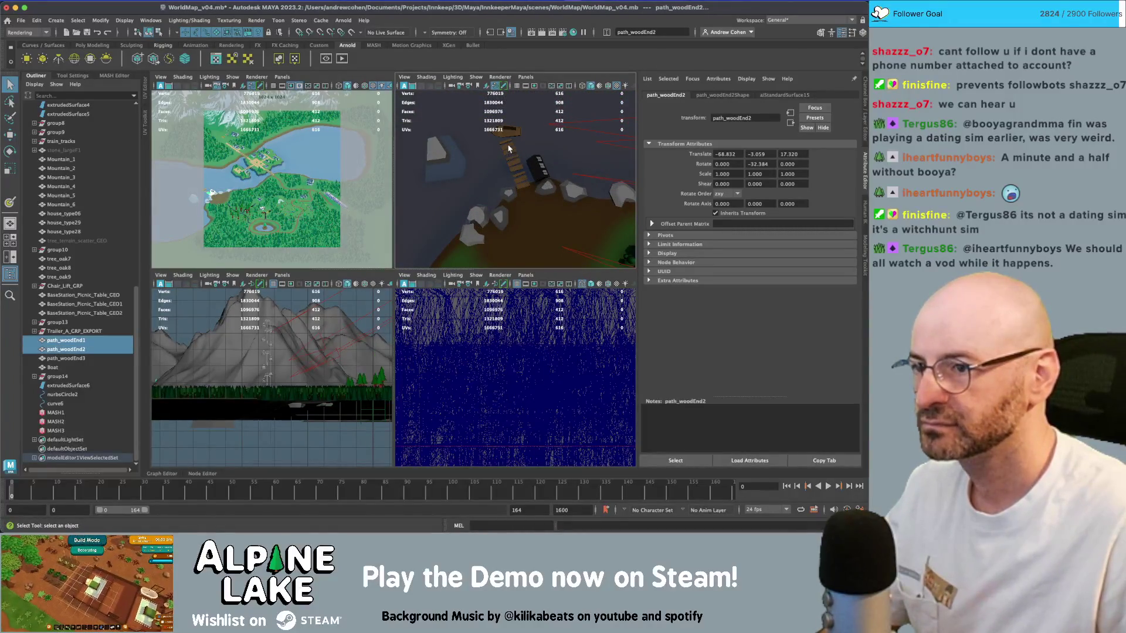
- Group path_woodEnd1-3 and the Boat into group15 and rotate it to about -15.7 degrees
shift+click(511, 146)
shift+click(509, 133)
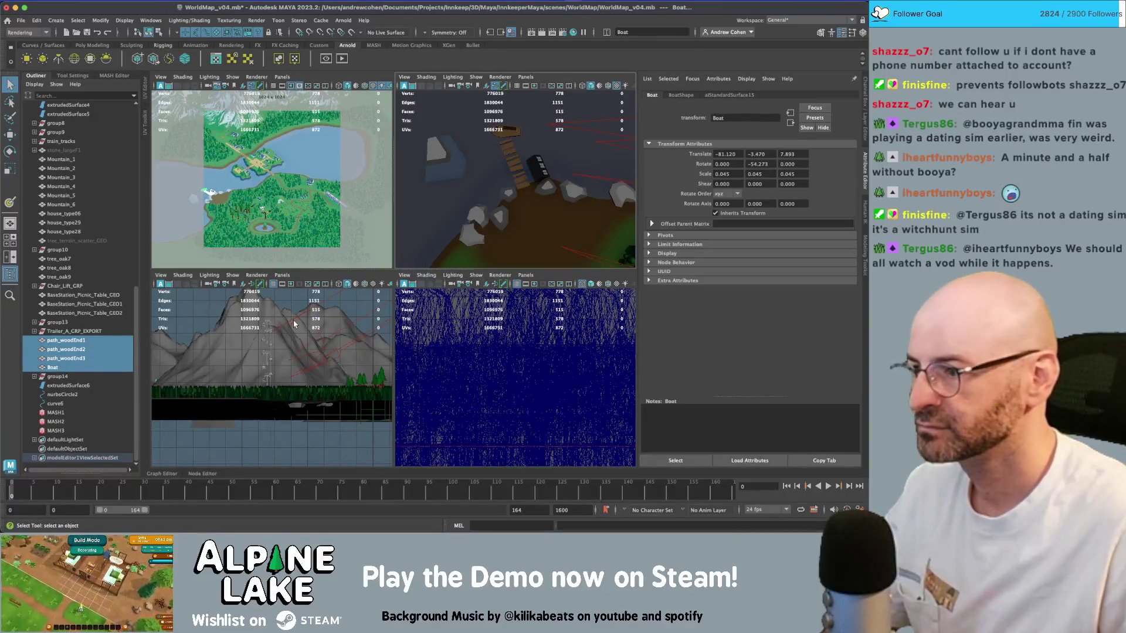
key(ctrl+g)
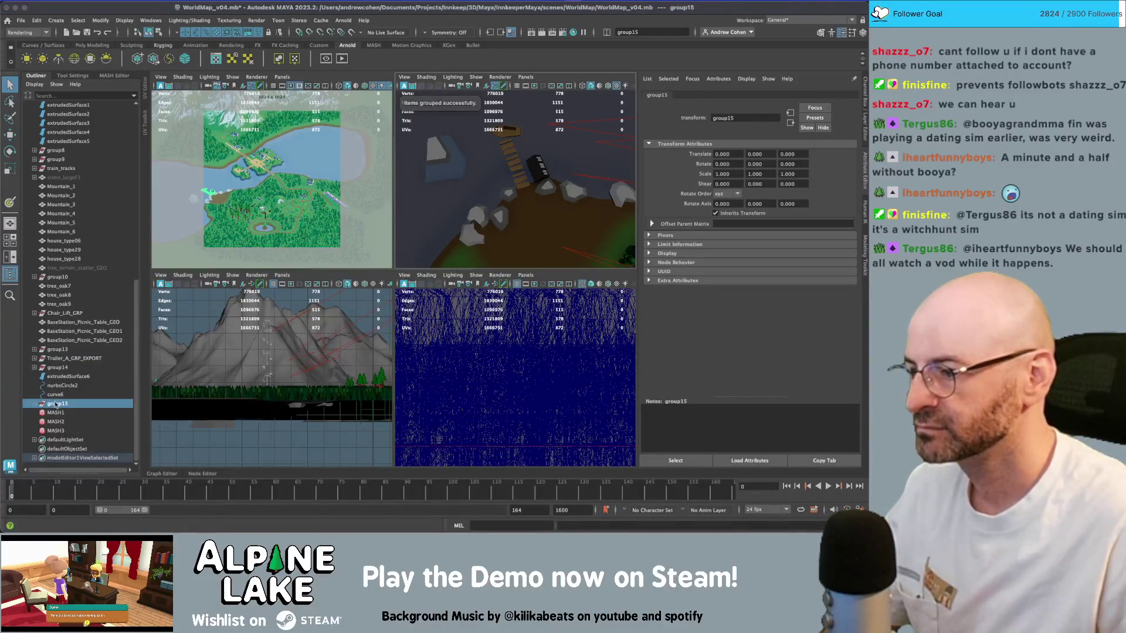
key(w)
key(e)
mouse_move(567, 191)
mouse_down()
mouse_move(538, 188)
mouse_move(567, 191)
mouse_move(563, 206)
mouse_move(604, 206)
mouse_move(550, 195)
mouse_move(533, 228)
mouse_up()
key(w)
key(e)
key(w)
- Shift the rocks stone_largeF2 and stone_smallB2, delete stone_smallC1, and maximize the top-down view
click(574, 205)
click(551, 230)
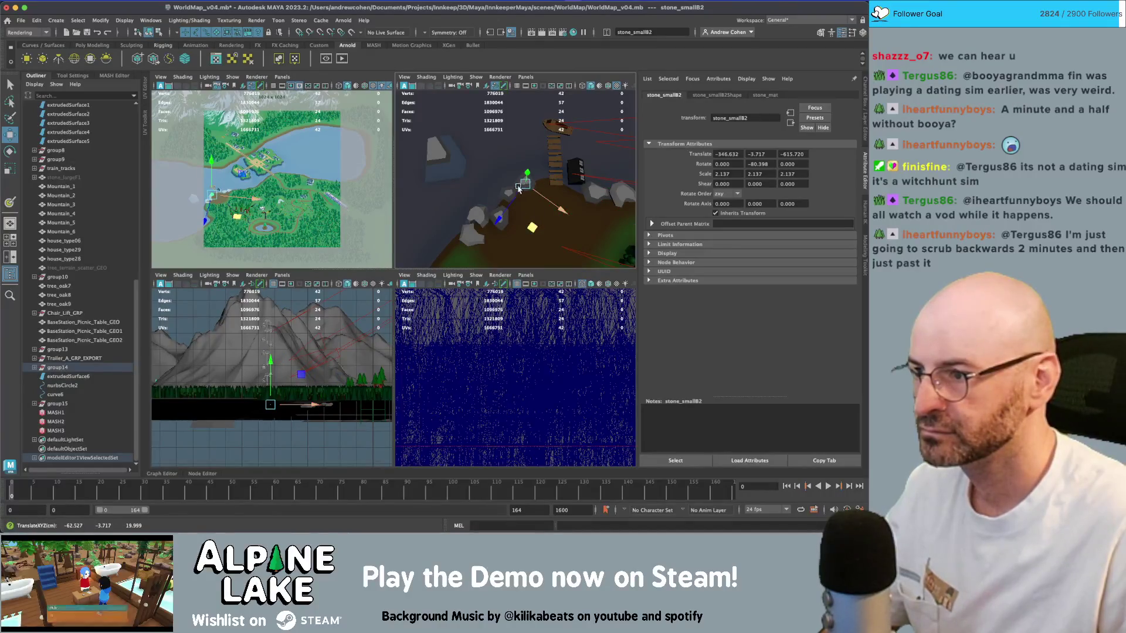
click(450, 171)
mouse_move(457, 211)
mouse_down()
mouse_move(480, 176)
mouse_move(537, 150)
mouse_move(560, 120)
mouse_move(596, 114)
mouse_move(588, 145)
mouse_up()
key(Delete)
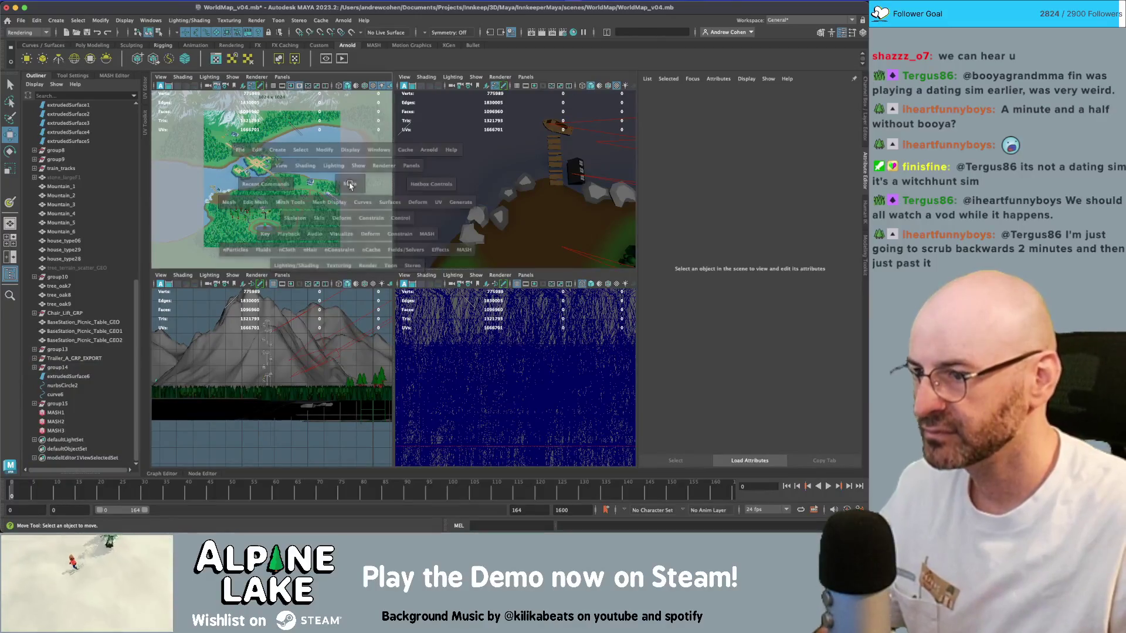
key(space)
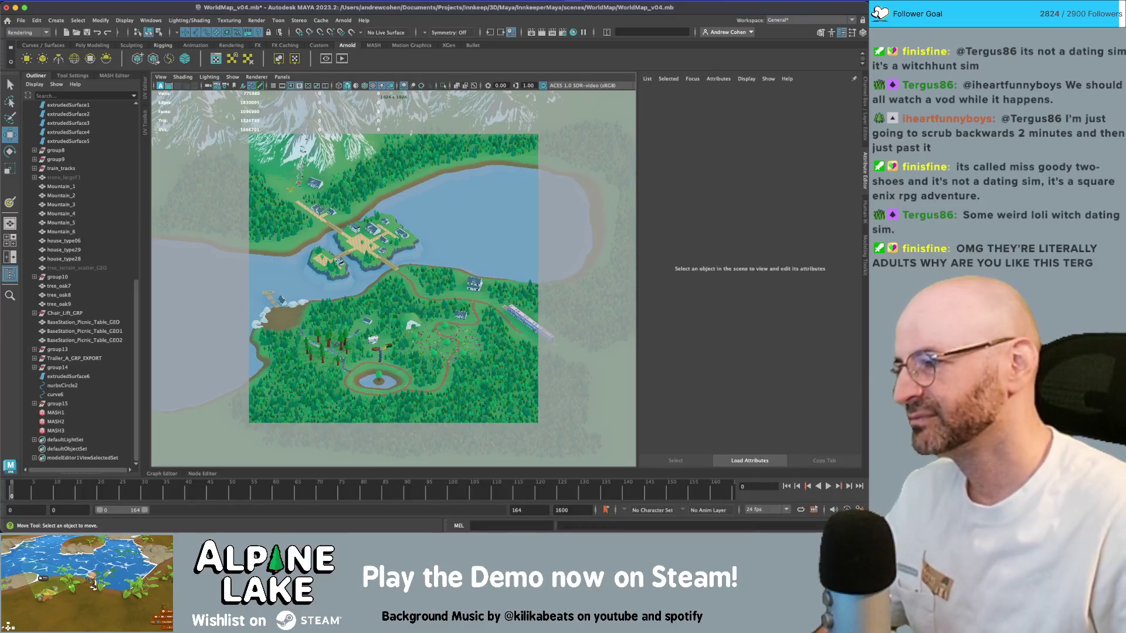
- Save the WorldMap_v04.mb scene and start an Arnold render of the top-down map
key(q)
key(ctrl+s)
key(w)
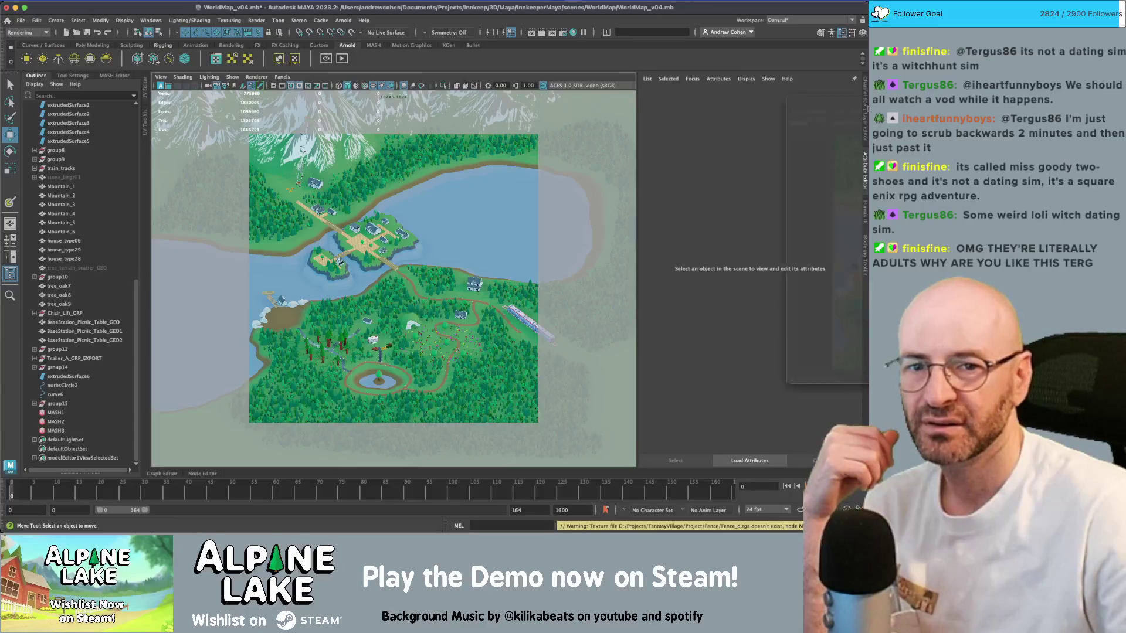
click(664, 79)
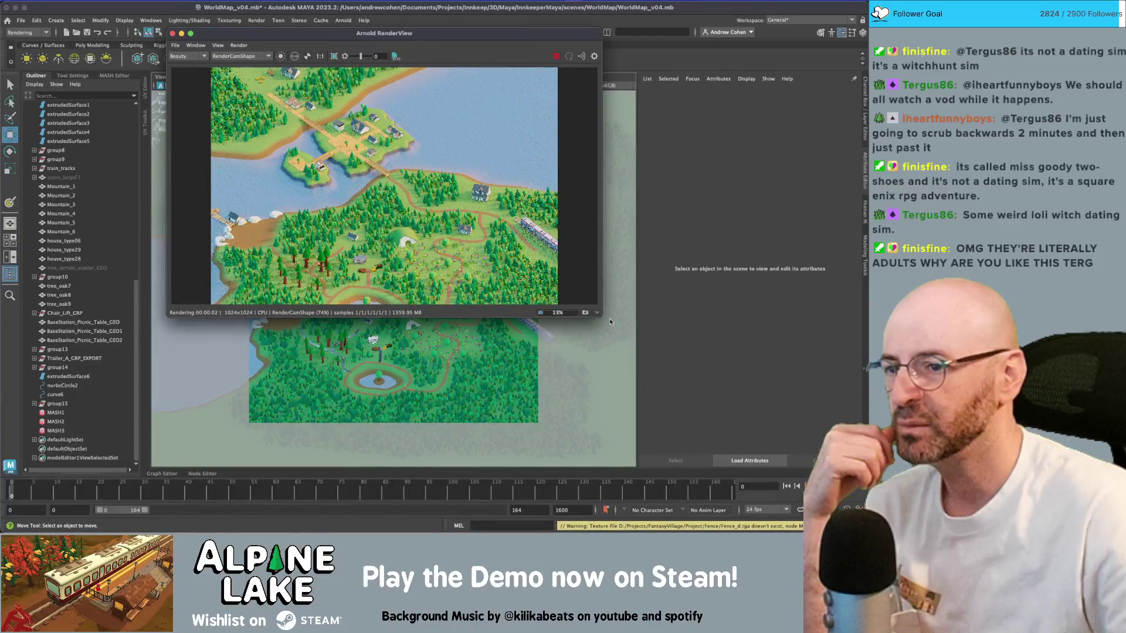
- Enlarge the Arnold RenderView window and move it aside
drag(610, 322, 681, 482)
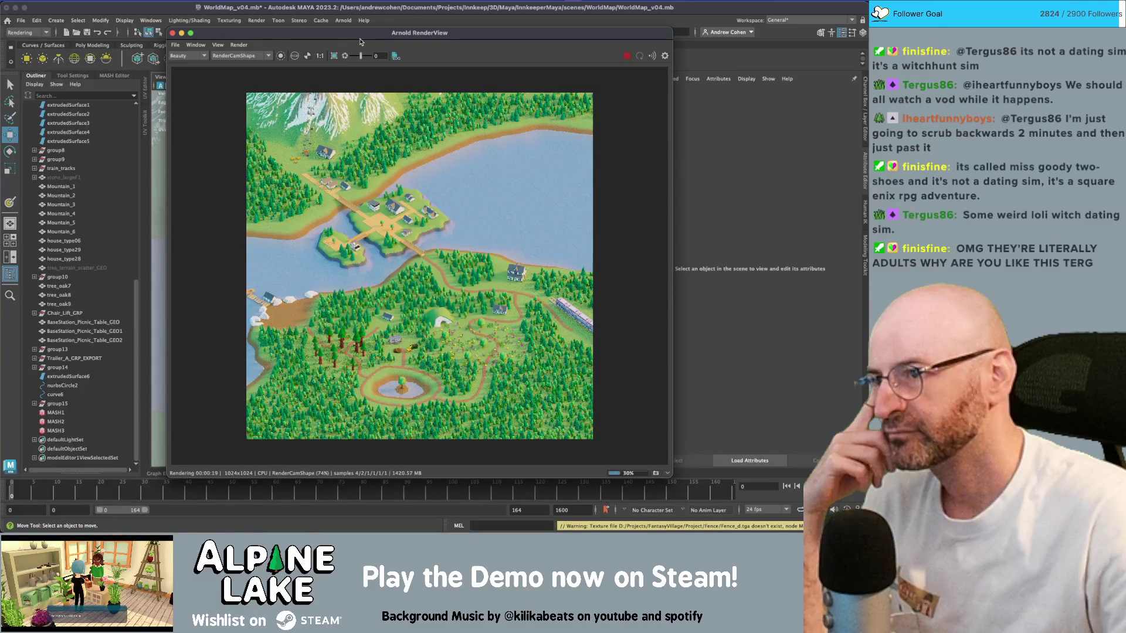
drag(360, 37, 446, 43)
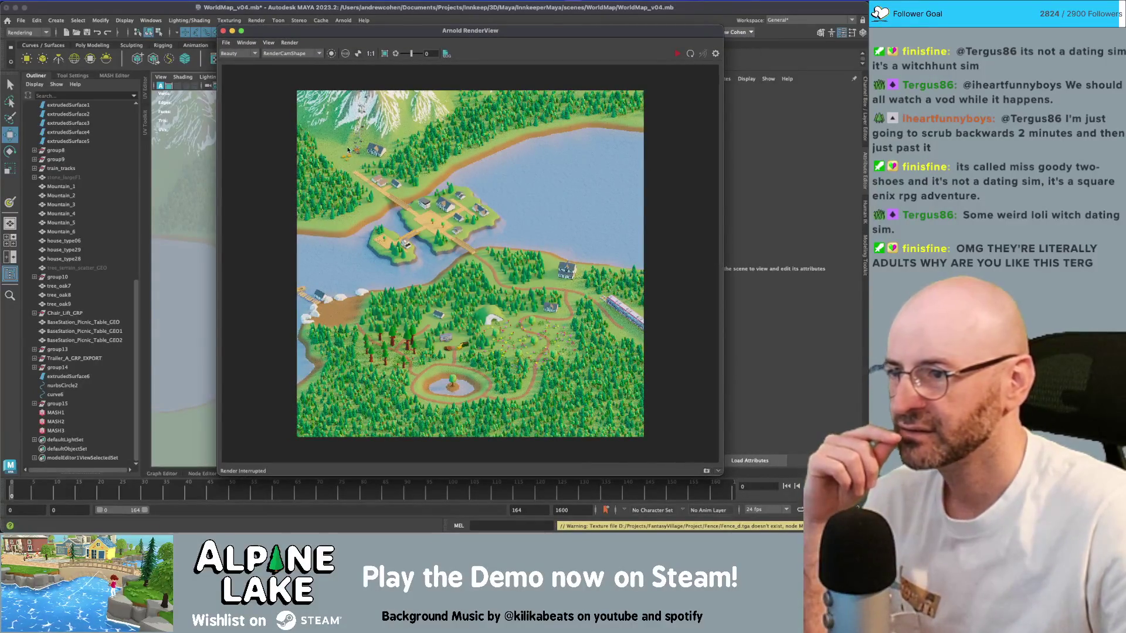
drag(323, 37, 341, 69)
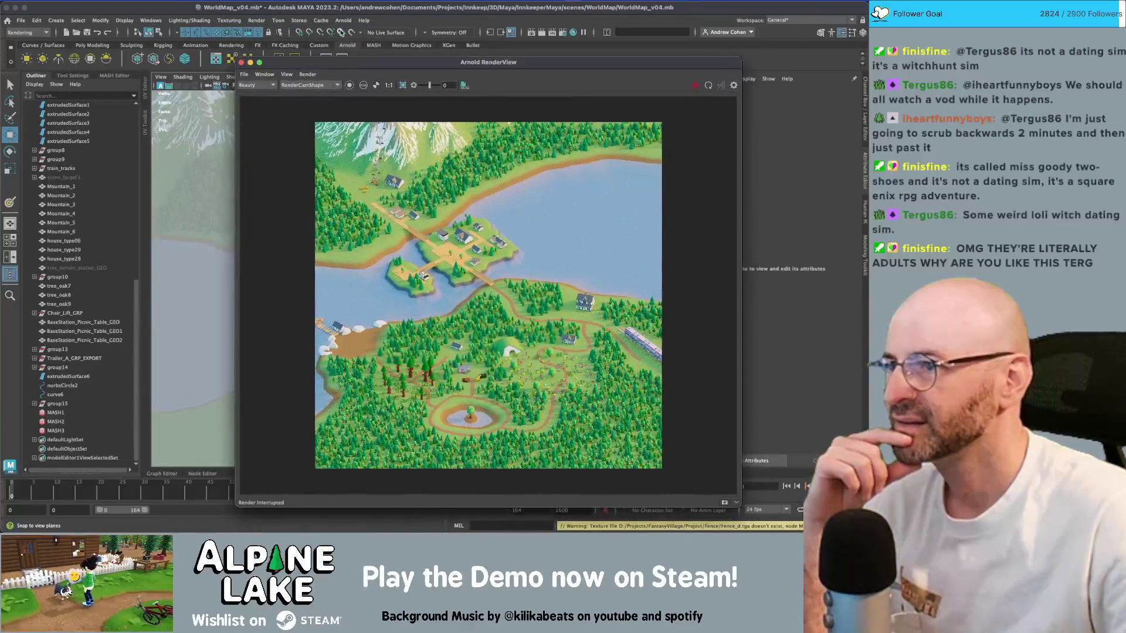
- Flush all Arnold caches via Arnold > Flush Caches > All, then shift the render window off the viewport
click(323, 20)
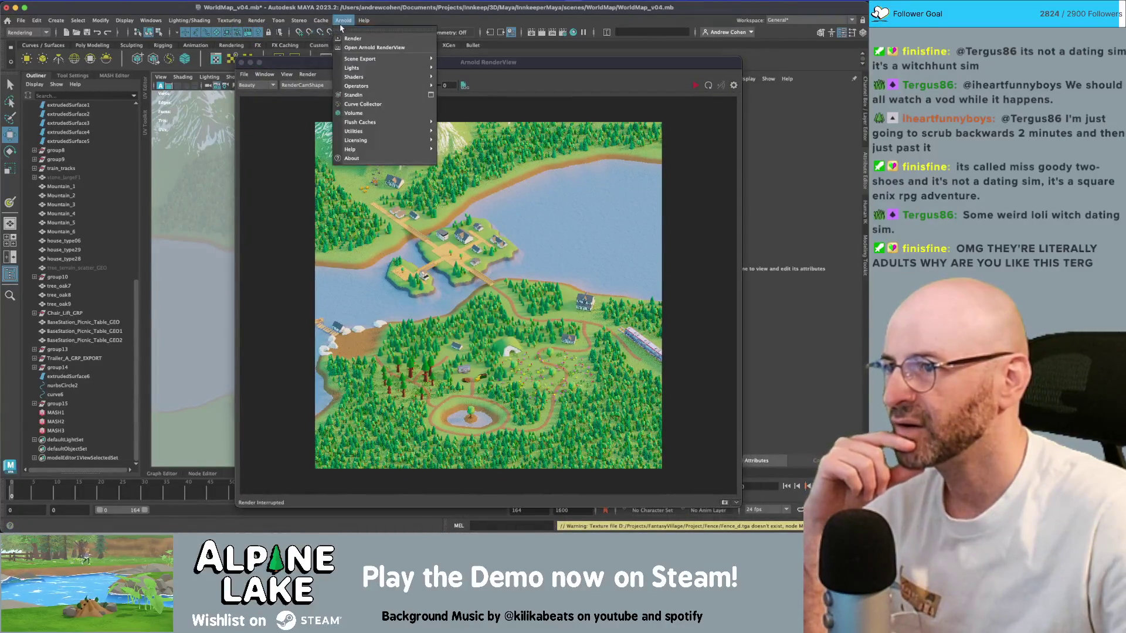
mouse_move(432, 124)
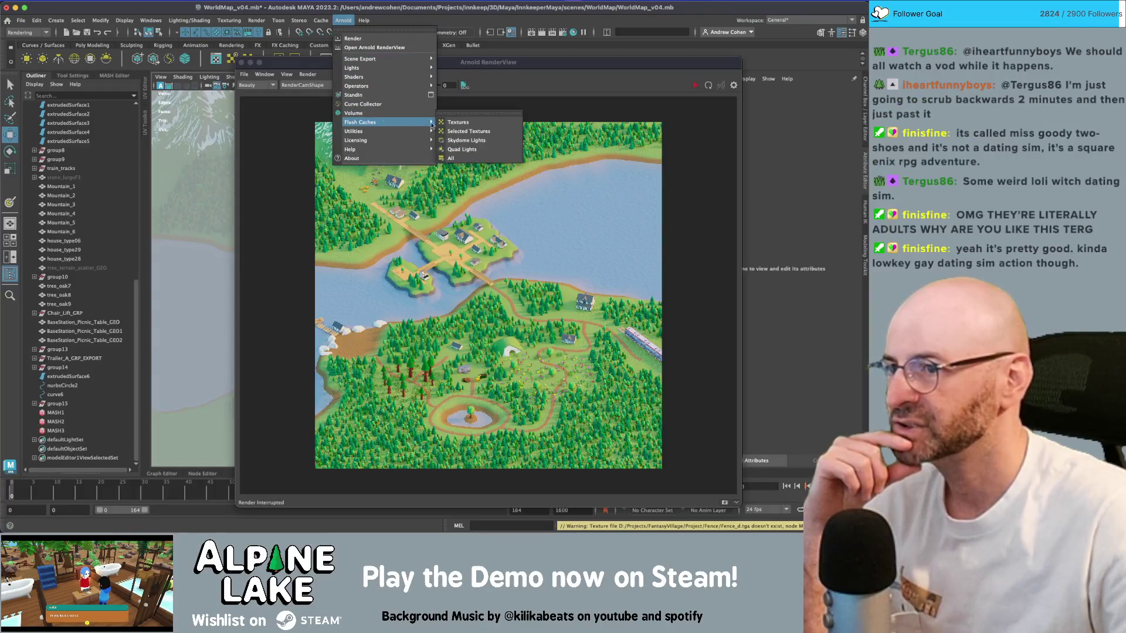
click(468, 158)
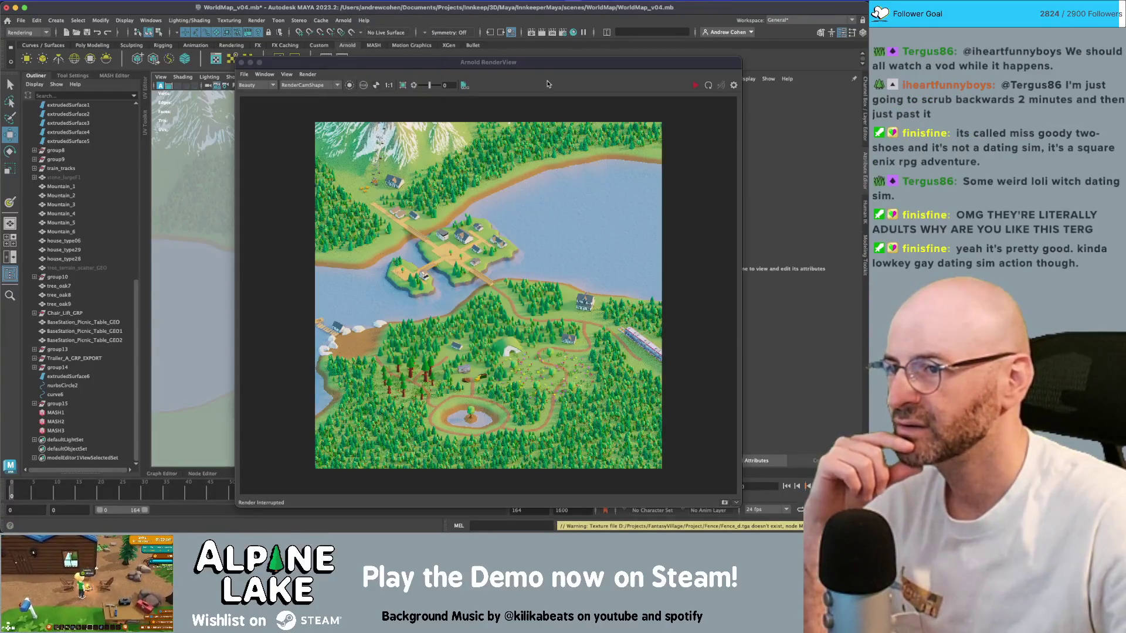
mouse_move(548, 69)
mouse_down()
mouse_move(727, 61)
mouse_move(643, 65)
mouse_up()
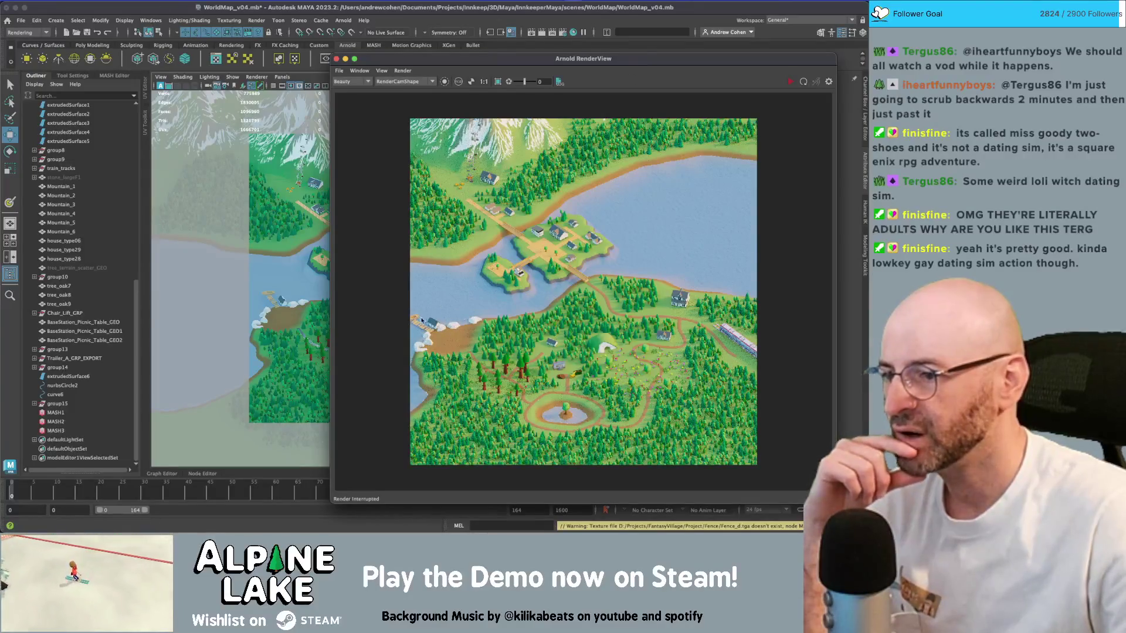
- Start a fresh Arnold render of the top-down WorldMap and zoom in as it refines
click(803, 81)
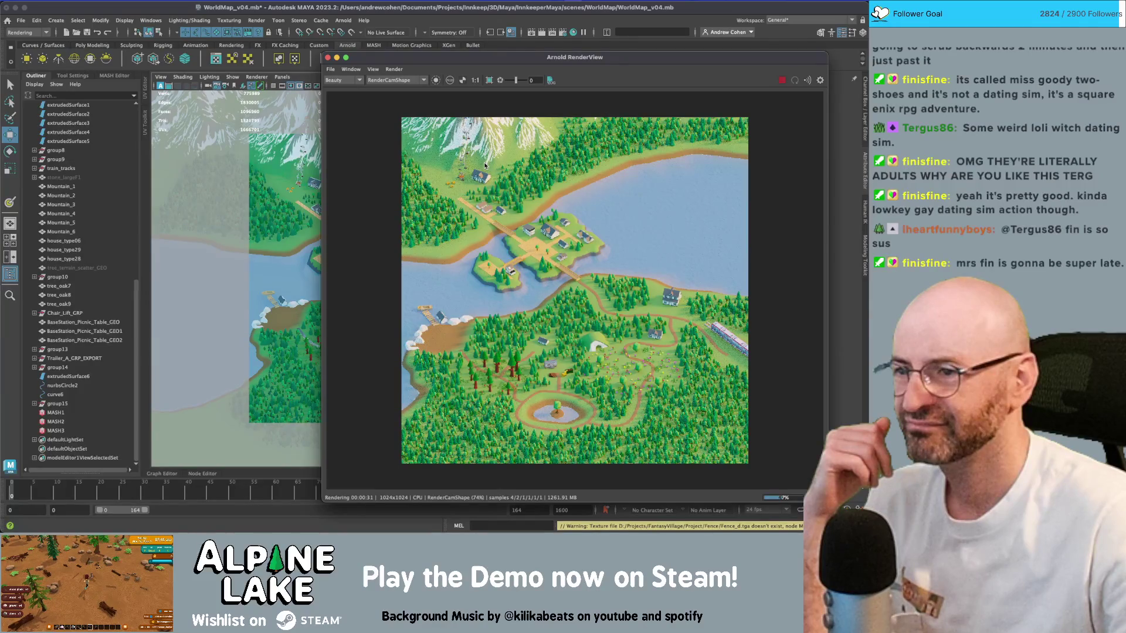
scroll(485, 166, up, 2)
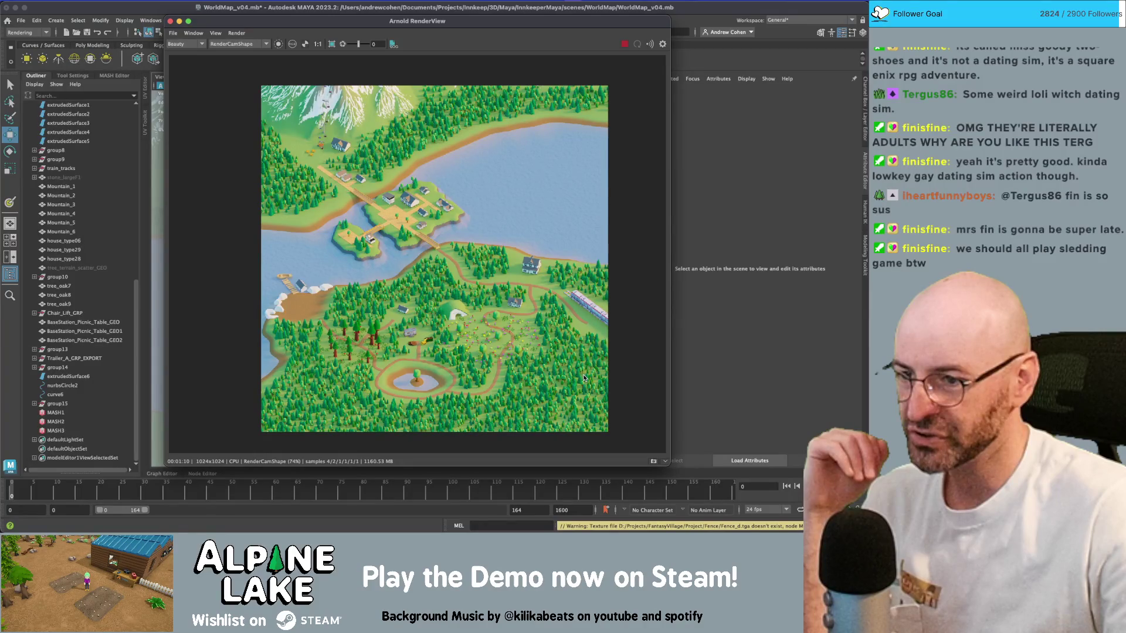
- Save the render image over WorldMap_Render_v03.jpg in the images folder, replacing the old file
middle_drag(584, 378, 580, 412)
click(174, 36)
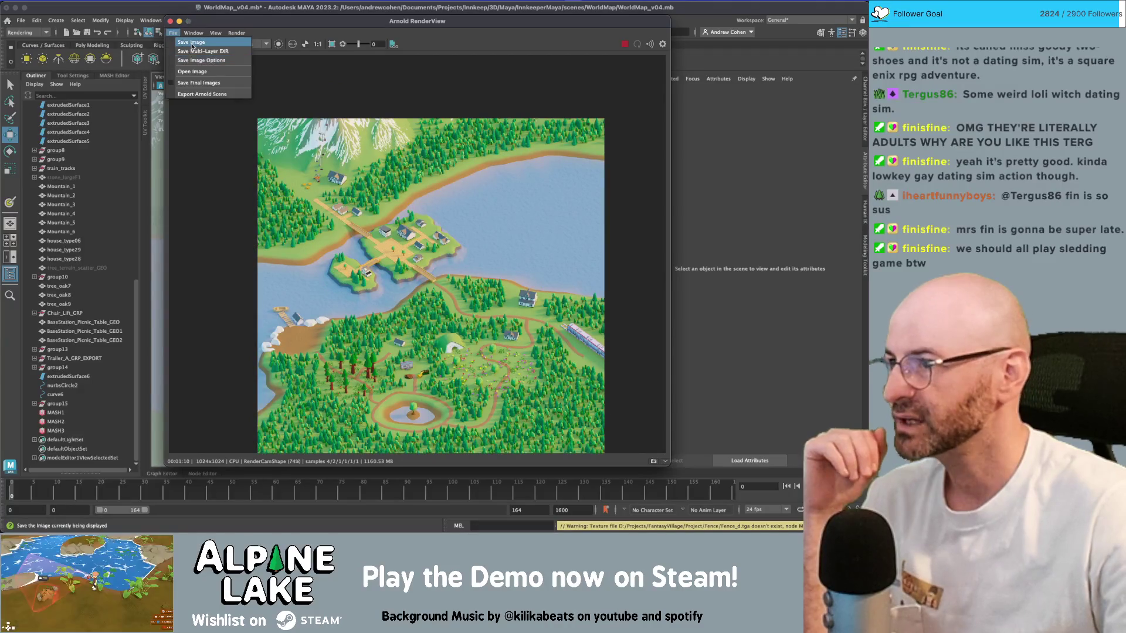
click(191, 43)
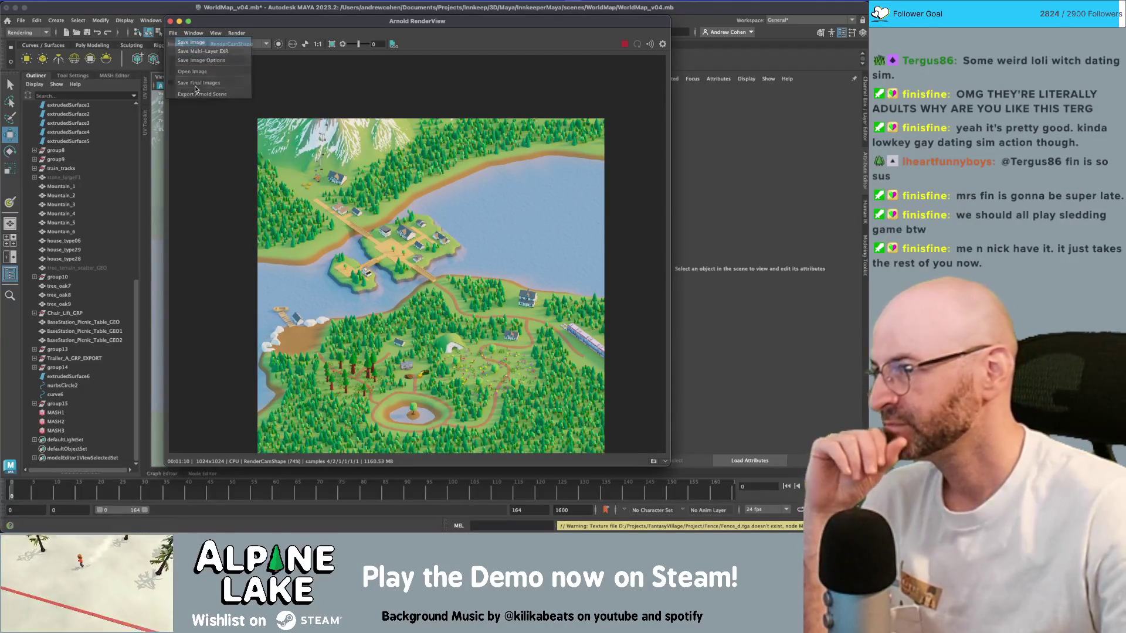
scroll(623, 268, down, 15)
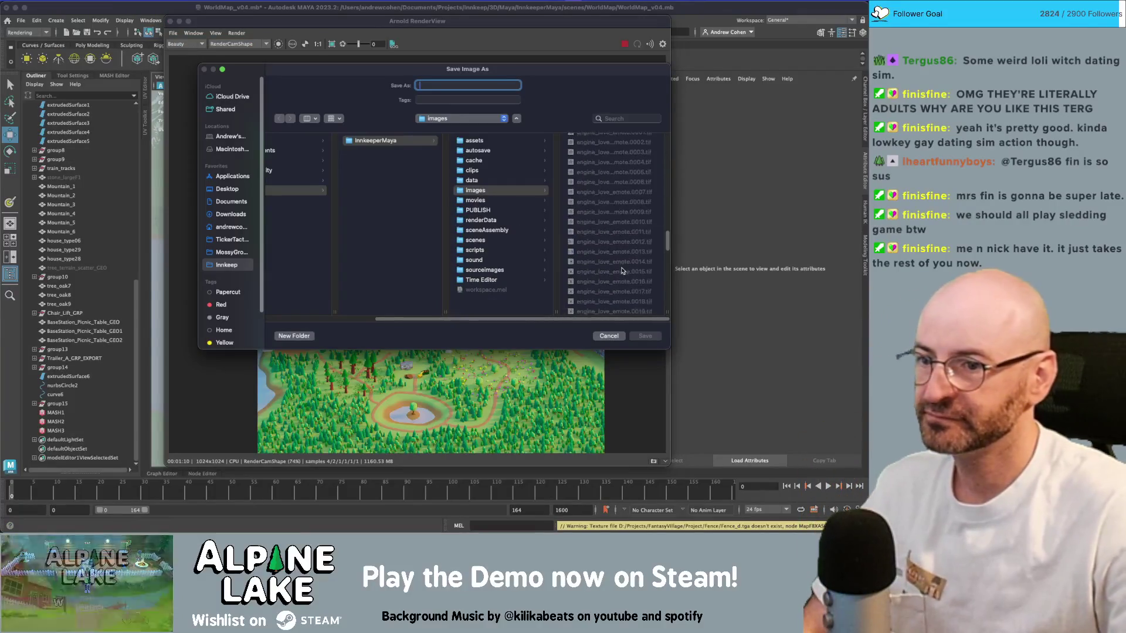
click(623, 306)
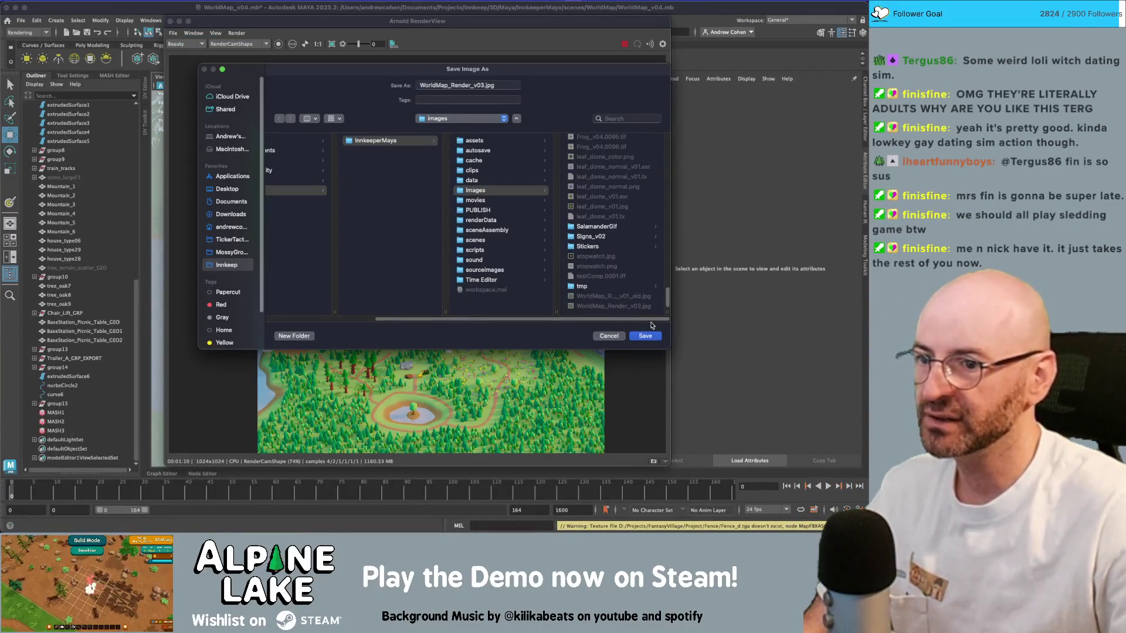
click(648, 335)
click(461, 254)
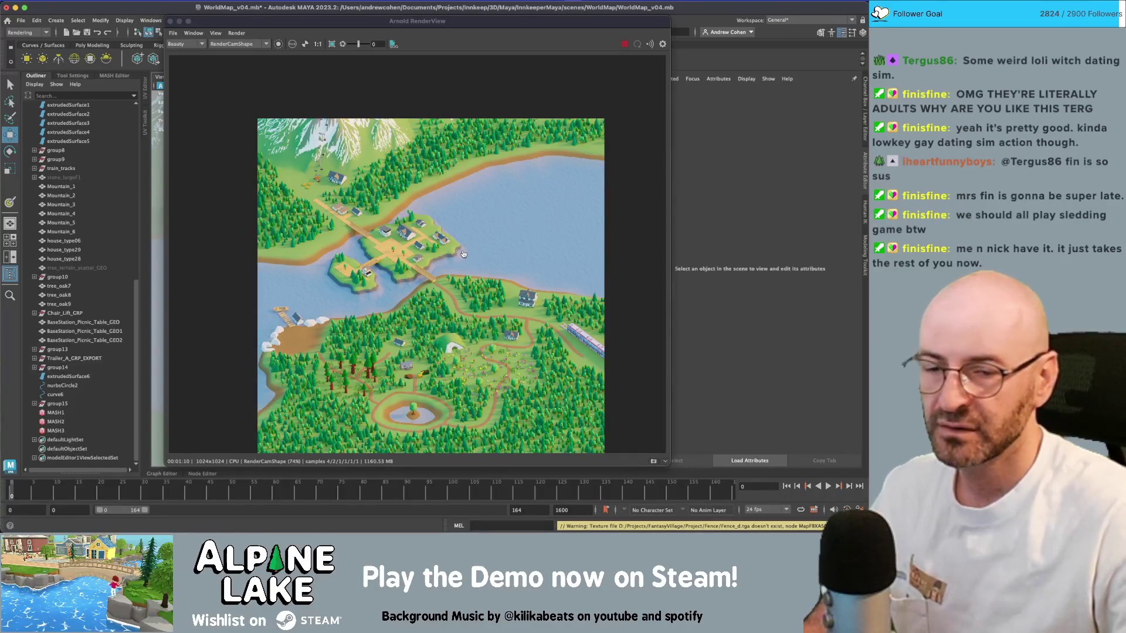
key(super+Tab)
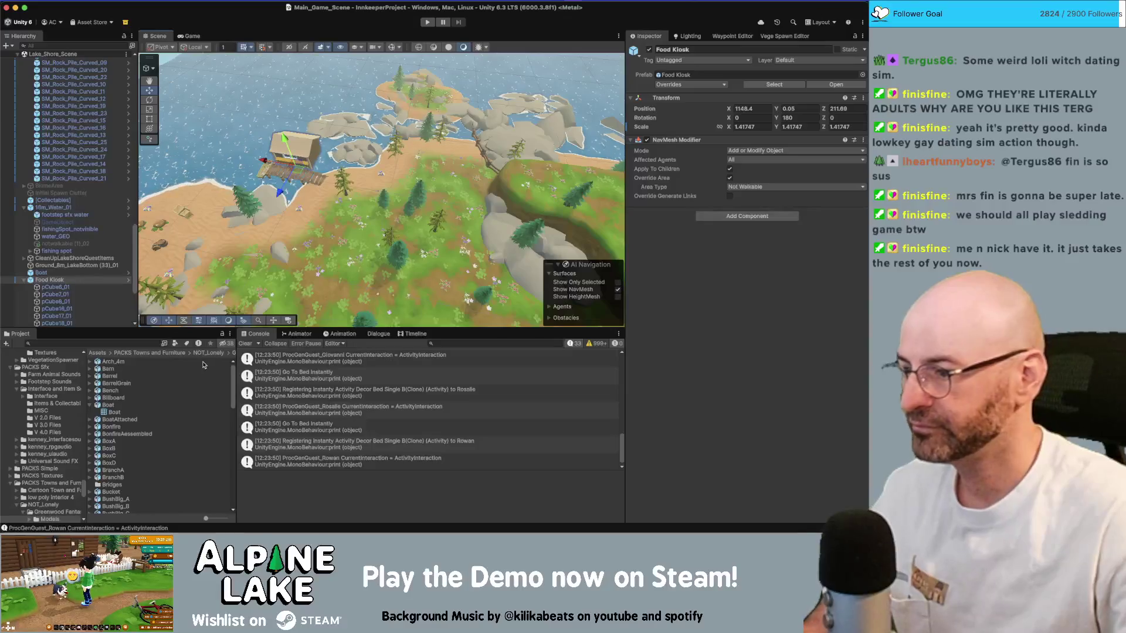
- Bring Finder forward and select the saved WorldMap_Render_v03.jpg in the images folder
click(142, 345)
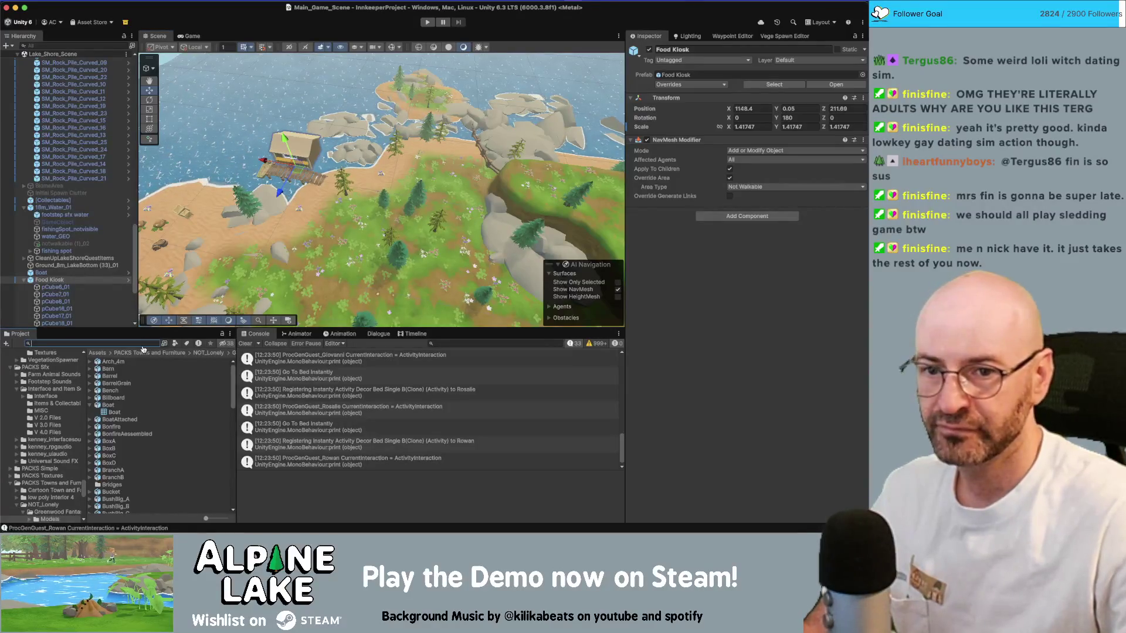
key(super+Tab)
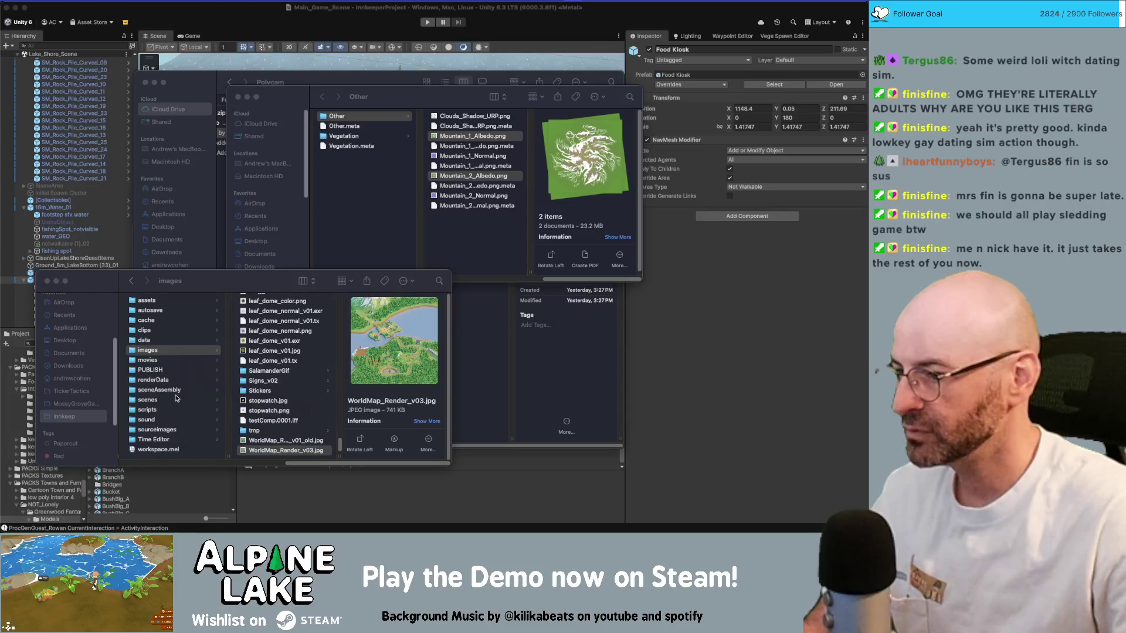
click(296, 437)
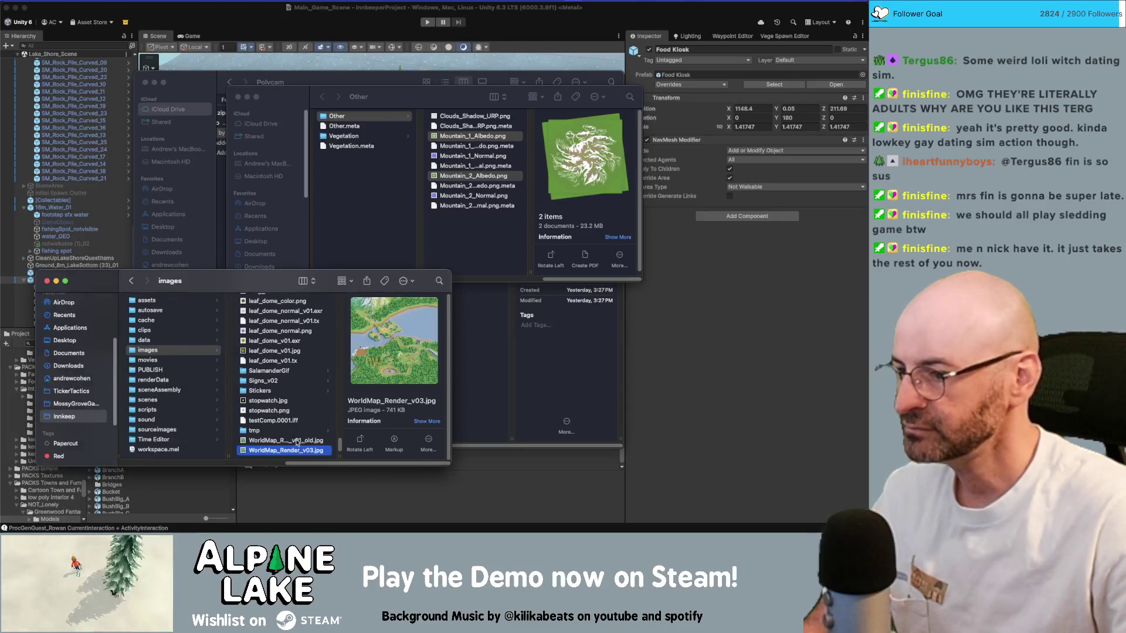
- In the second Finder window, navigate back up and open the _Textures folder
click(297, 441)
click(302, 450)
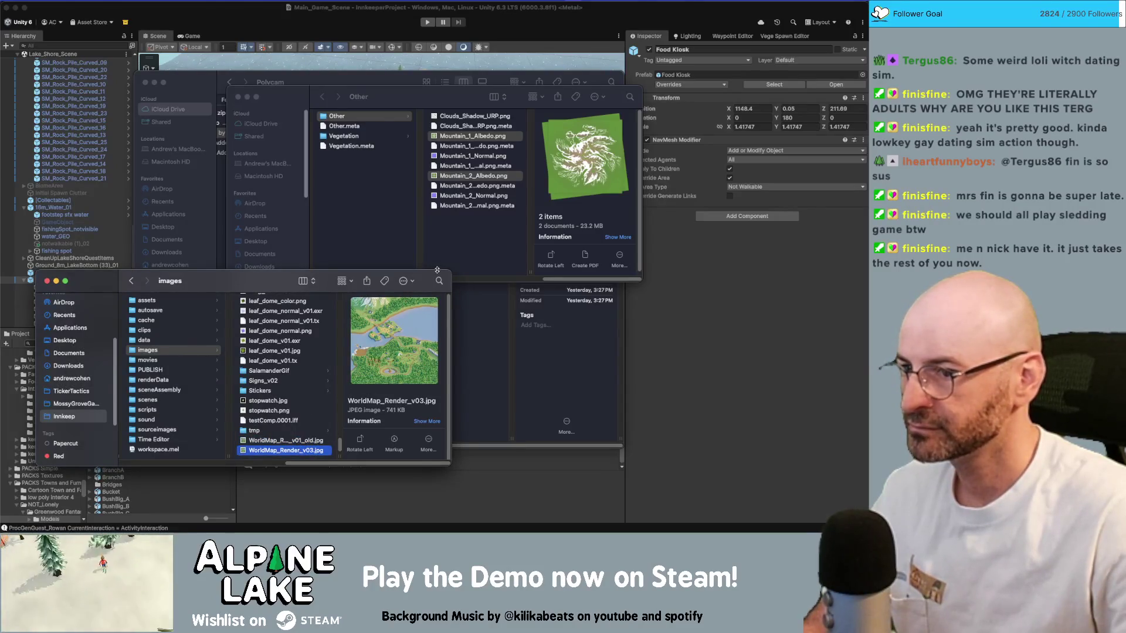
click(394, 188)
key(super+Up)
key(super+Up)
key(super+Up)
key(Left)
key(Up)
key(Up)
scroll(392, 187, up, 3)
scroll(393, 187, up, 5)
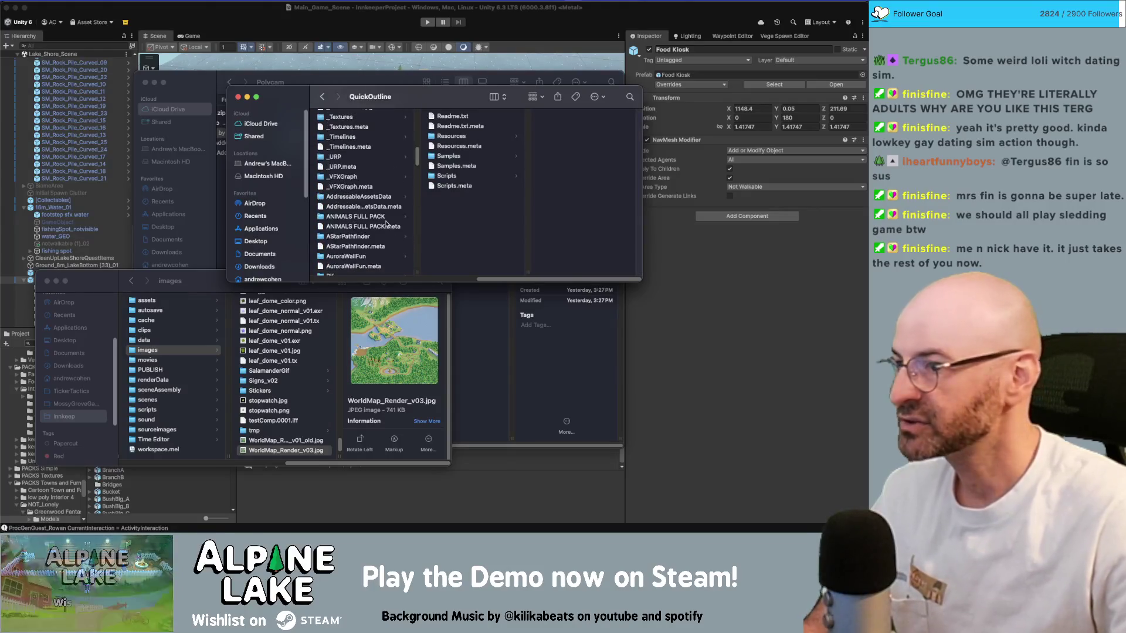
click(376, 117)
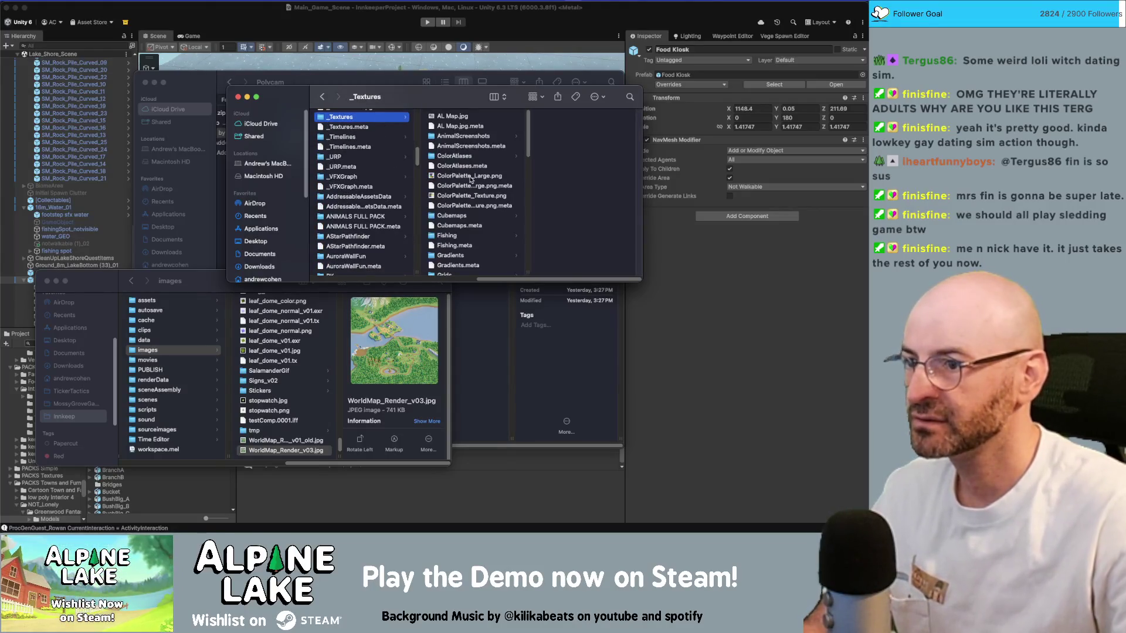
- Preview AL Map.jpg in Quick Look to compare it with the render
click(456, 118)
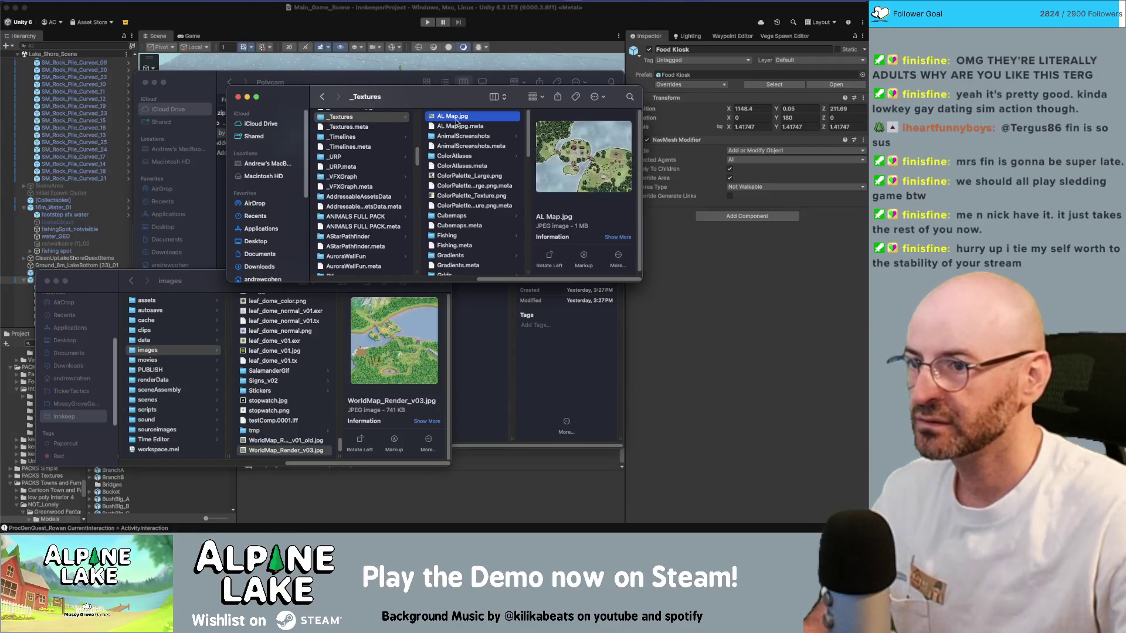
key(space)
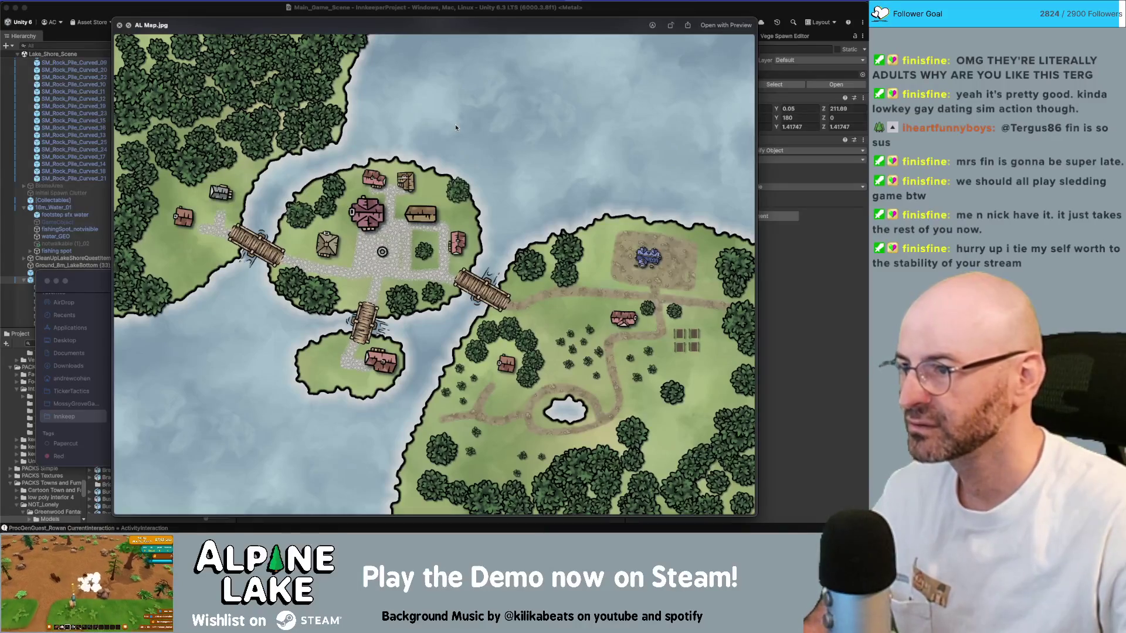
key(space)
scroll(458, 146, down, 15)
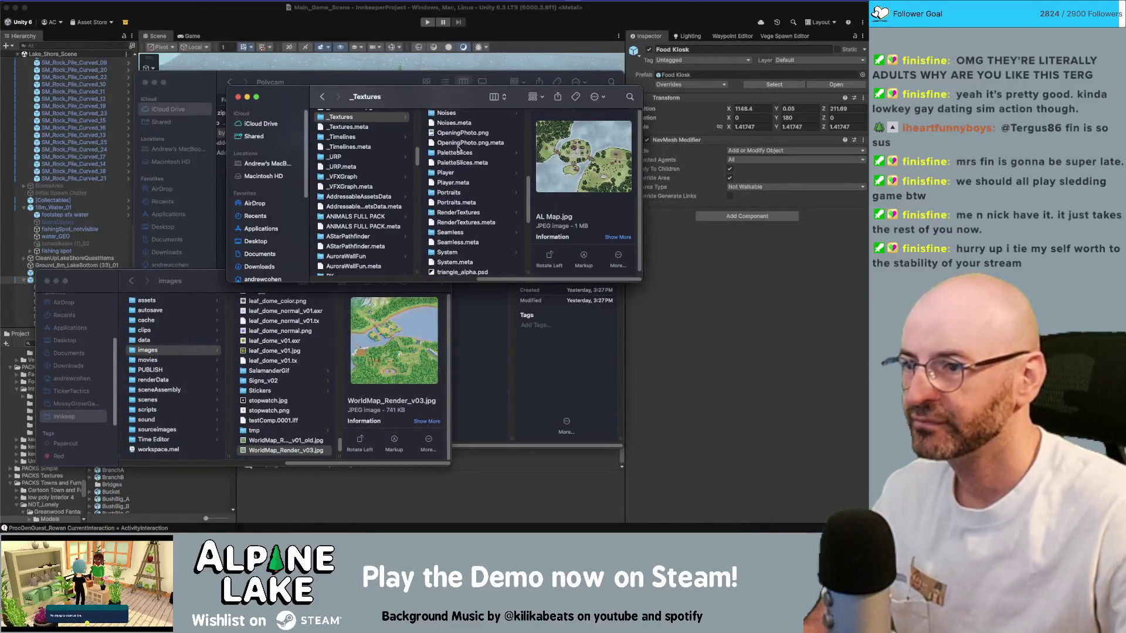